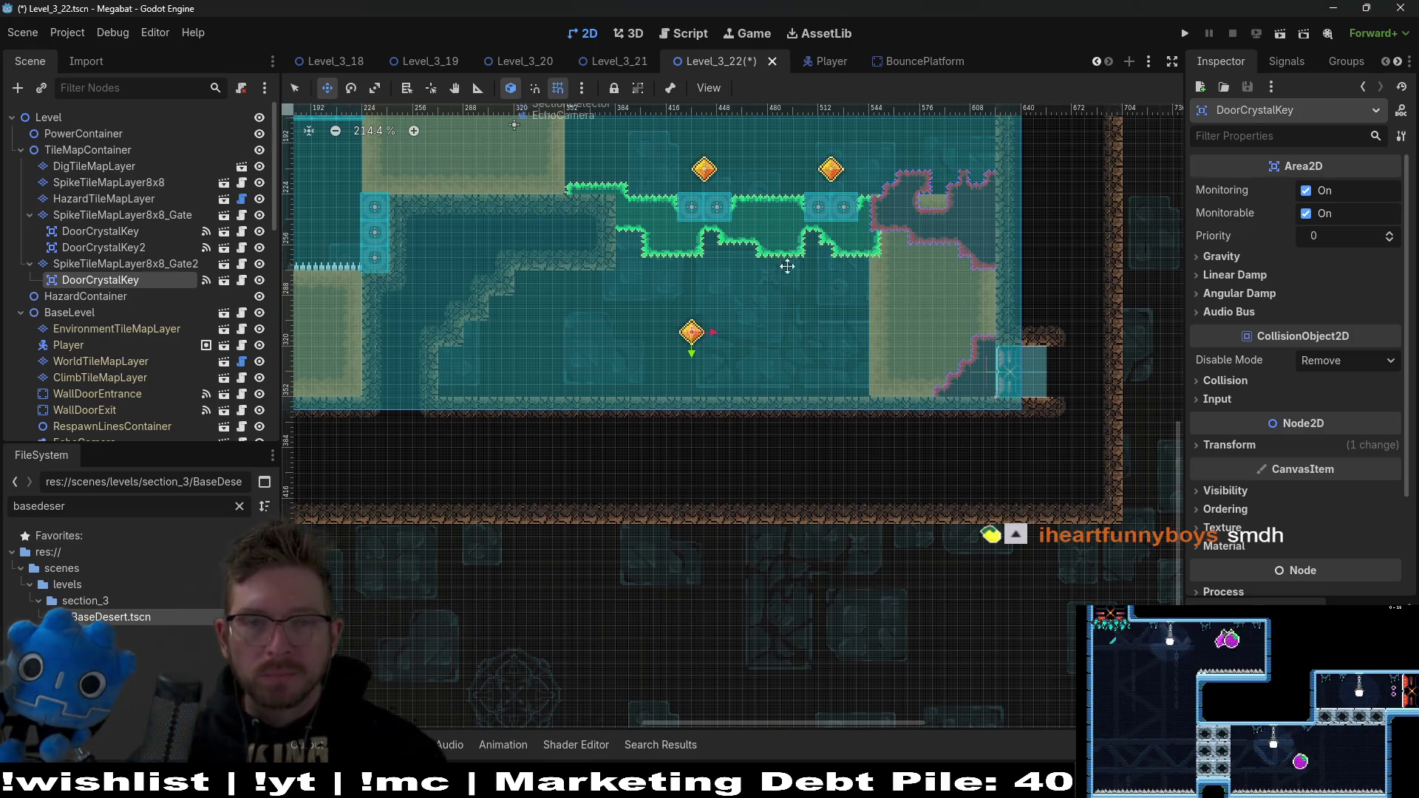
# Step: Save Level_3_22 with Ctrl+S, then pan and zoom around to inspect the level layout
pyautogui.scroll(3, 787, 266)
pyautogui.hotkey('ctrl', 's')
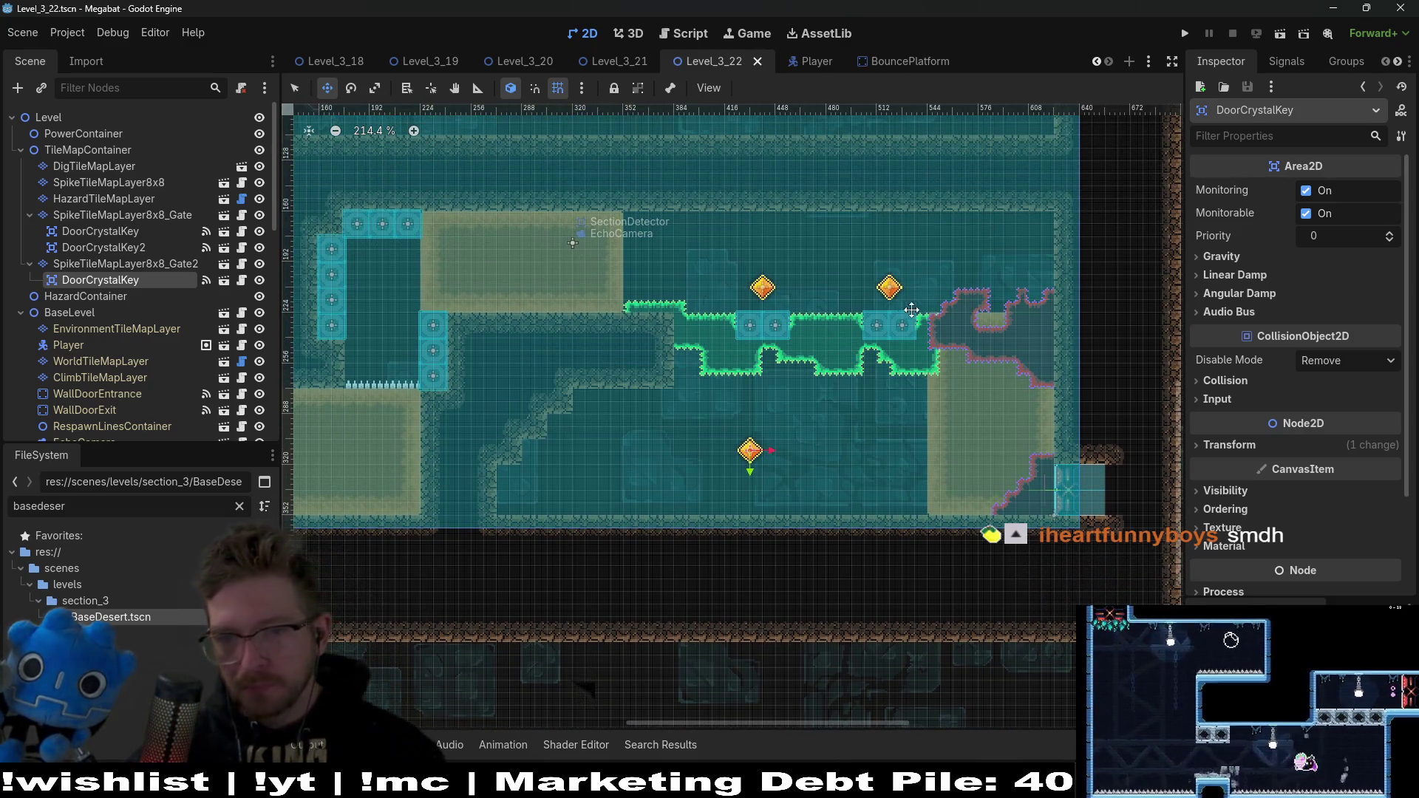
pyautogui.hscroll(-5, 866, 256)
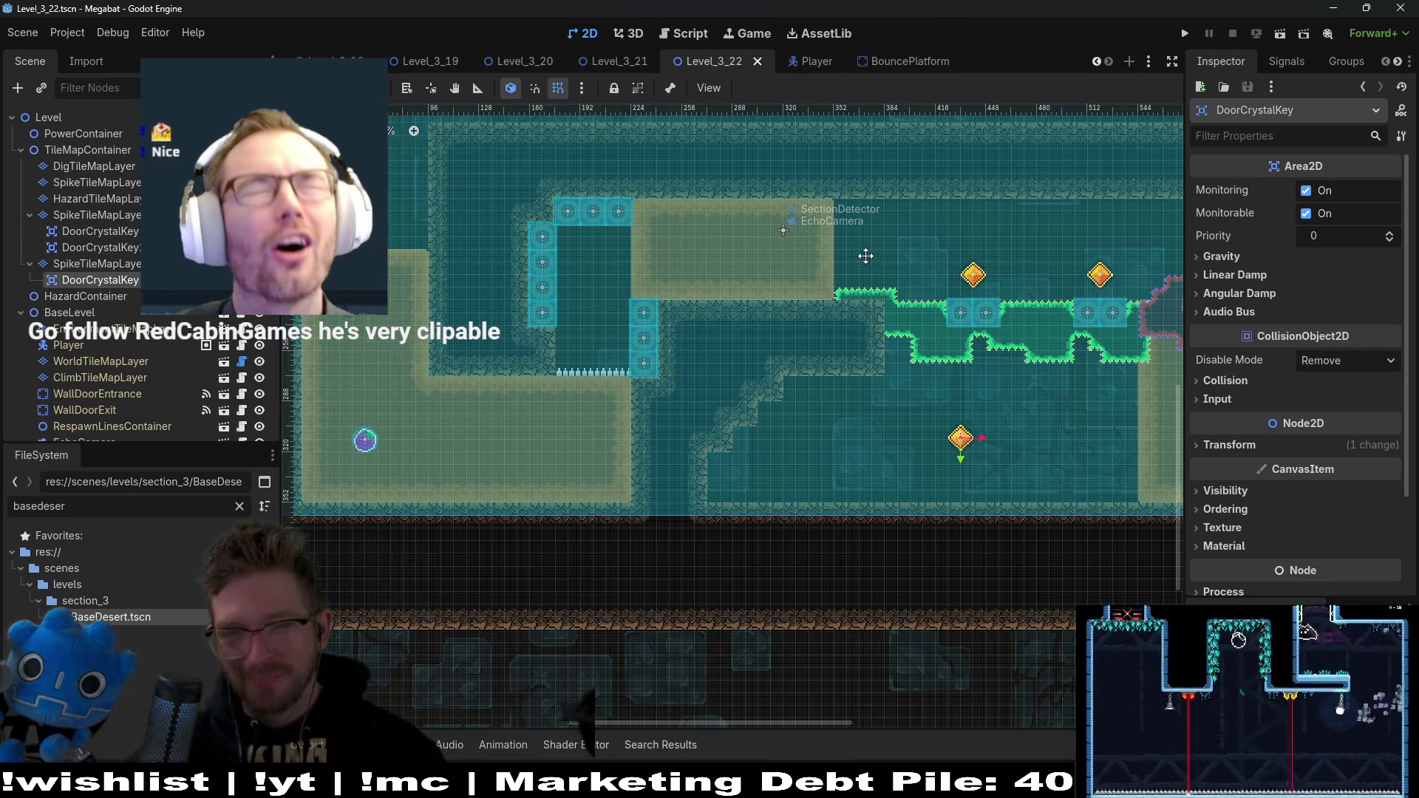
pyautogui.scroll(-2, 861, 253)
pyautogui.moveTo(816, 161); pyautogui.dragTo(791, 276)
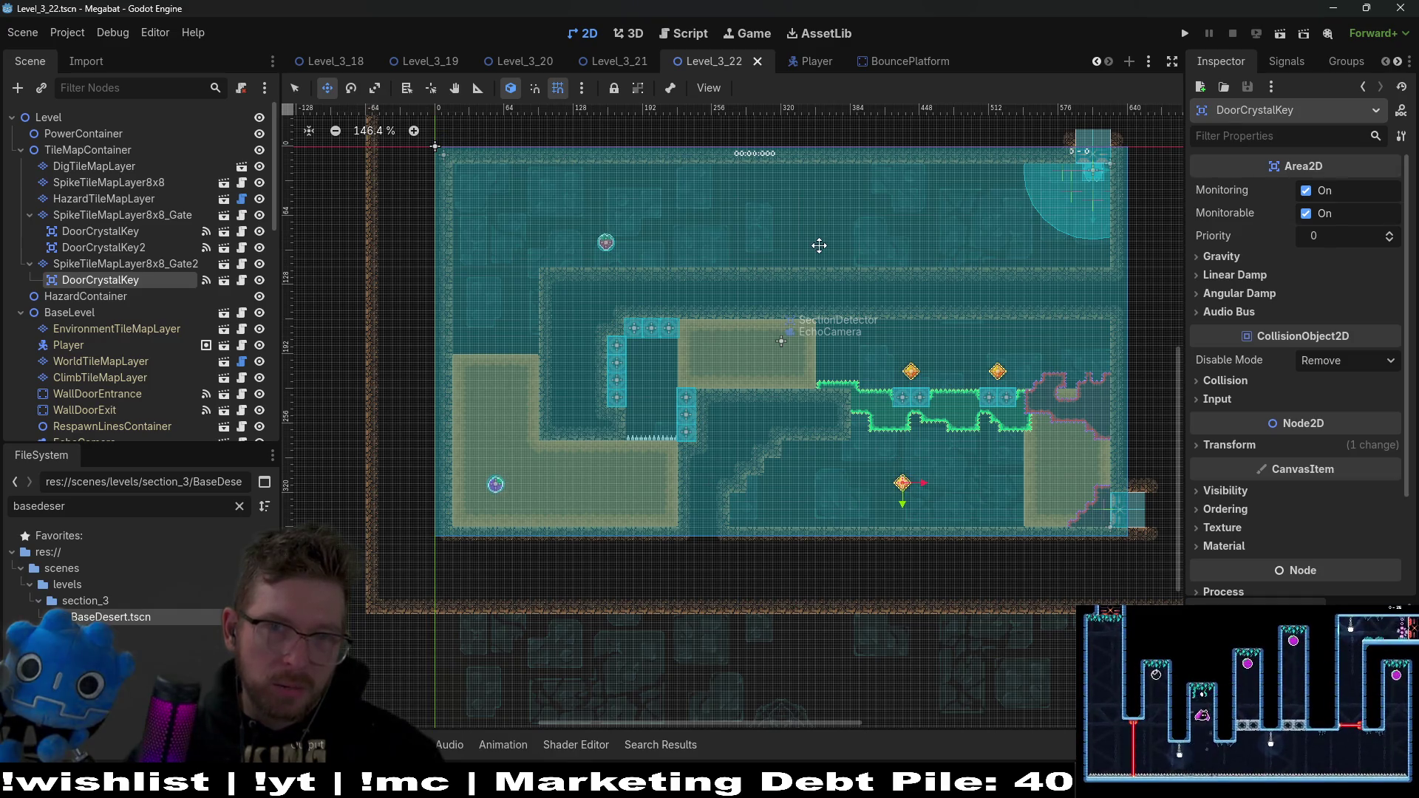
pyautogui.hscroll(5, 827, 325)
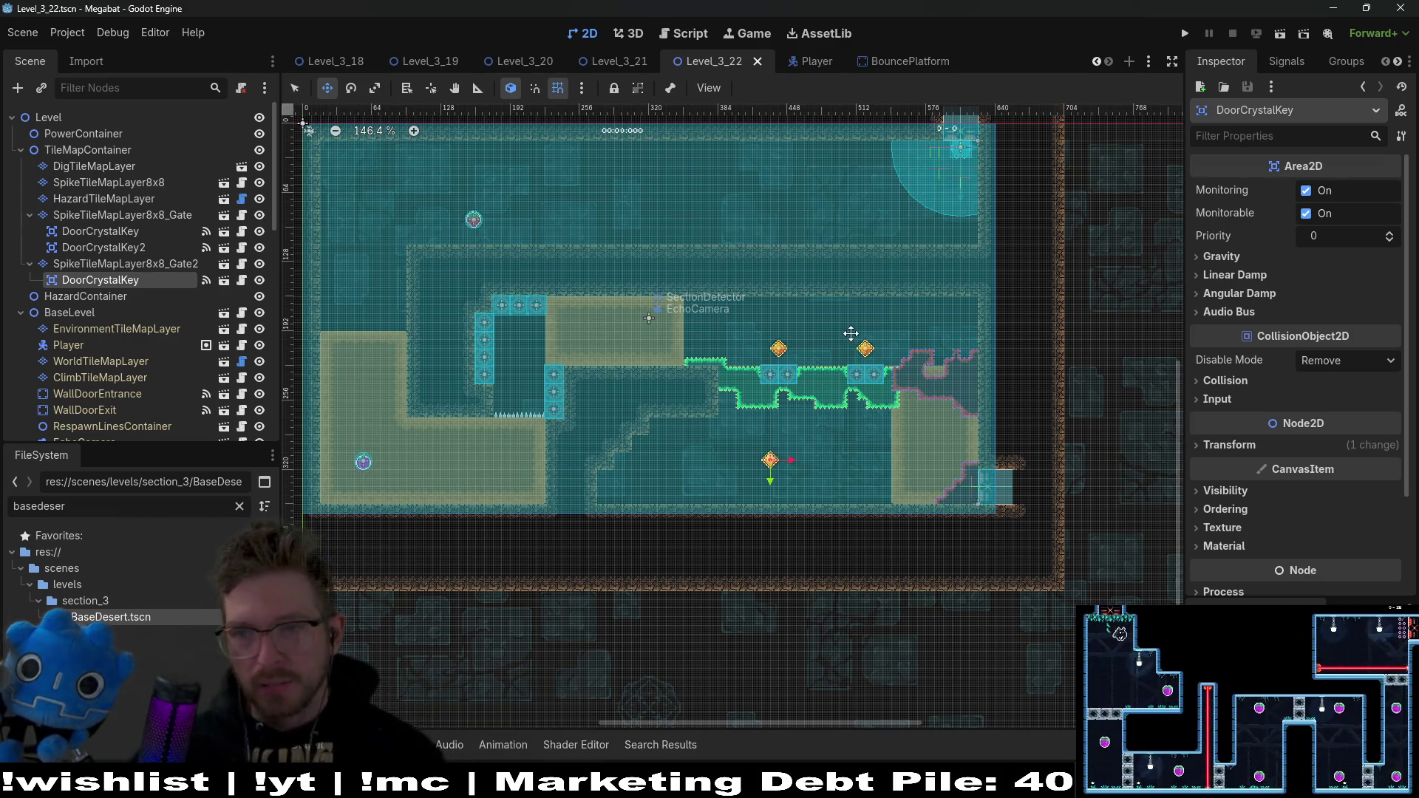
pyautogui.hscroll(-2, 725, 230)
pyautogui.scroll(3, 760, 229)
pyautogui.hscroll(2, 813, 258)
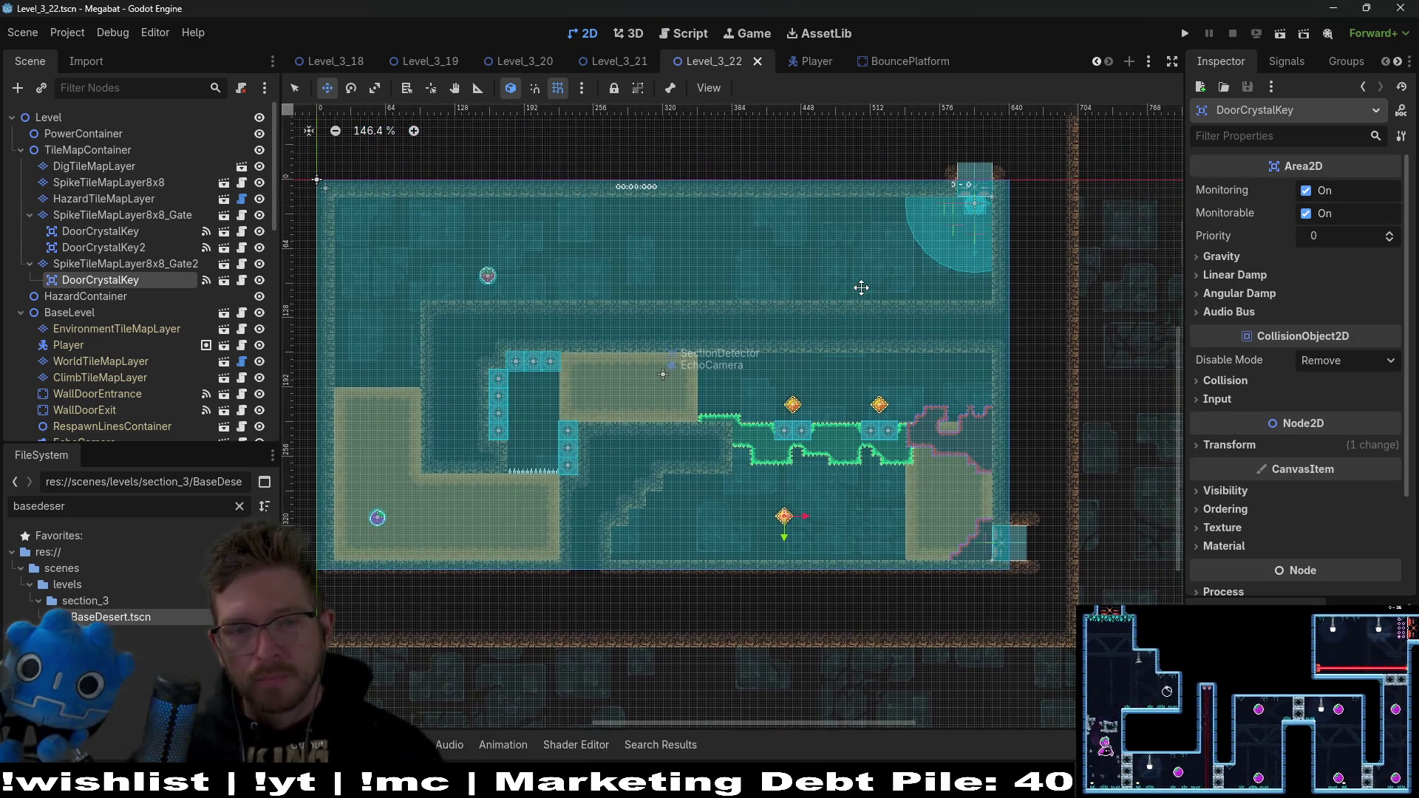
pyautogui.scroll(6, 754, 424)
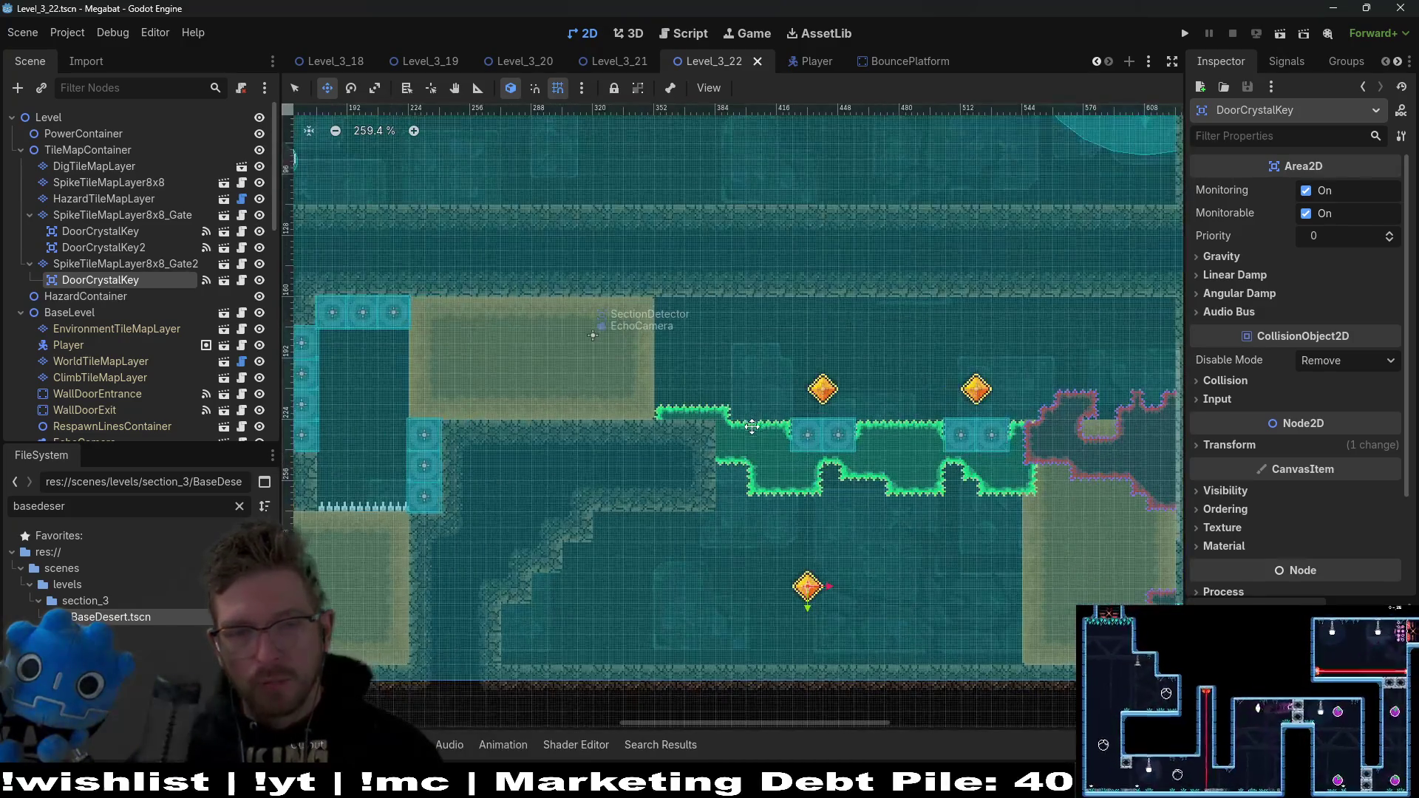
# Step: Try painting spike terrain on the SpikeTileMapLayer8x8_Gate layer
pyautogui.click(130, 216)
pyautogui.click(414, 573)
pyautogui.scroll(-1, 659, 393)
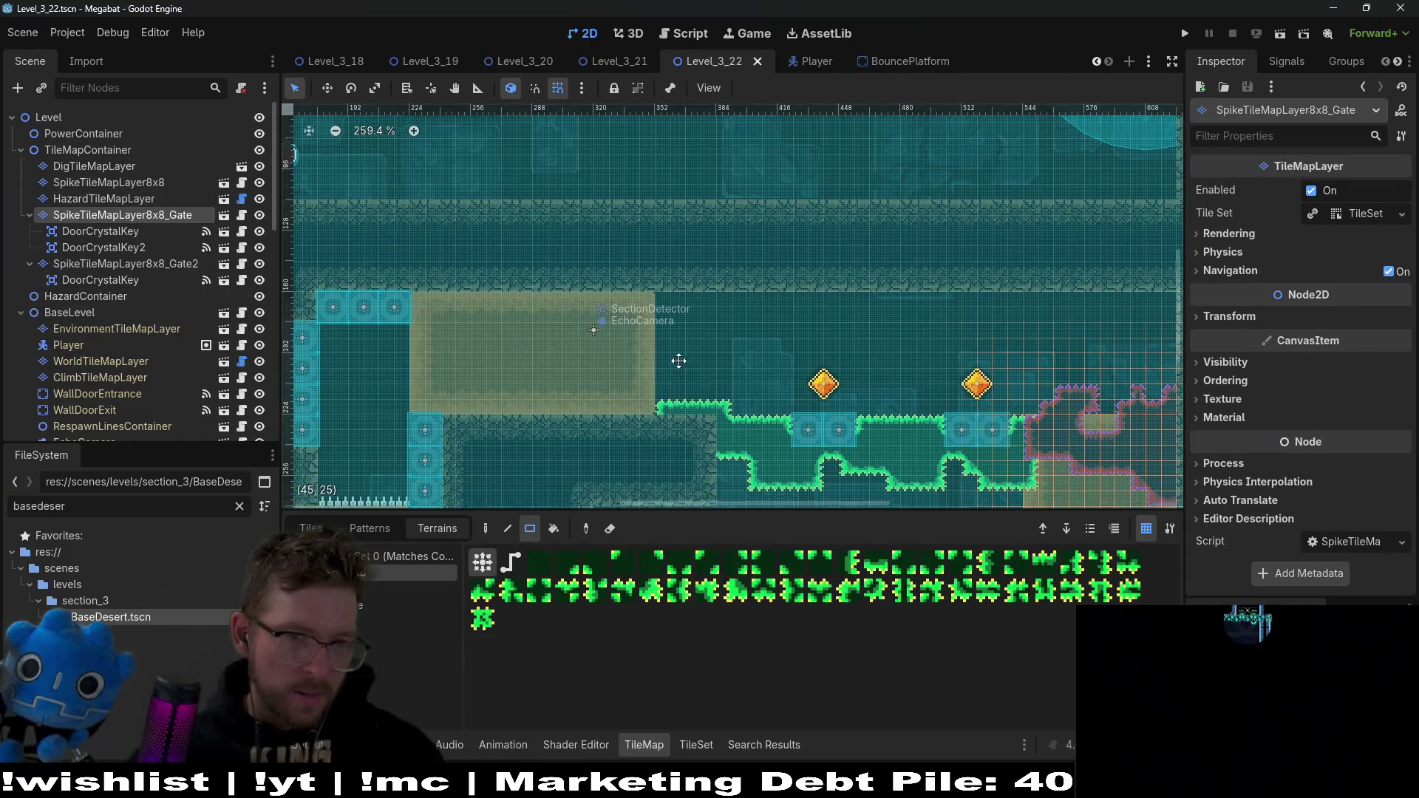
pyautogui.moveTo(659, 393); pyautogui.dragTo(641, 402)
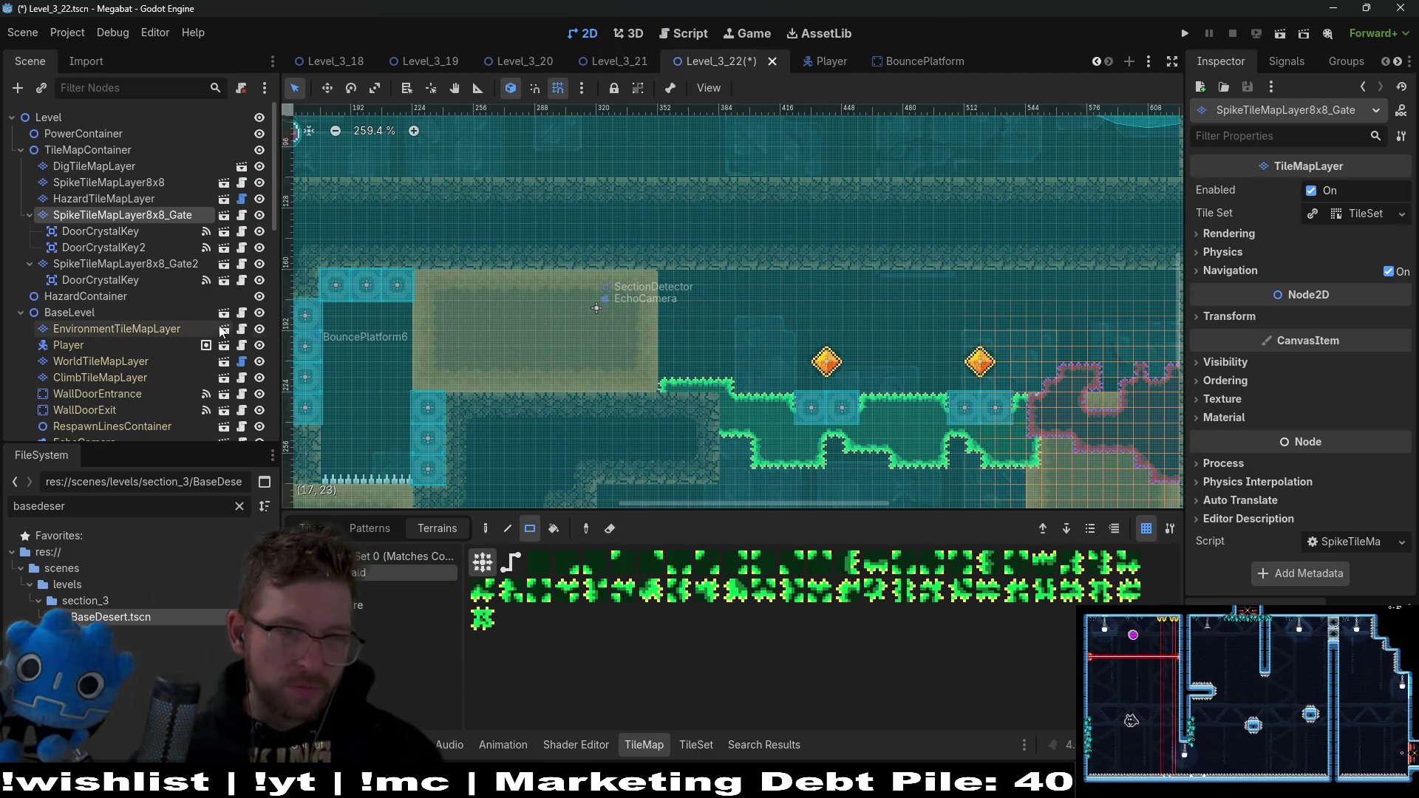
# Step: On SpikeTileMapLayer8x8, paint a 4x2 Emerald spike area left of the ledge and save
pyautogui.click(141, 184)
pyautogui.click(366, 573)
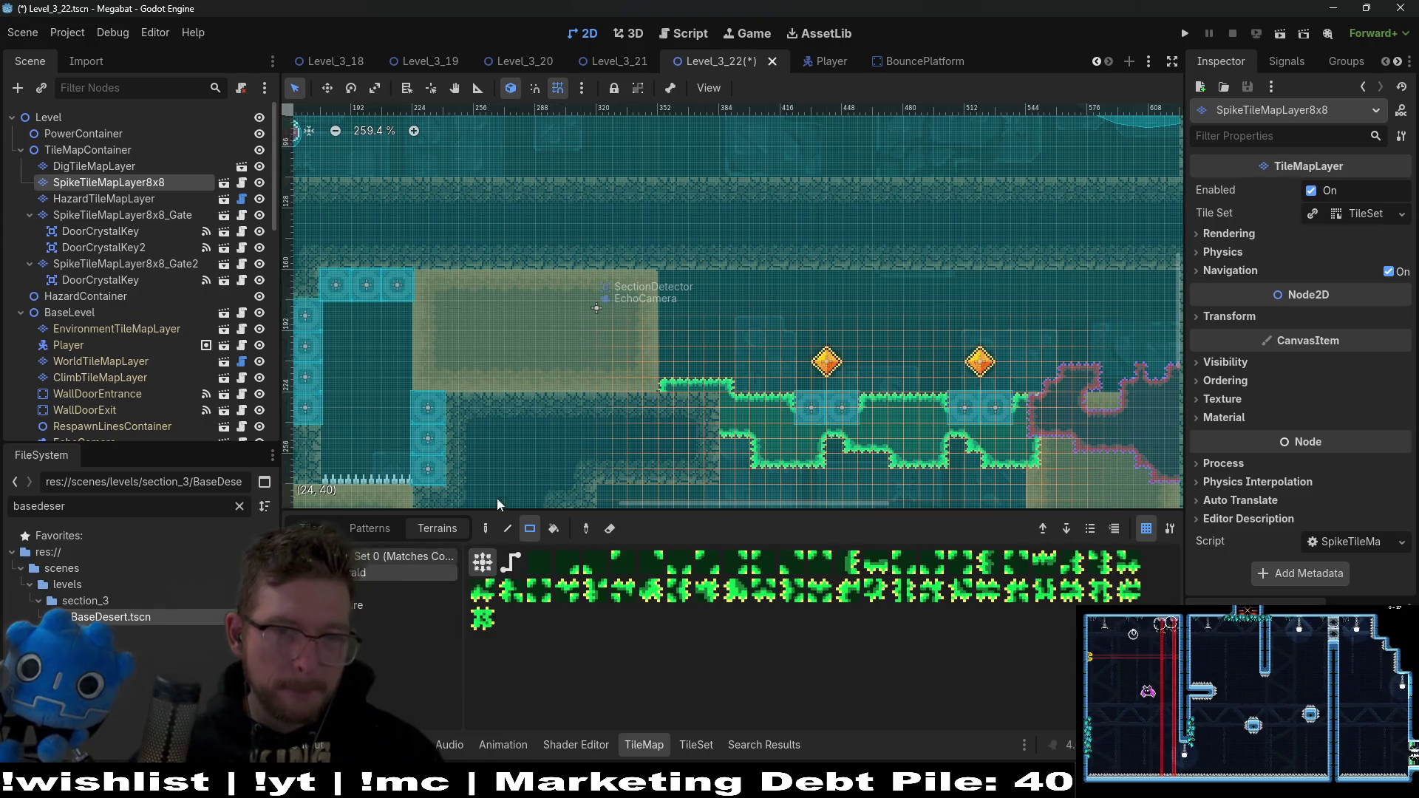
pyautogui.moveTo(623, 390); pyautogui.dragTo(663, 404)
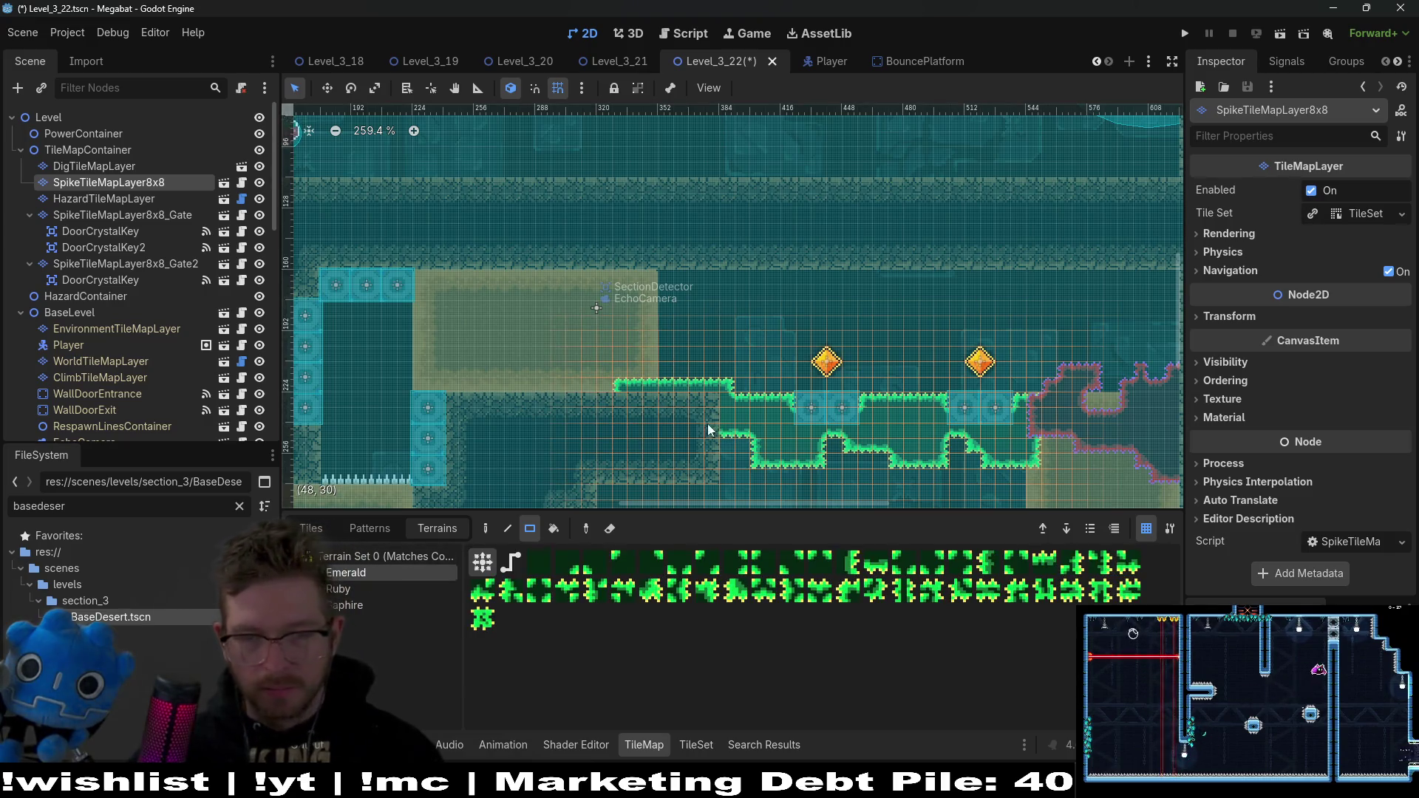
pyautogui.scroll(-5, 709, 413)
pyautogui.hotkey('ctrl', 's')
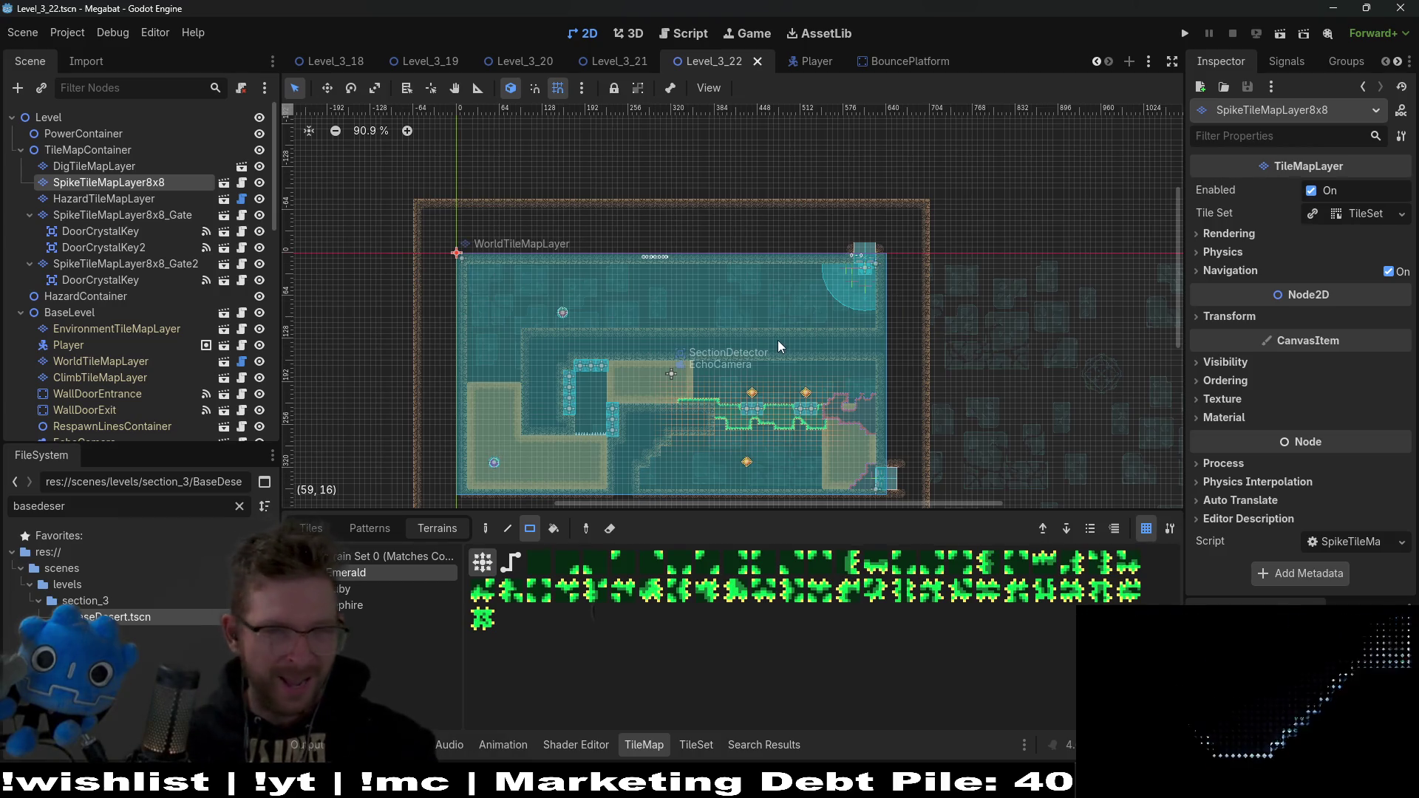
# Step: Check the layers, briefly selecting DigTileMapLayer before returning to SpikeTileMapLayer8x8
pyautogui.scroll(5, 786, 337)
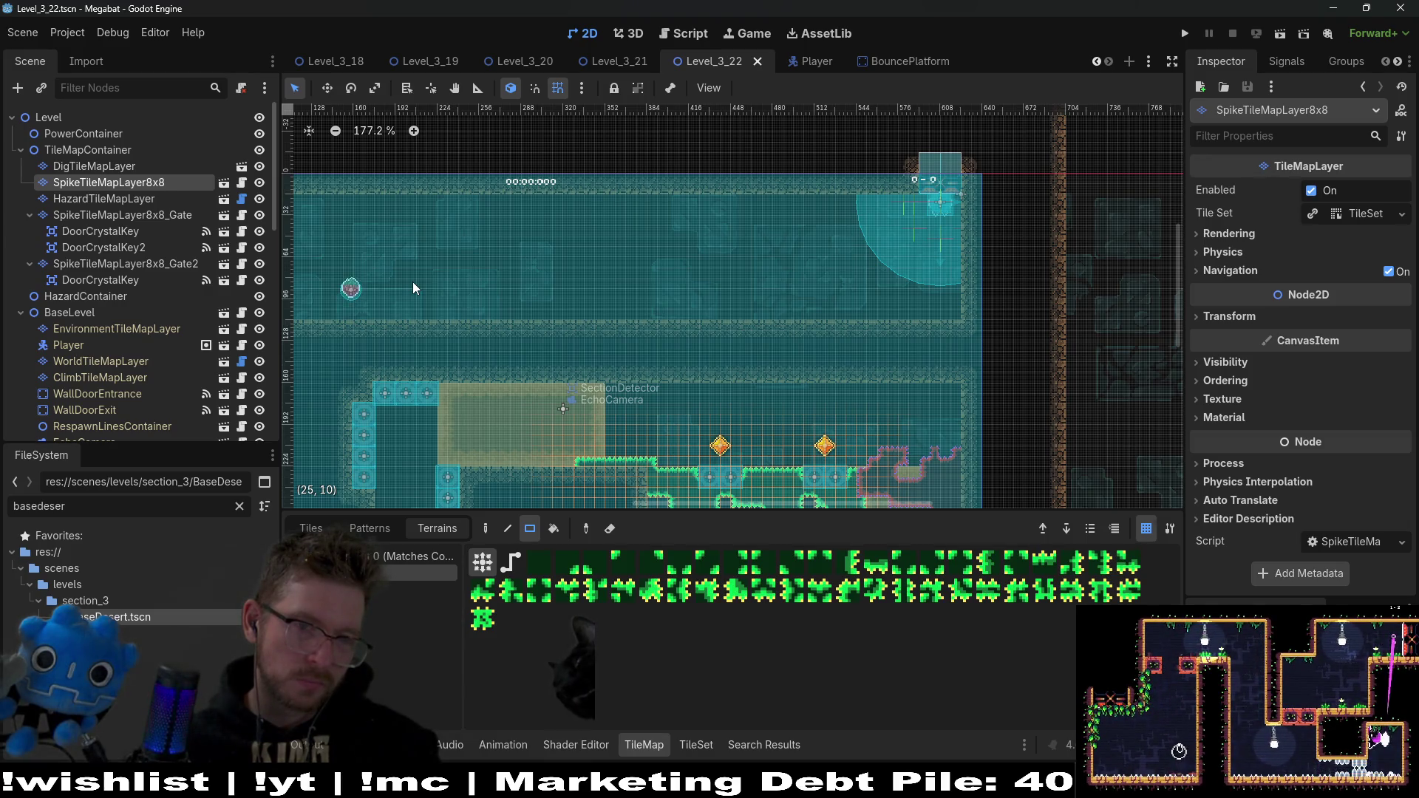
pyautogui.scroll(-4, 414, 283)
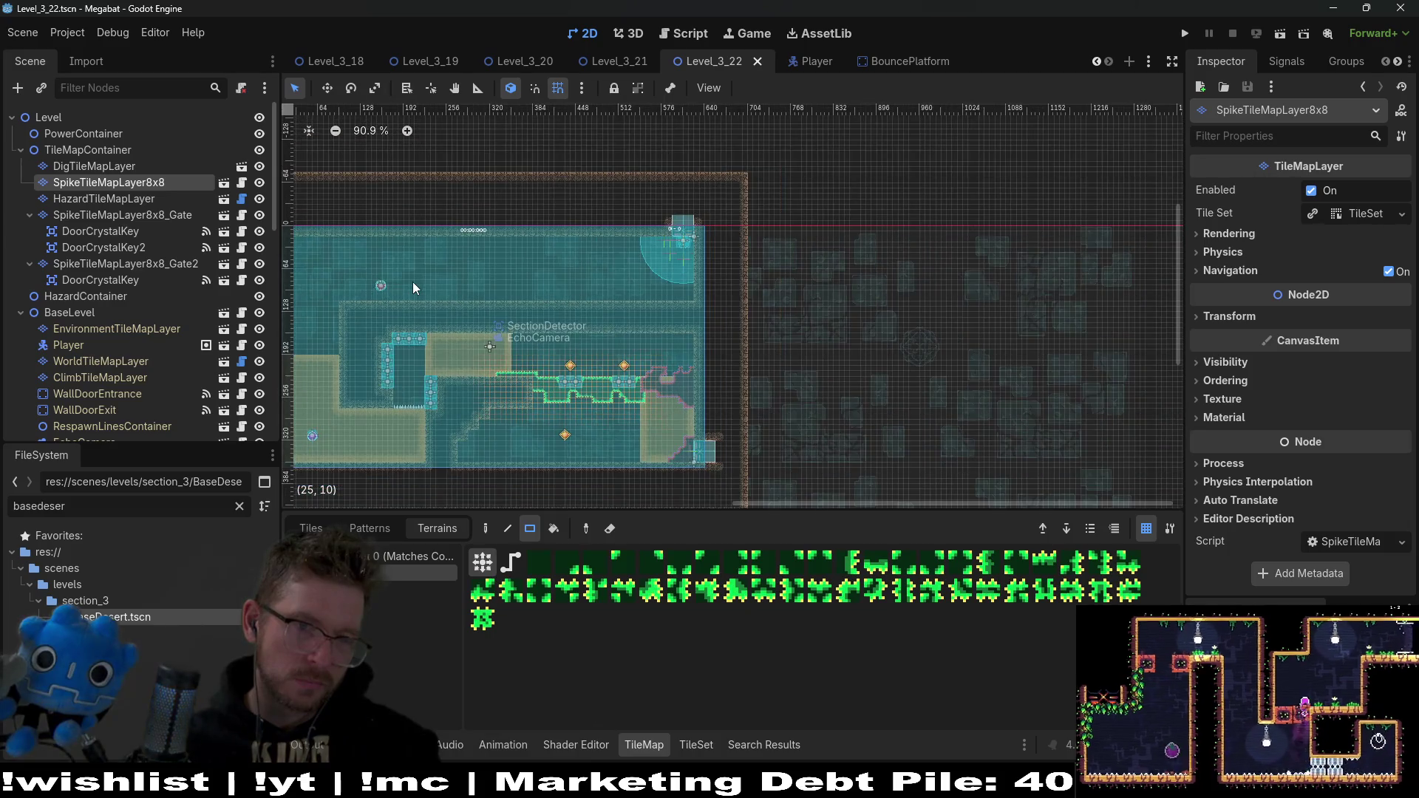
pyautogui.scroll(4, 412, 281)
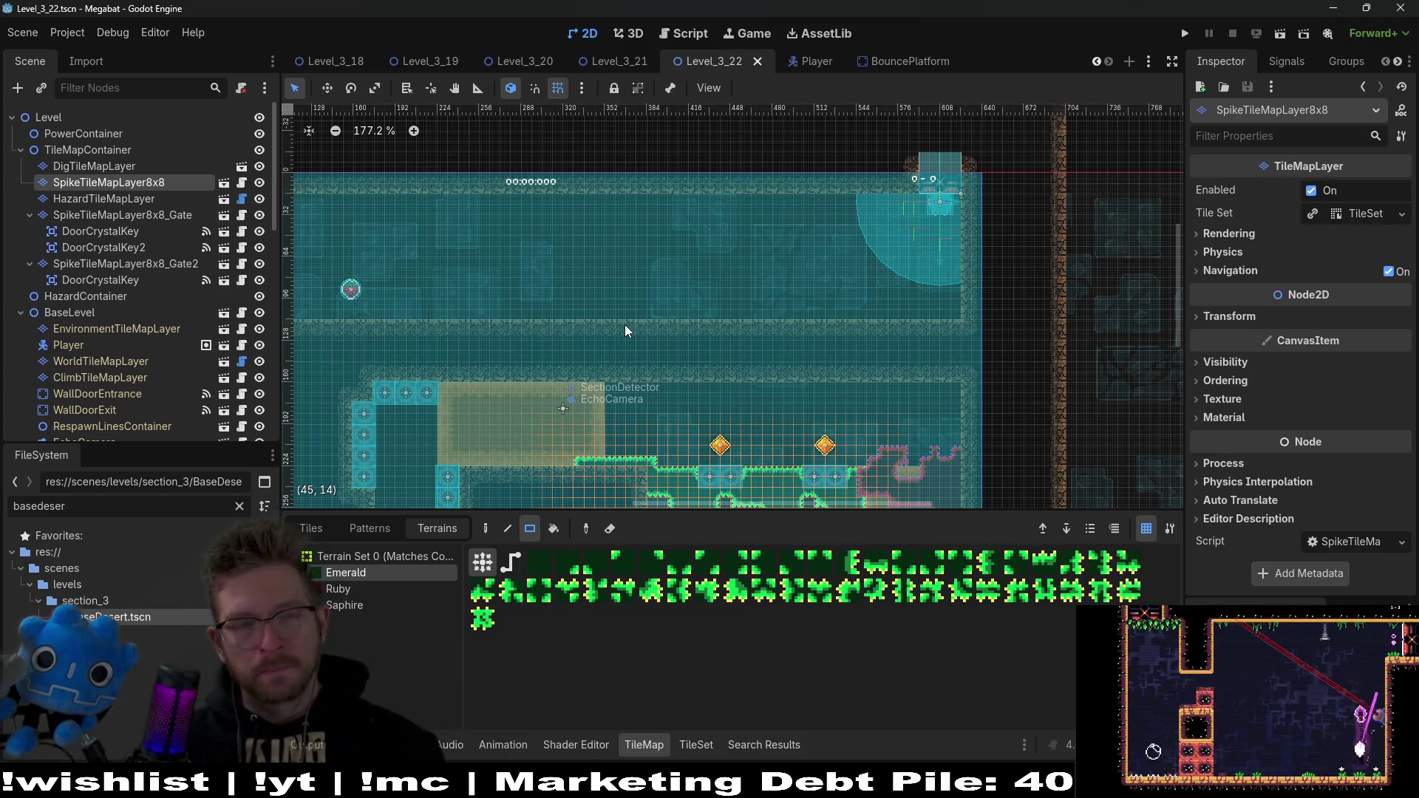
pyautogui.click(96, 161)
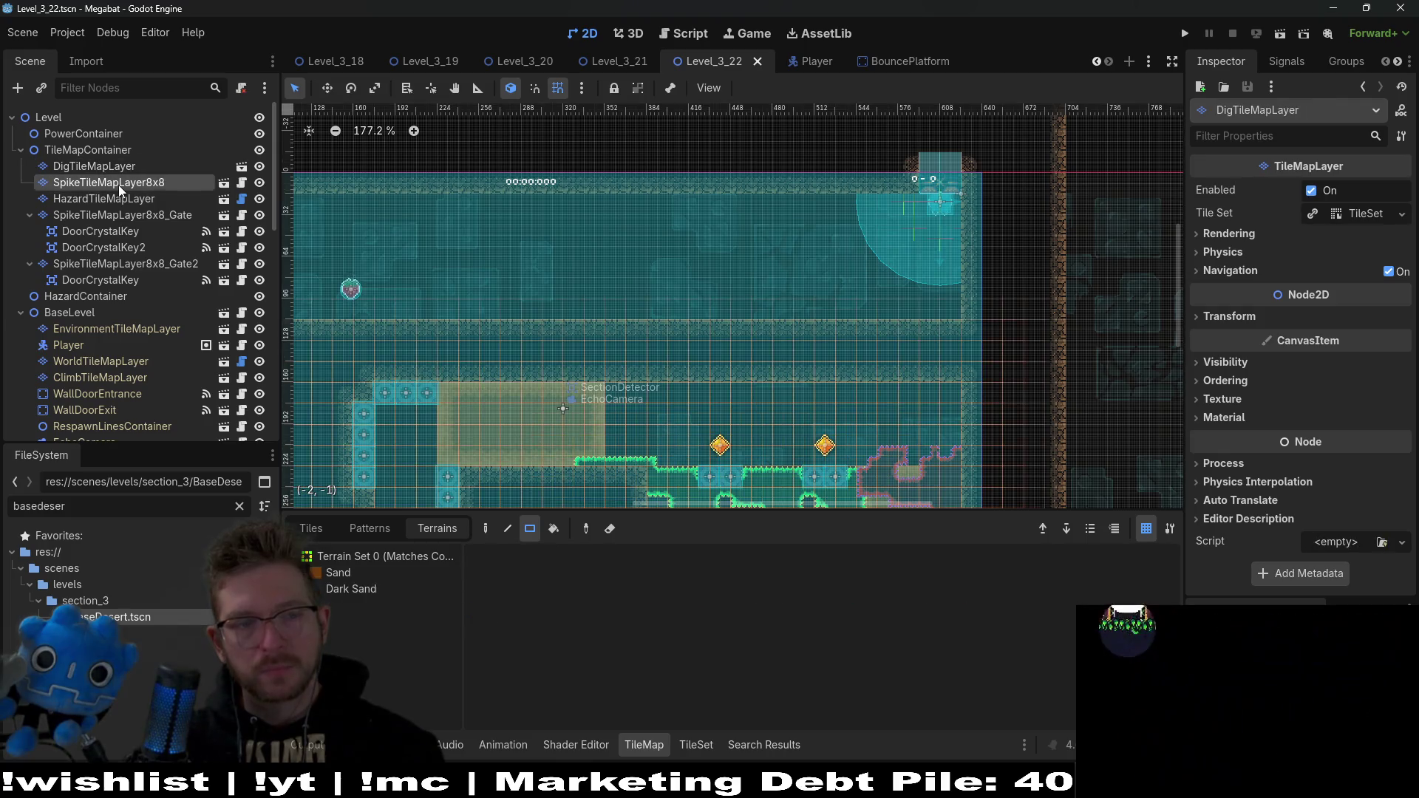
pyautogui.click(118, 185)
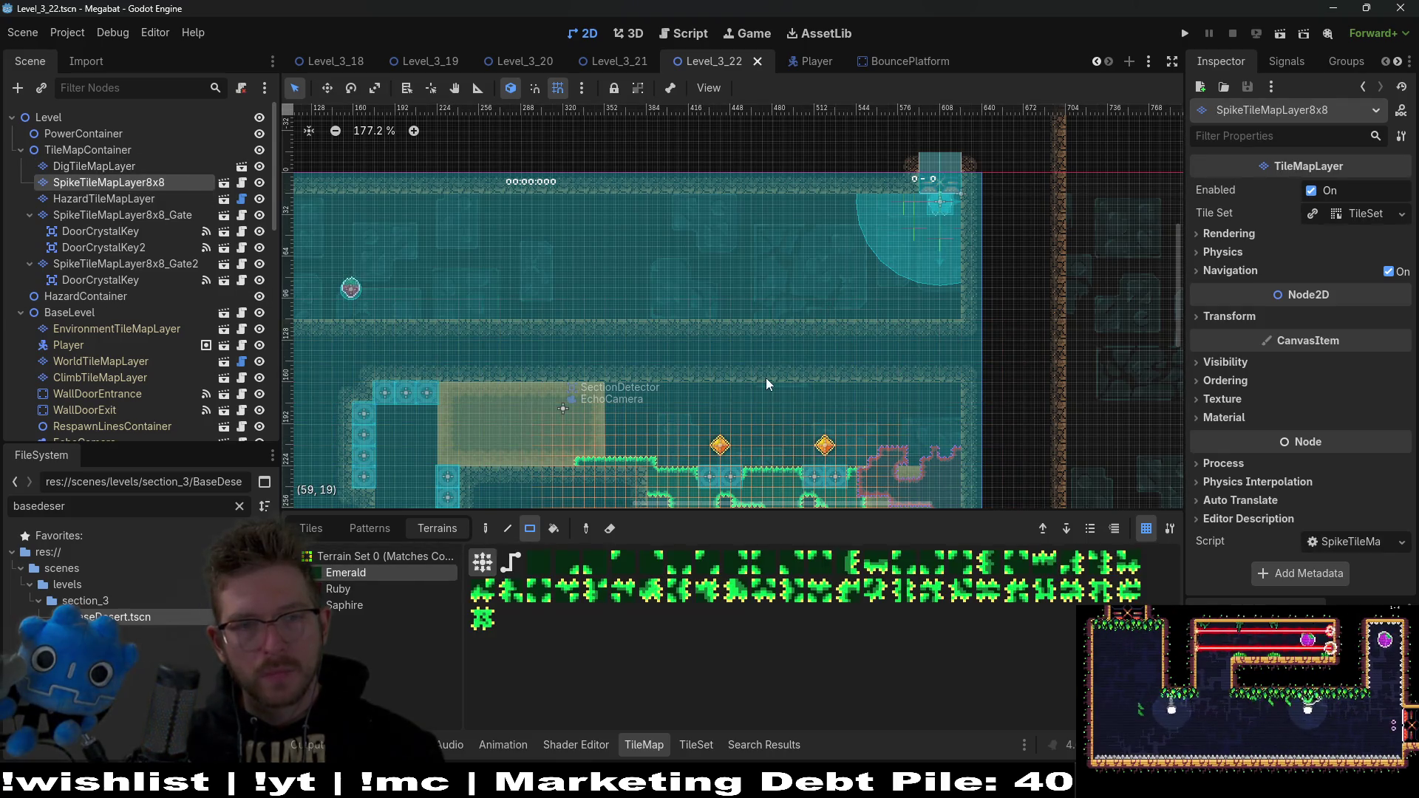
pyautogui.scroll(-2, 808, 262)
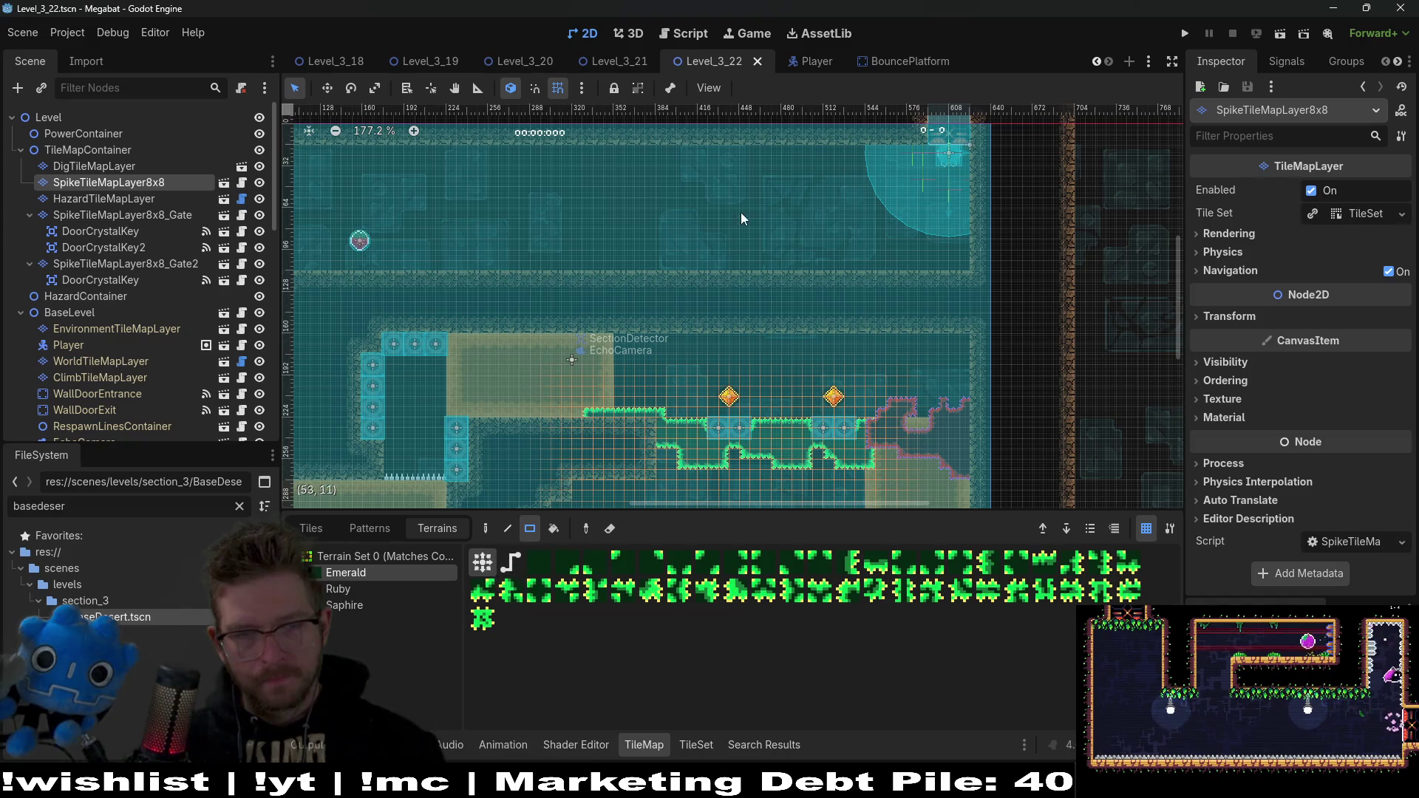
pyautogui.scroll(2, 761, 251)
pyautogui.scroll(5, 769, 313)
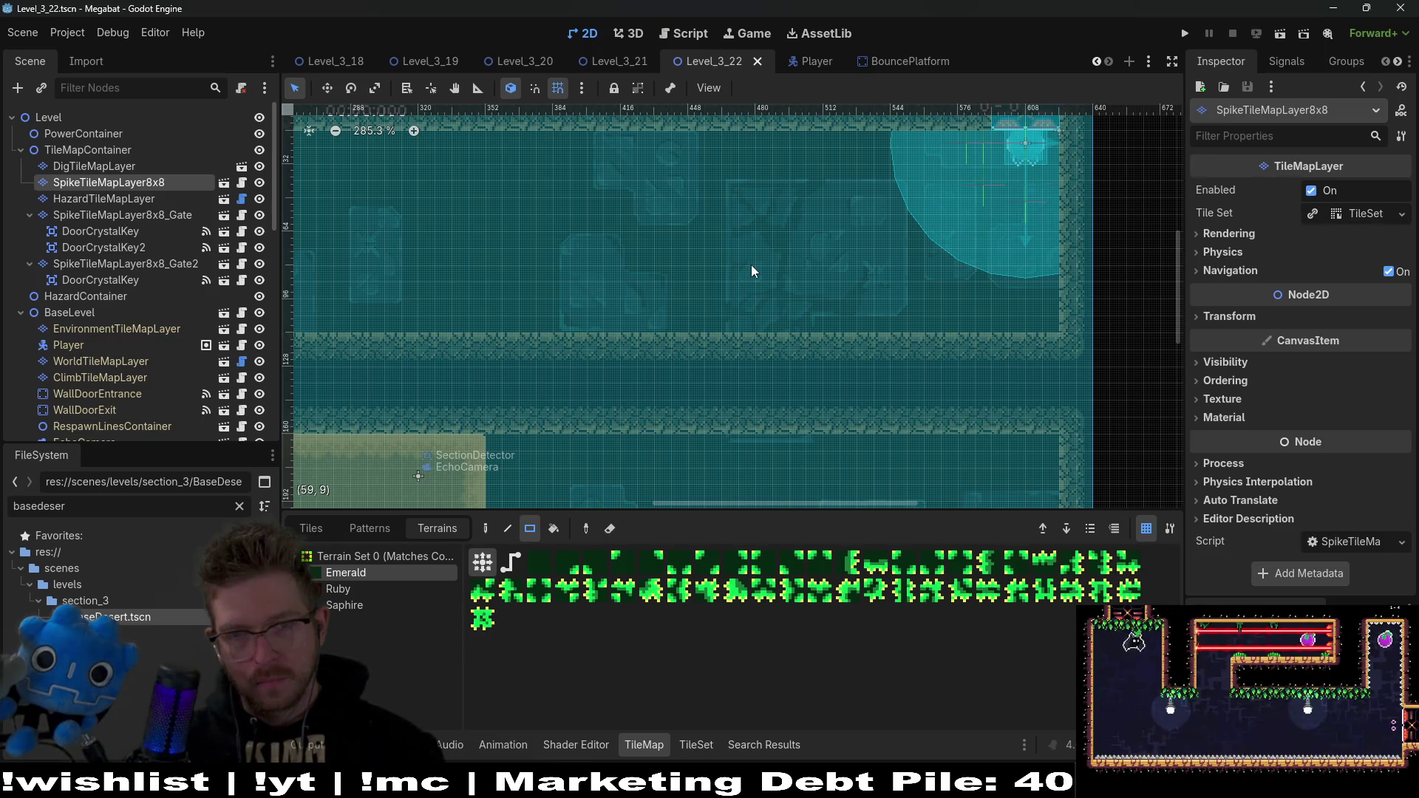
# Step: Paint a tall Emerald spike column in the upper corridor and trim its edges and corners
pyautogui.moveTo(743, 135); pyautogui.dragTo(794, 322)
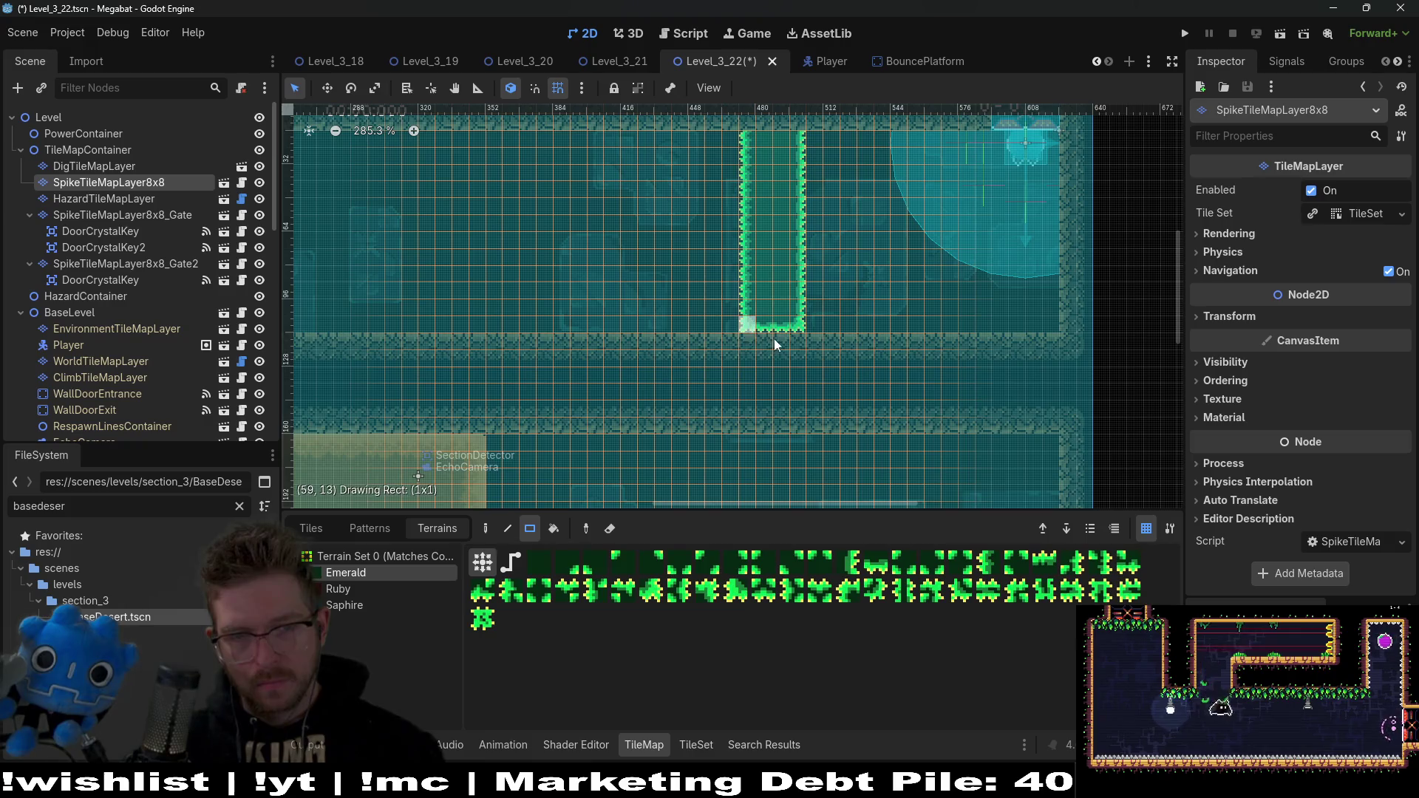
pyautogui.scroll(2, 752, 135)
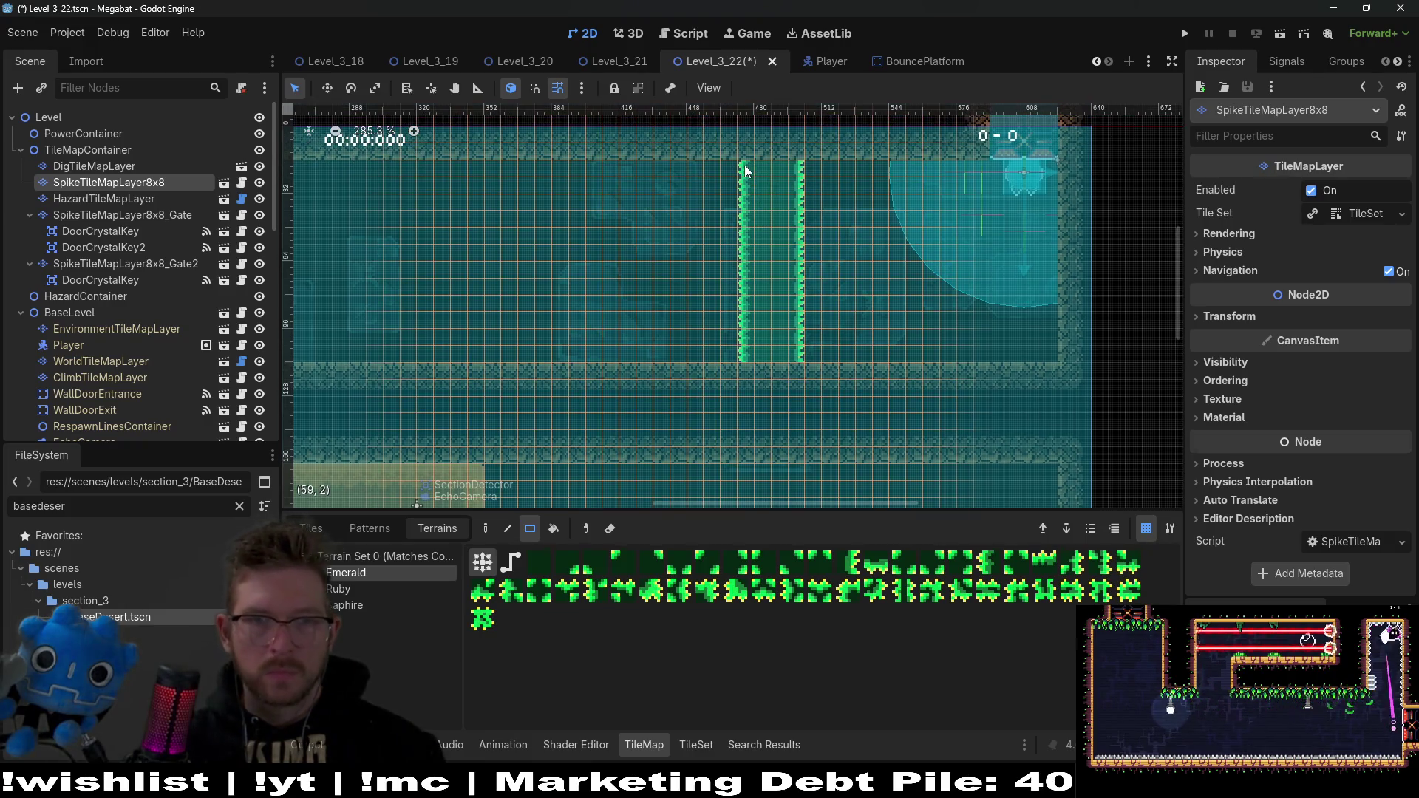
pyautogui.rightClick(747, 362)
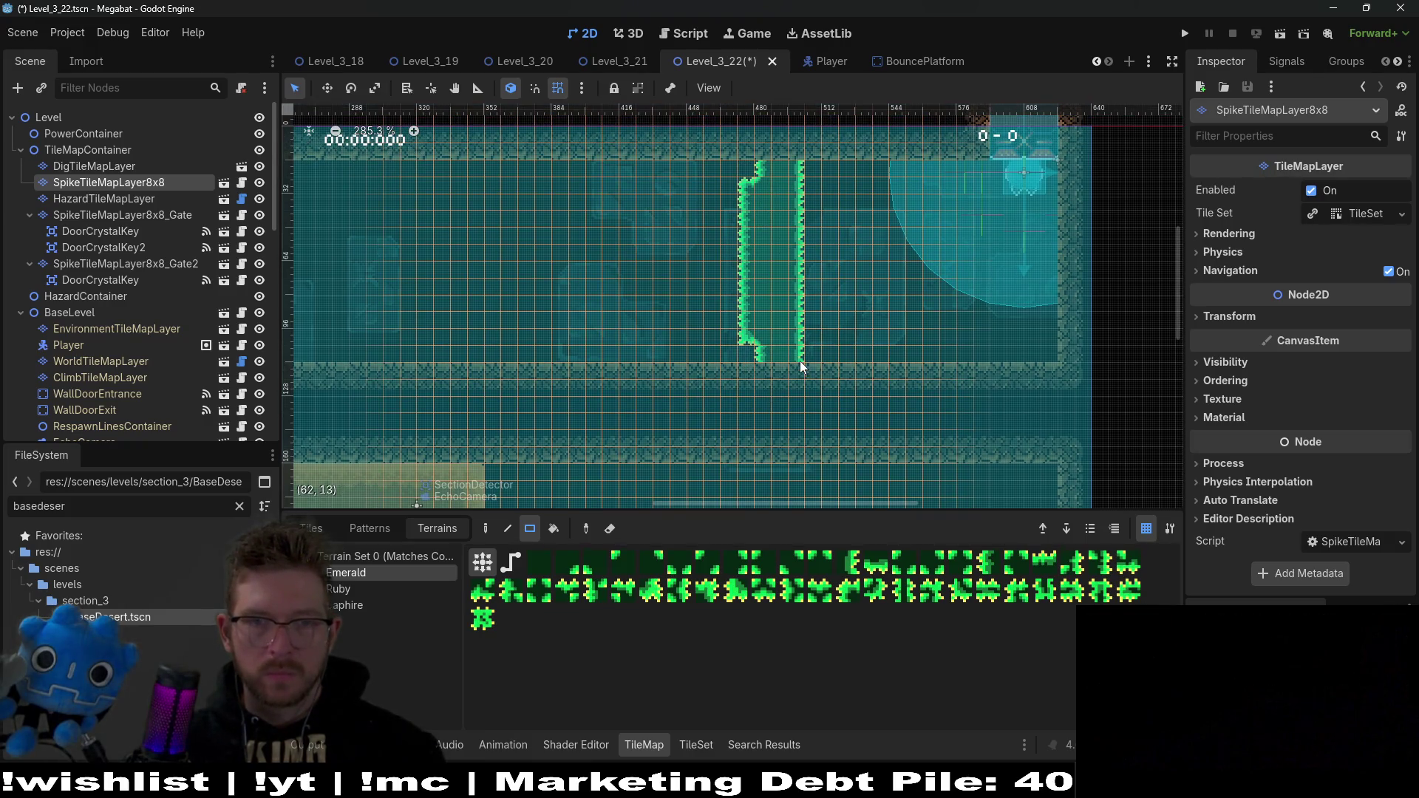
pyautogui.rightClick(800, 360)
pyautogui.rightClick(802, 268)
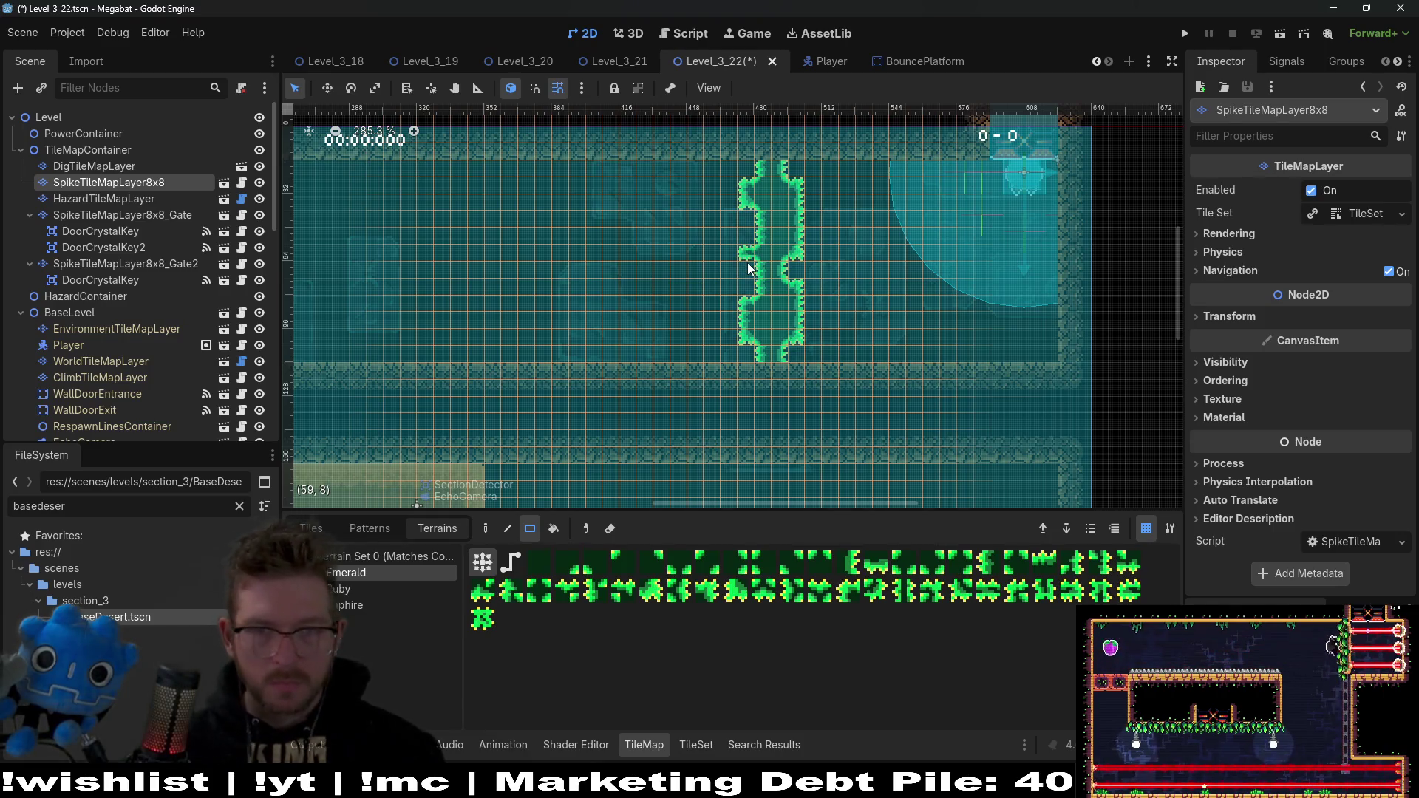
pyautogui.rightClick(746, 243)
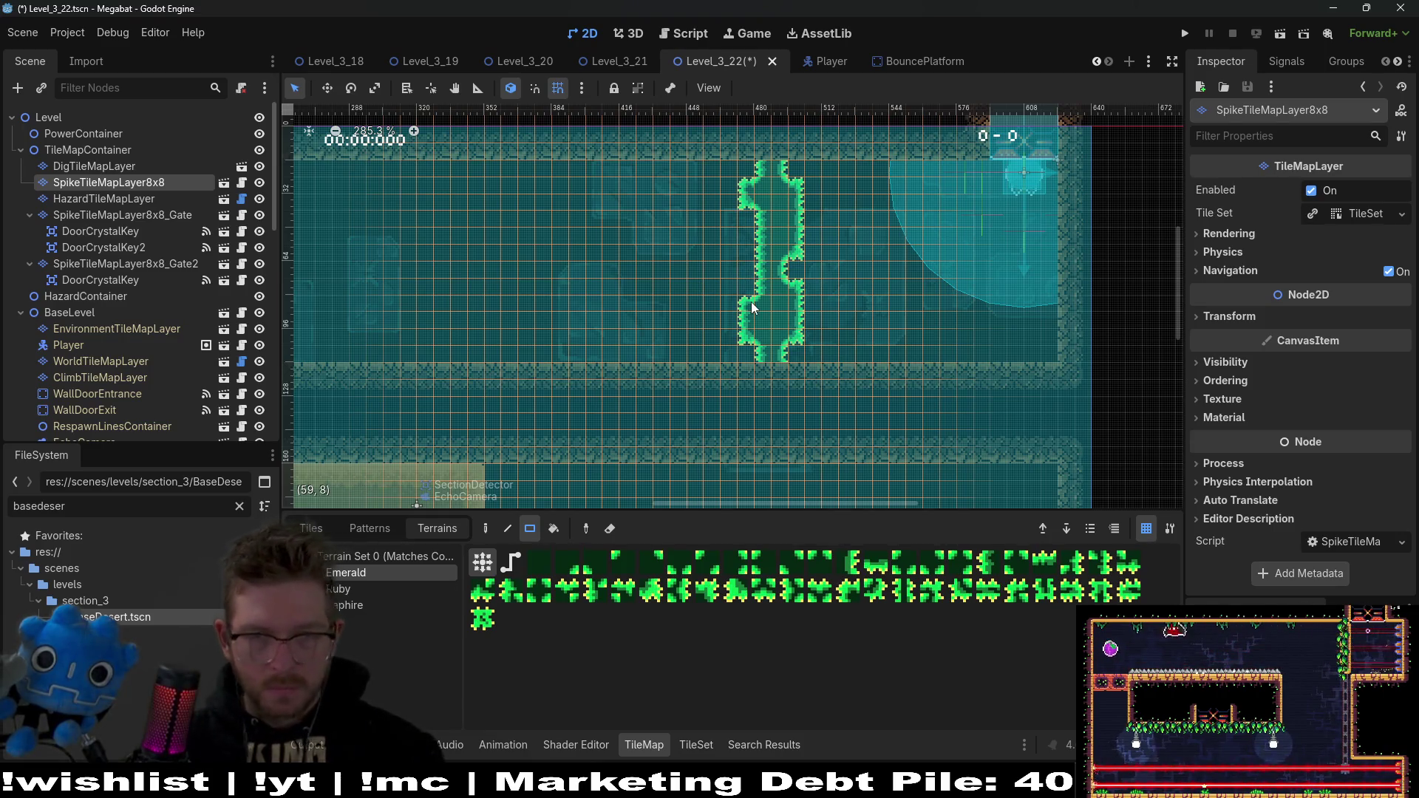
pyautogui.rightClick(801, 243)
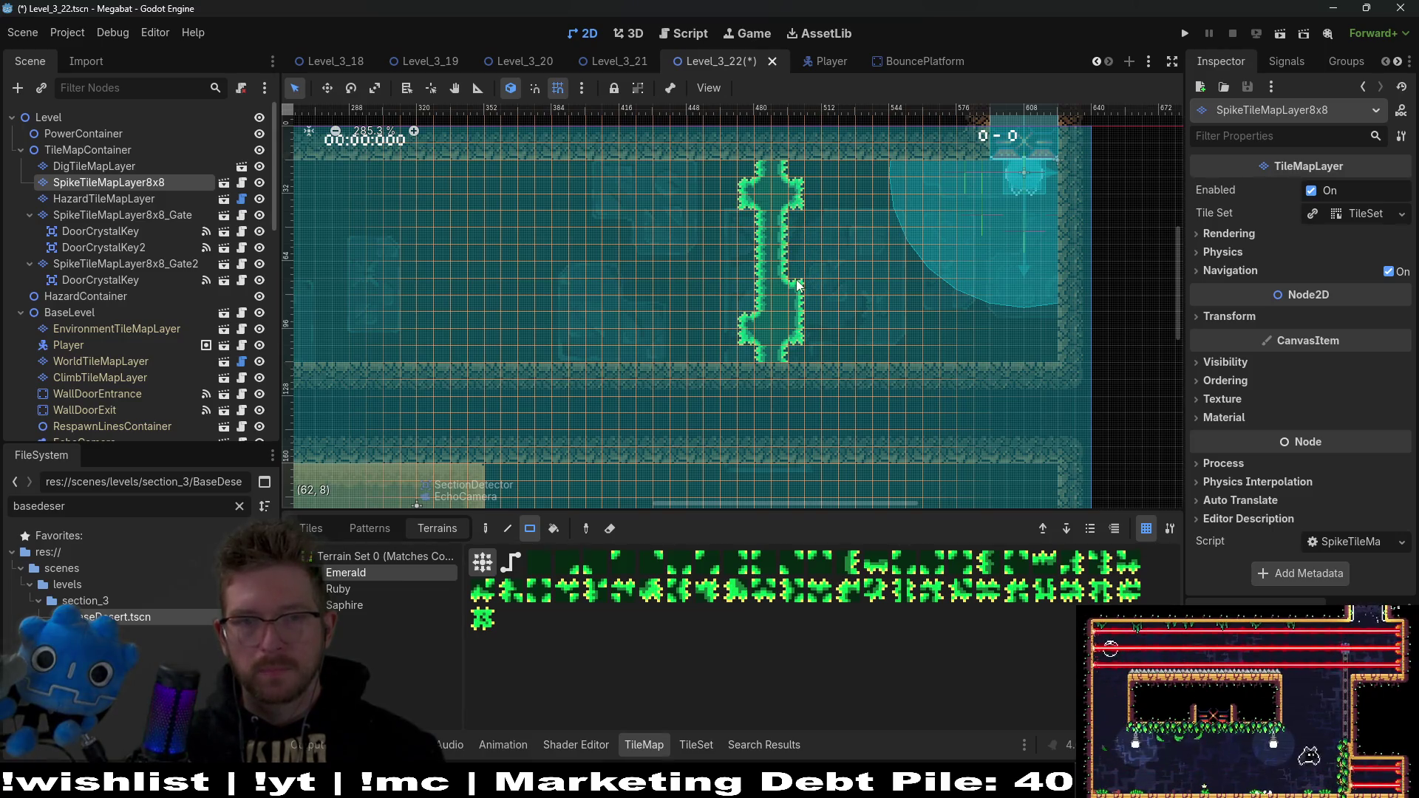
pyautogui.click(809, 166)
pyautogui.moveTo(744, 168); pyautogui.dragTo(728, 153)
# Step: Add stepped spike terrain at the left of the column's base and straighten its top
pyautogui.scroll(-2, 776, 237)
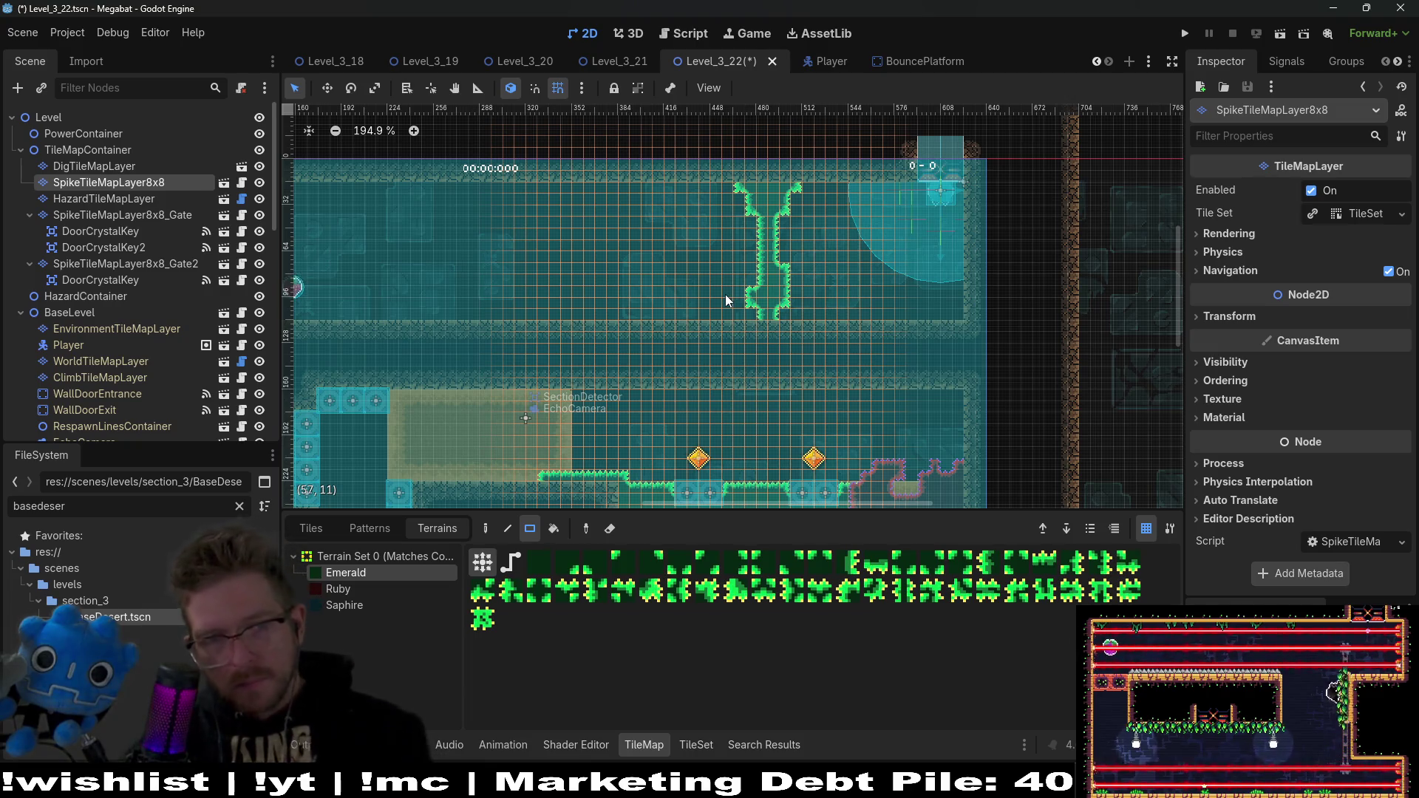
pyautogui.scroll(1, 779, 211)
pyautogui.moveTo(685, 298)
pyautogui.mouseDown()
pyautogui.moveTo(770, 340)
pyautogui.moveTo(747, 355)
pyautogui.mouseUp()
pyautogui.scroll(2, 746, 356)
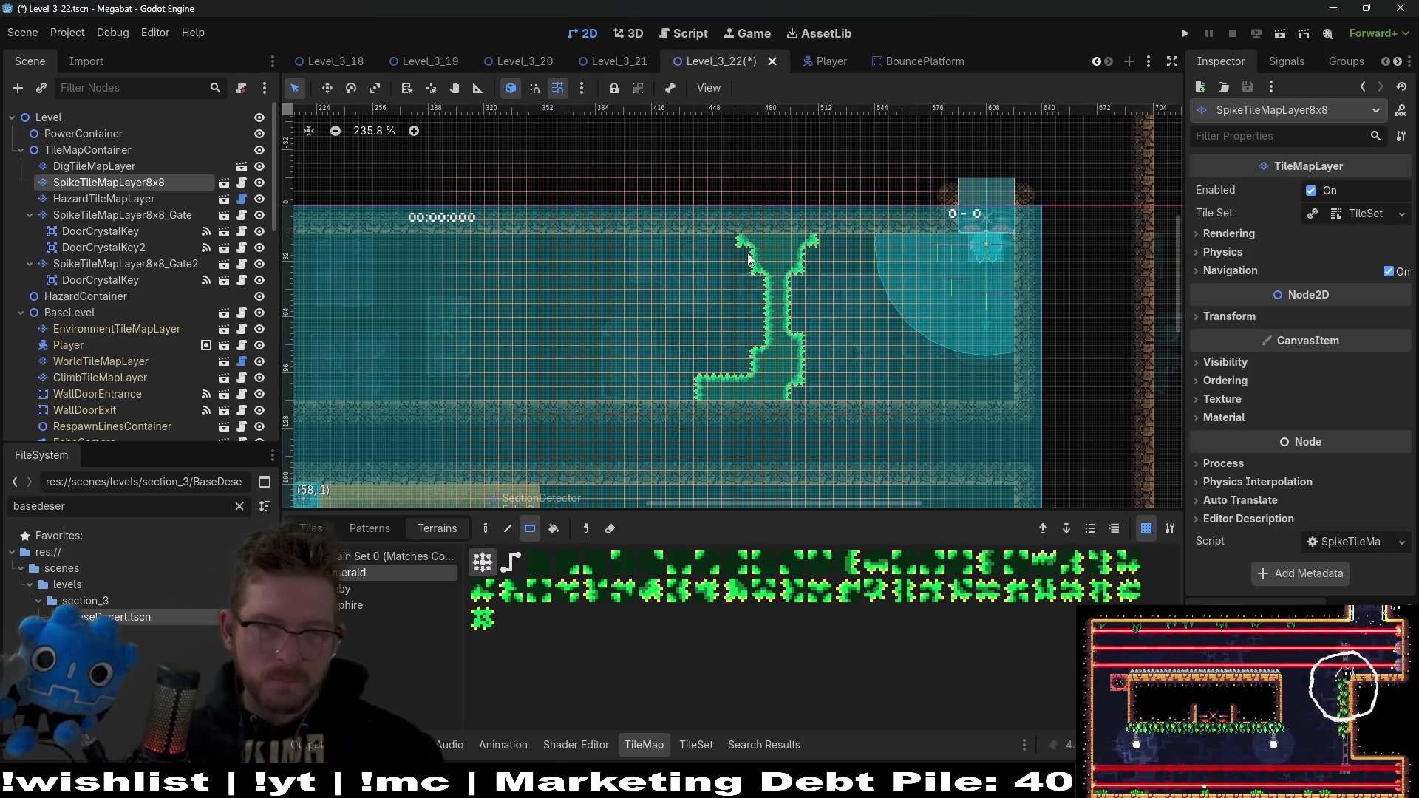
pyautogui.moveTo(804, 280); pyautogui.dragTo(770, 353)
# Step: Lay a spike strip along the floor right of the column and fill the stem's notch into steps
pyautogui.moveTo(878, 339); pyautogui.dragTo(830, 298)
pyautogui.moveTo(736, 349); pyautogui.dragTo(946, 362)
pyautogui.click(956, 354)
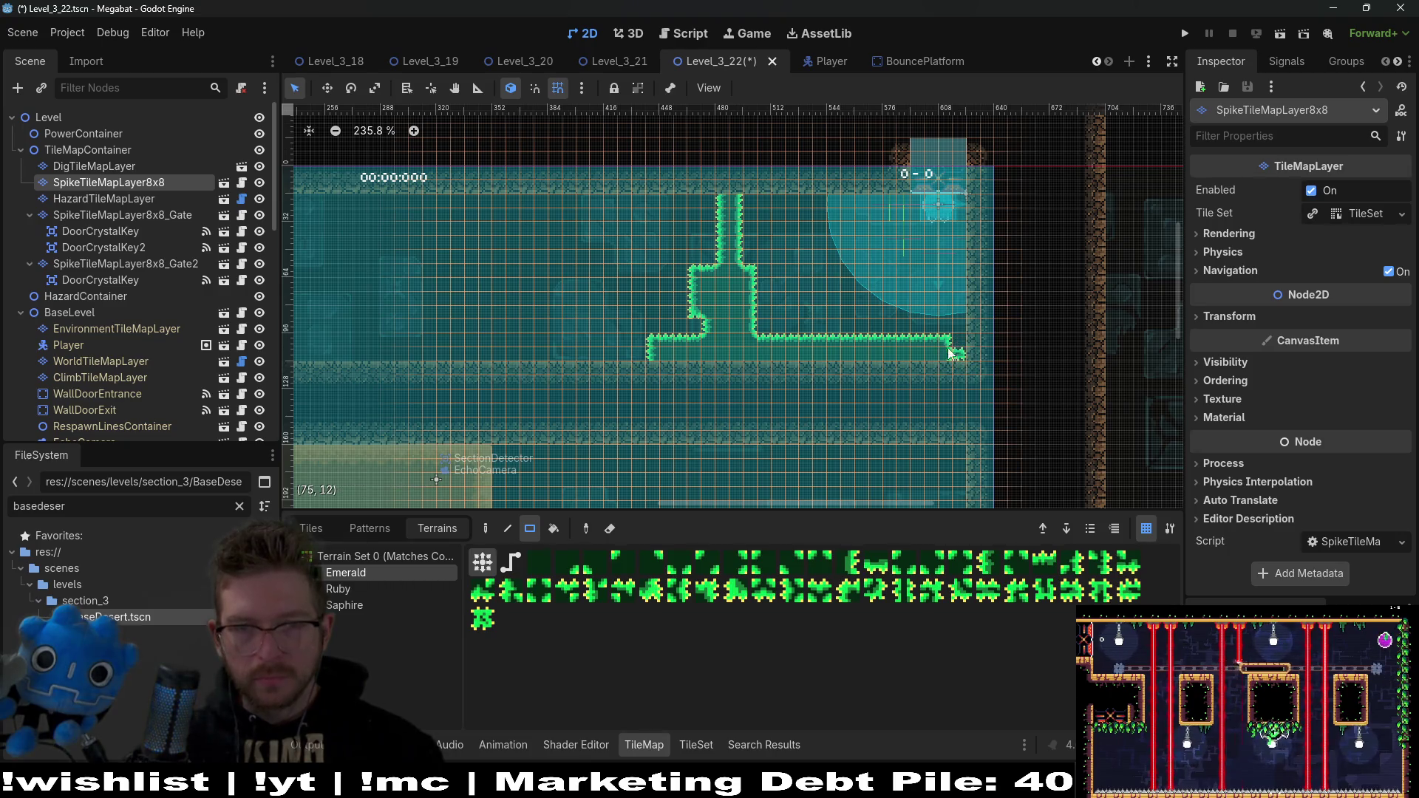
pyautogui.moveTo(814, 332); pyautogui.dragTo(849, 379)
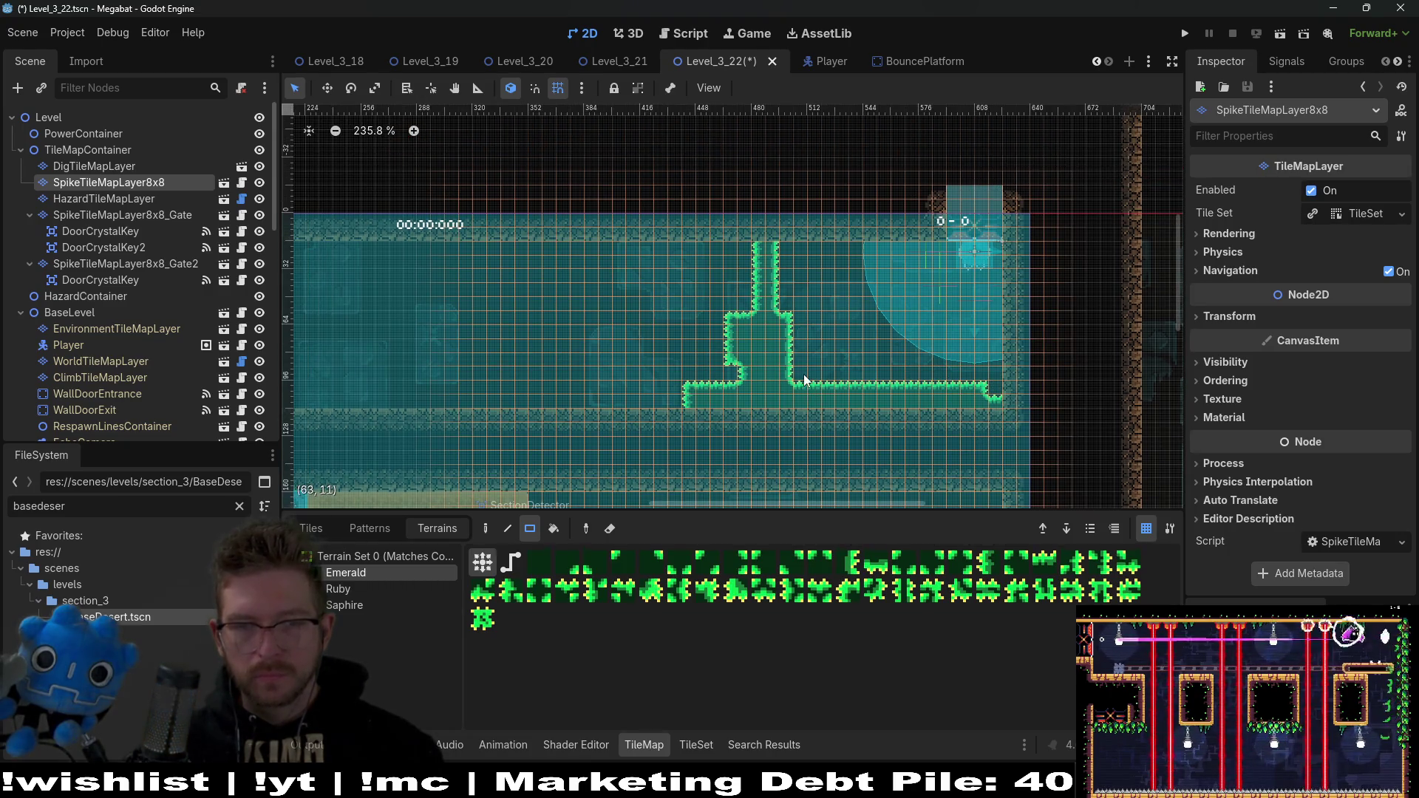
pyautogui.hscroll(-2, 779, 288)
pyautogui.moveTo(786, 339); pyautogui.dragTo(792, 354)
pyautogui.hscroll(-3, 828, 271)
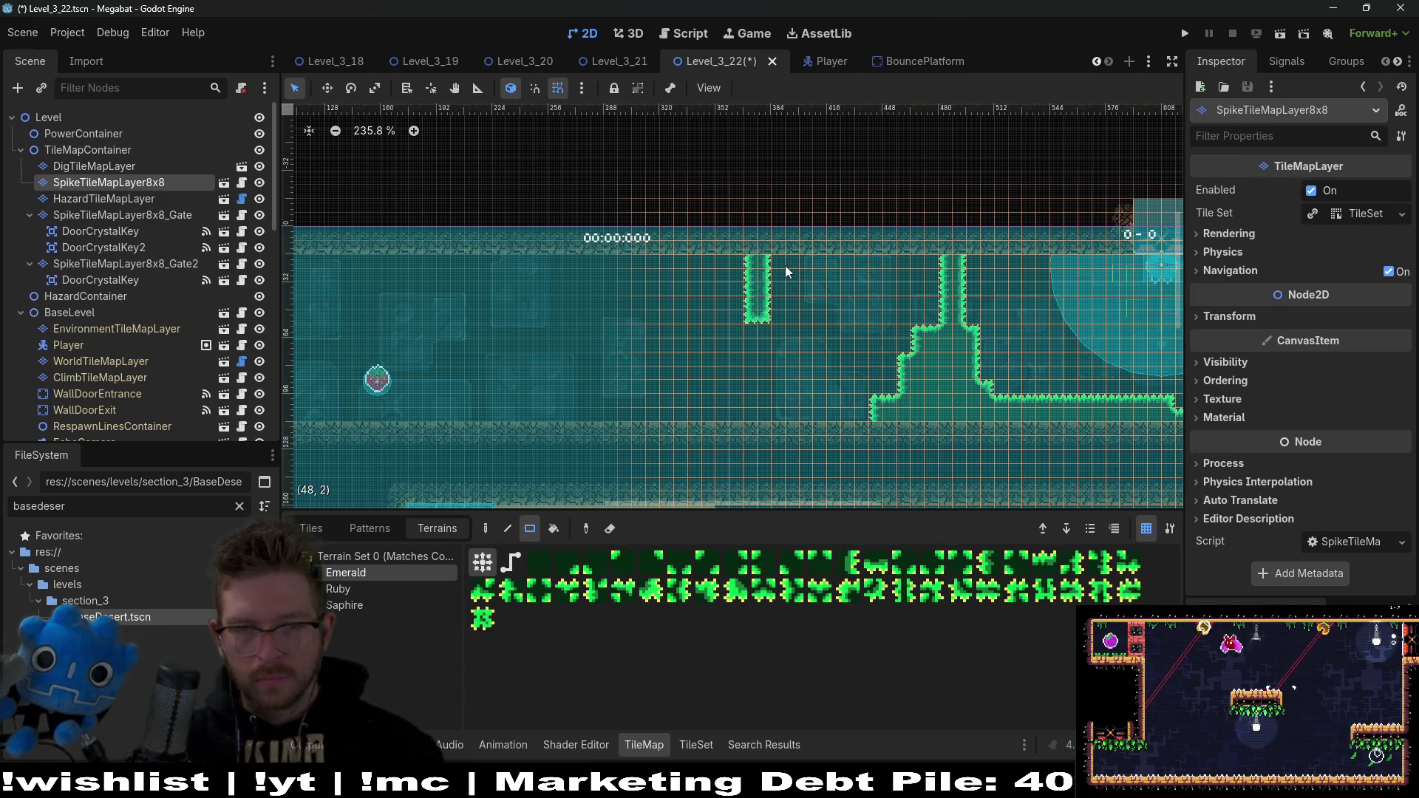
# Step: Draw a U-shaped hanging spike column and a tall notched spike pillar reaching toward the floor
pyautogui.moveTo(869, 323); pyautogui.dragTo(869, 323)
pyautogui.moveTo(733, 259); pyautogui.dragTo(733, 259)
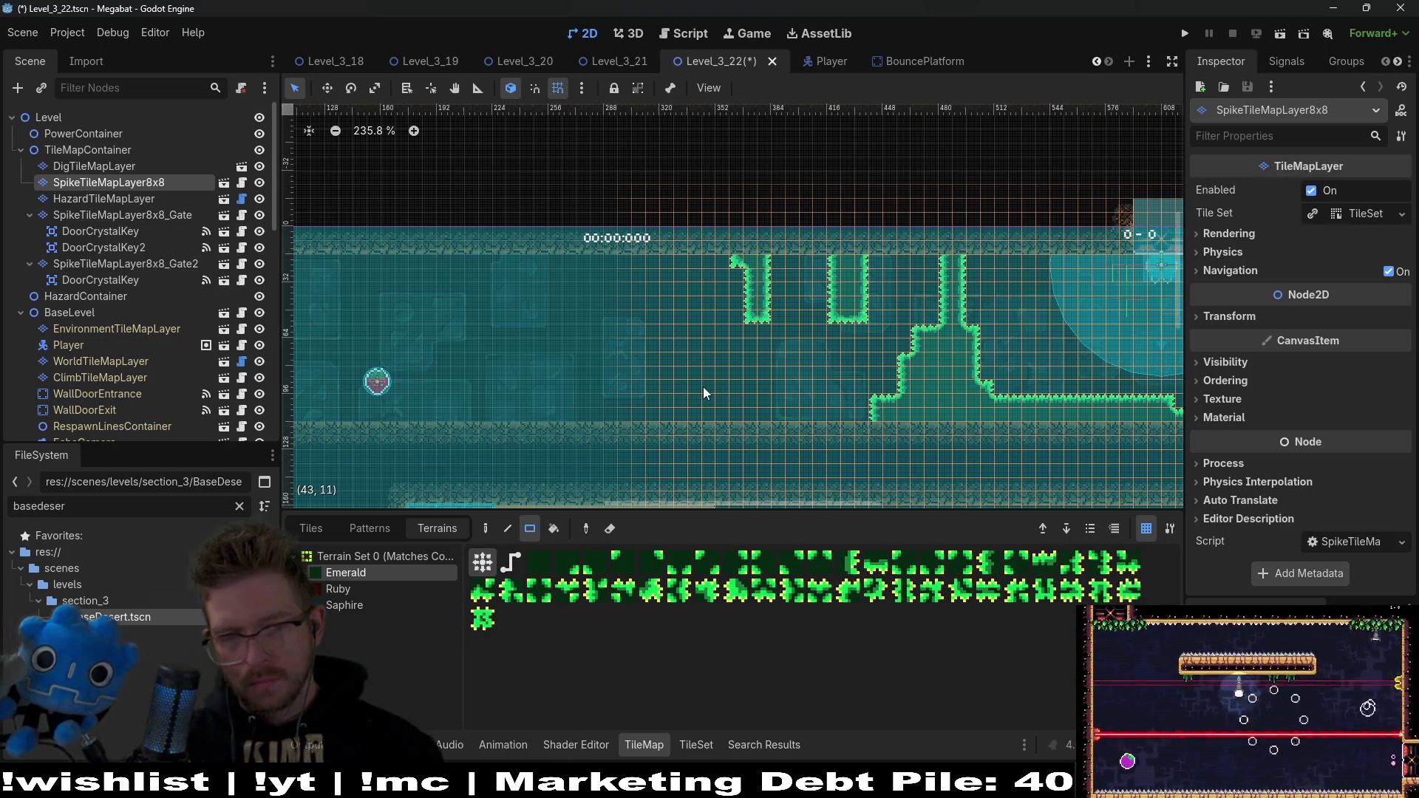
pyautogui.moveTo(644, 263); pyautogui.dragTo(666, 313)
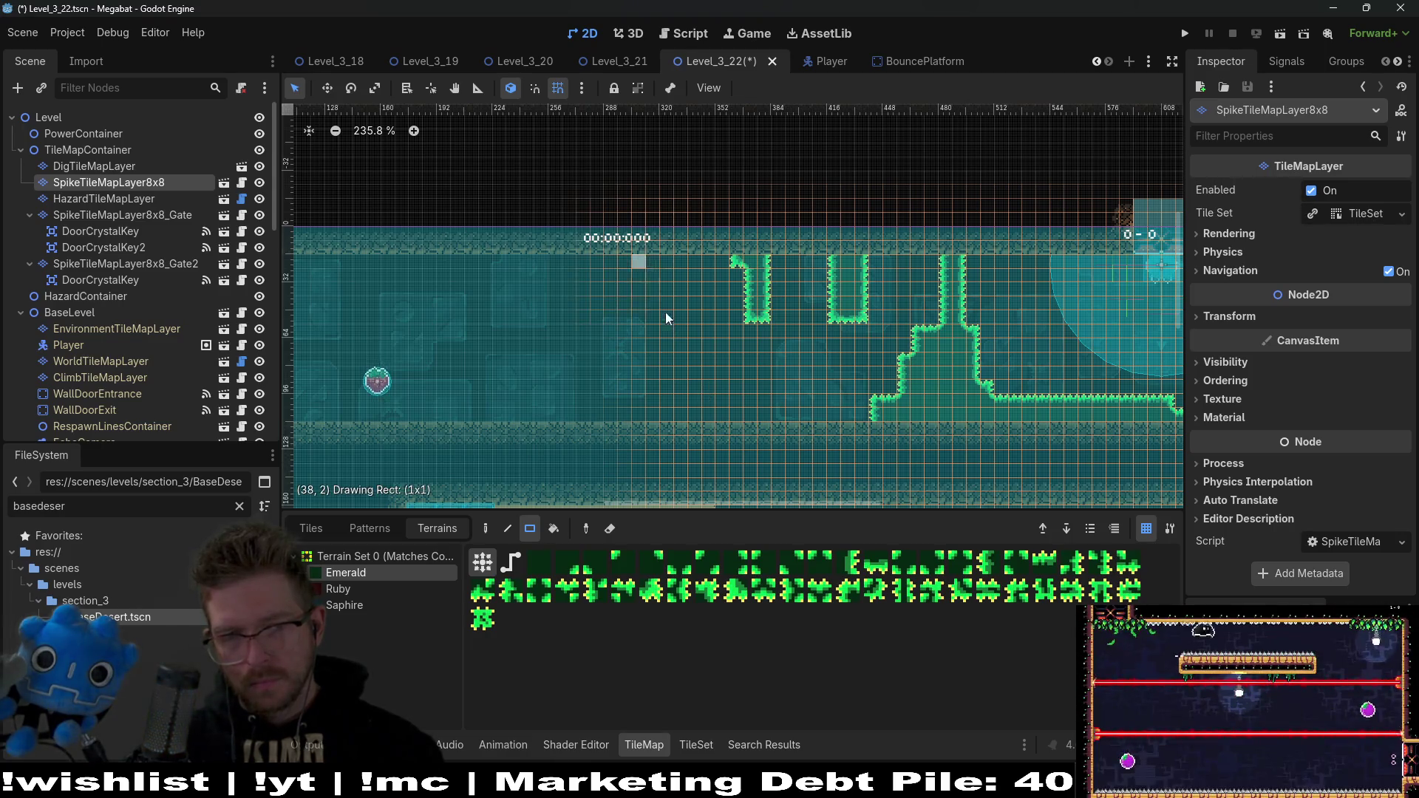
pyautogui.moveTo(685, 408); pyautogui.dragTo(687, 418)
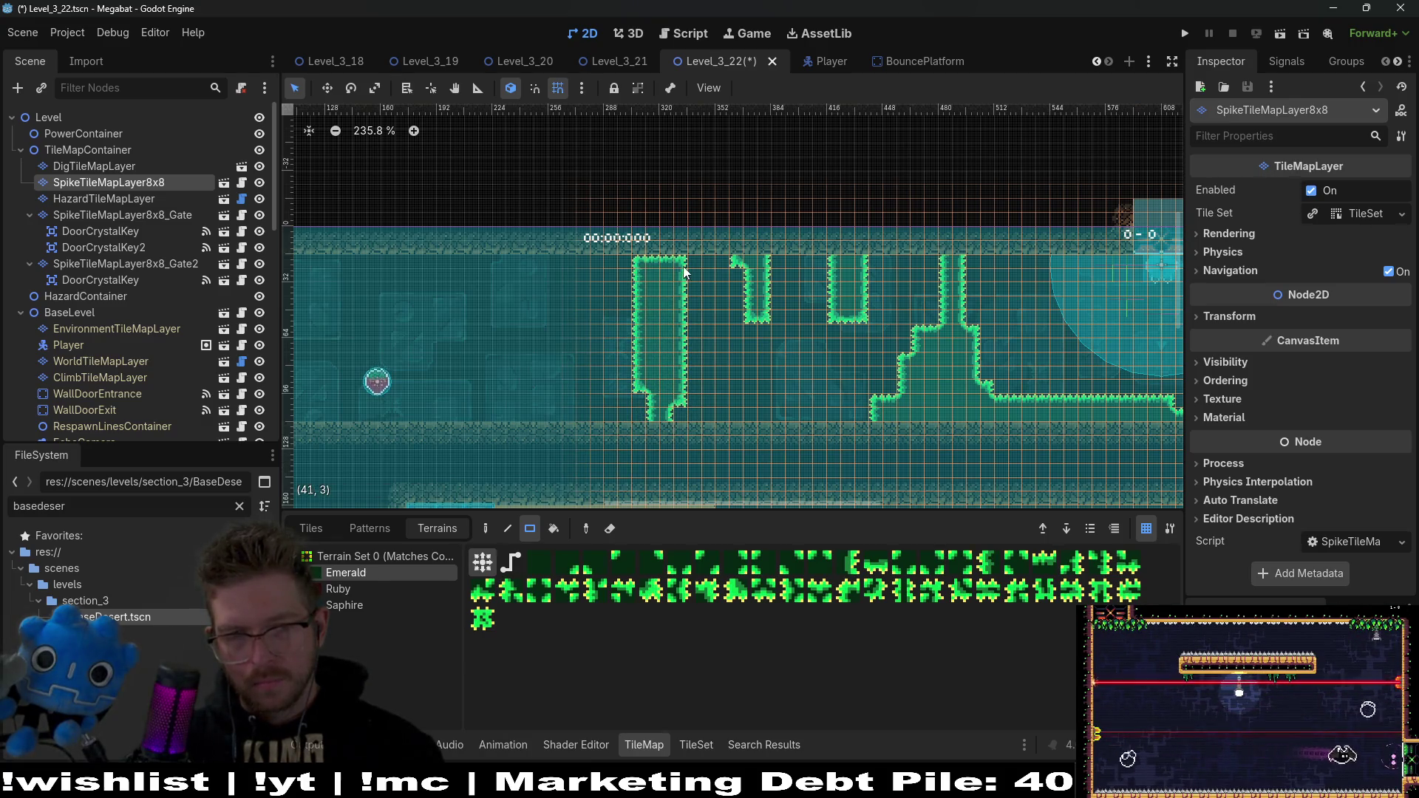
pyautogui.click(667, 249)
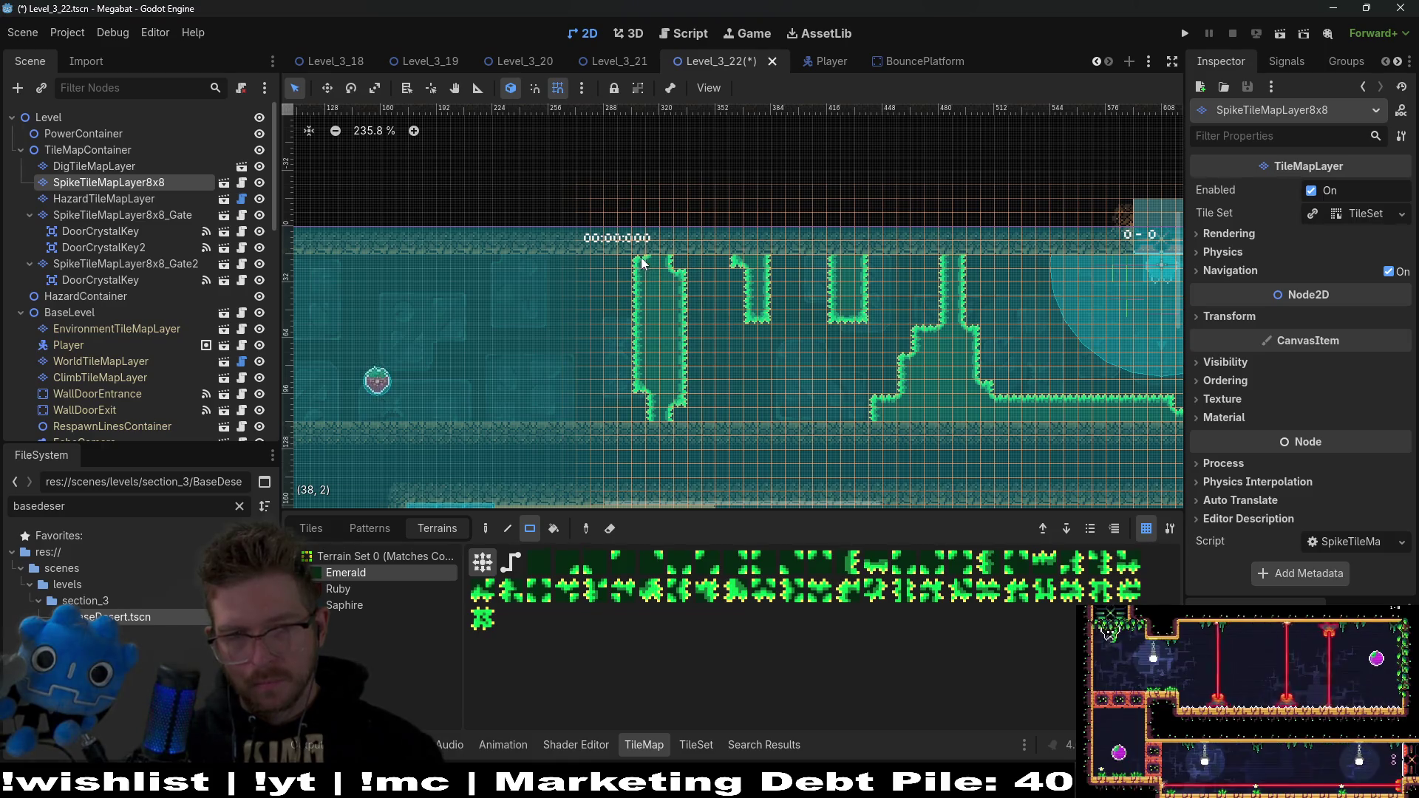
pyautogui.moveTo(635, 330); pyautogui.dragTo(685, 315)
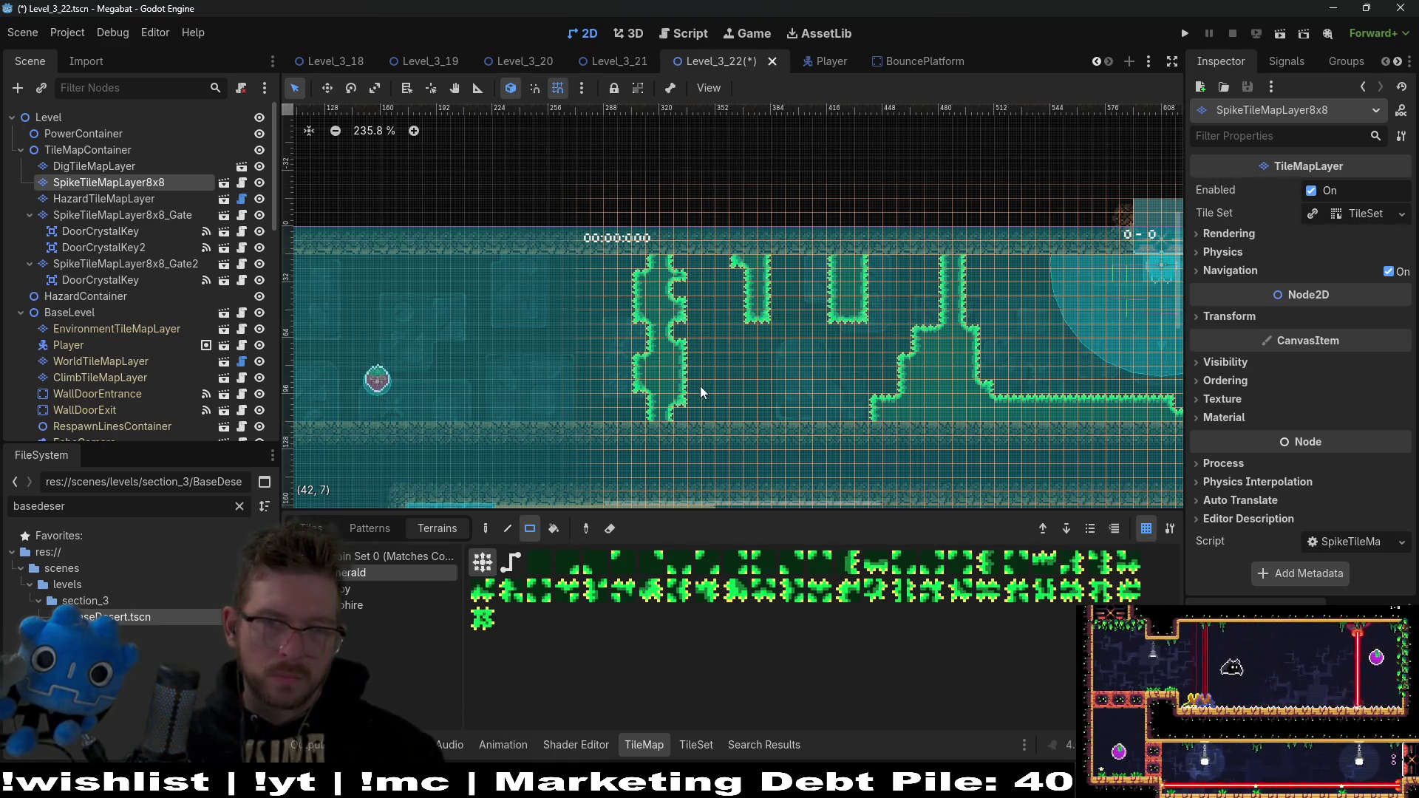
# Step: Square off the diagonal bottom of a hanging spike shape into a stepped end
pyautogui.scroll(2, 717, 333)
pyautogui.scroll(-3, 923, 307)
pyautogui.scroll(3, 857, 310)
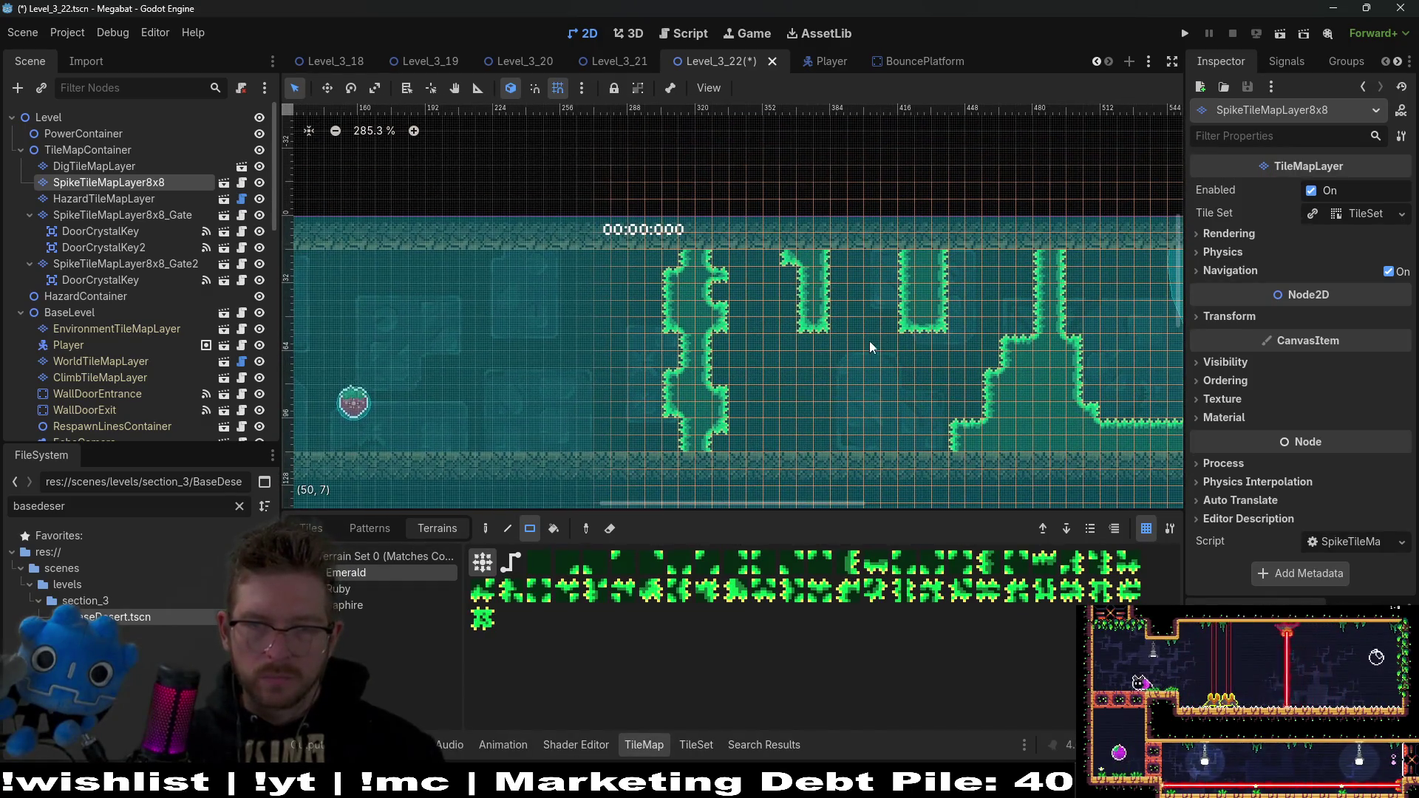
pyautogui.hscroll(5, 950, 309)
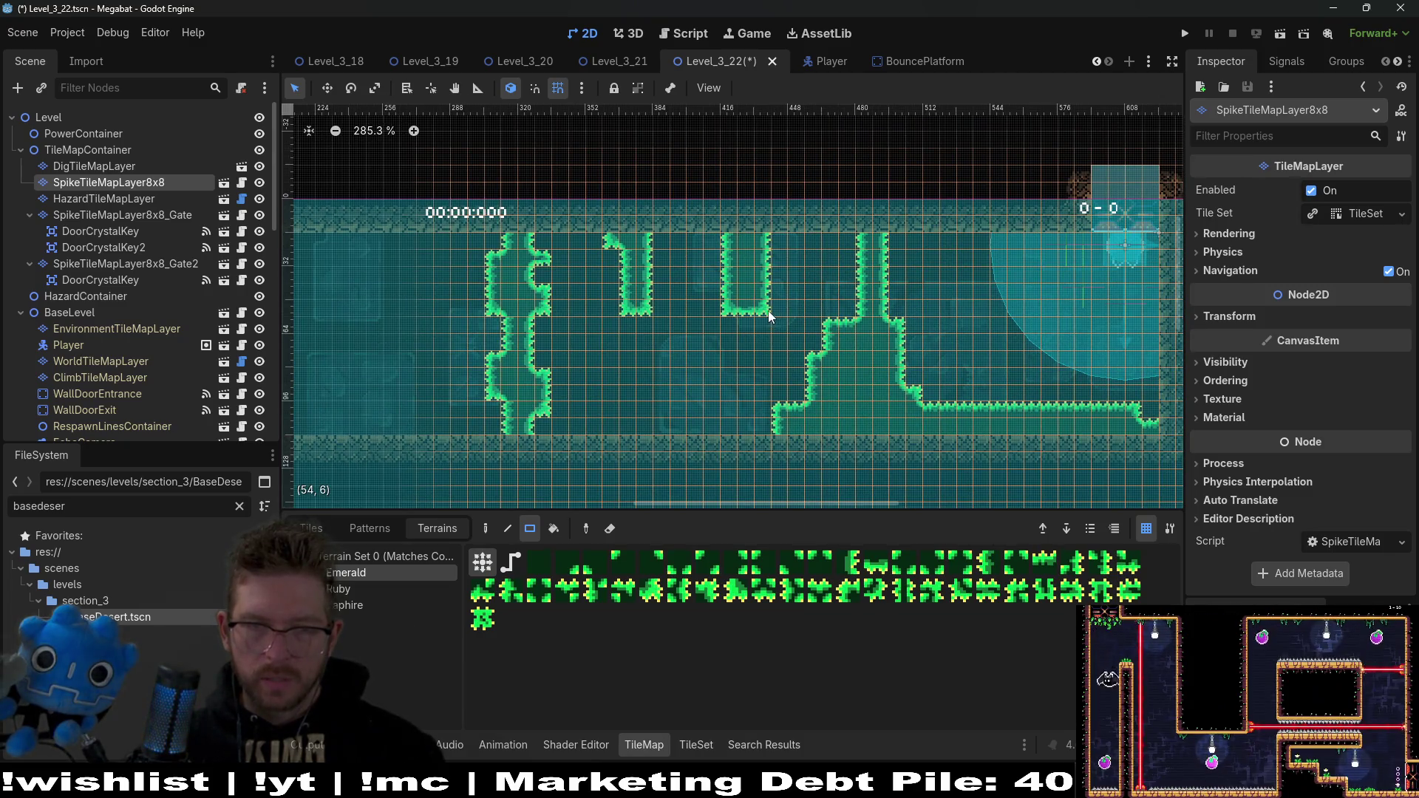
pyautogui.click(743, 308)
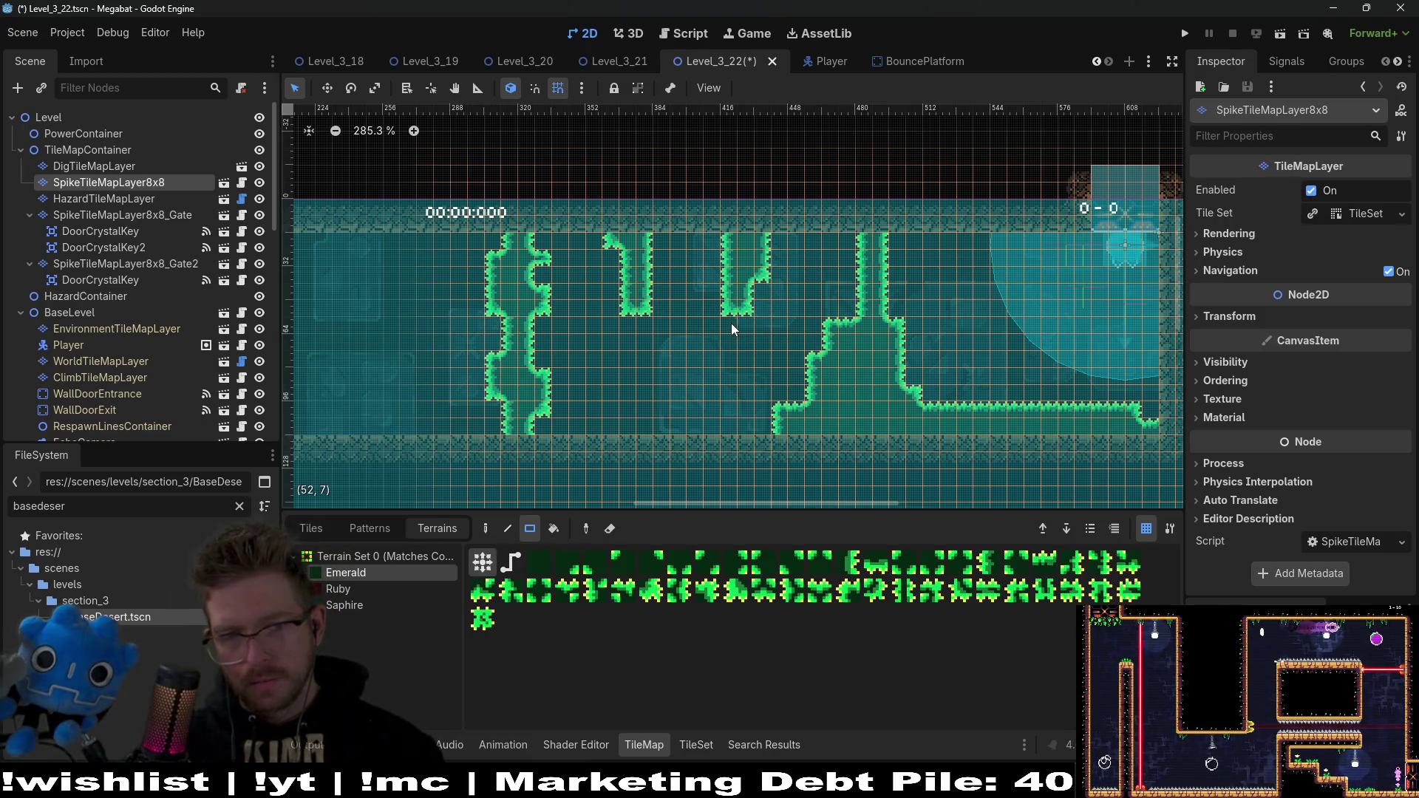
# Step: Extend the spike wall downward and lay a long spike strip along the floor
pyautogui.moveTo(786, 434)
pyautogui.mouseDown()
pyautogui.moveTo(804, 430)
pyautogui.moveTo(805, 408)
pyautogui.mouseUp()
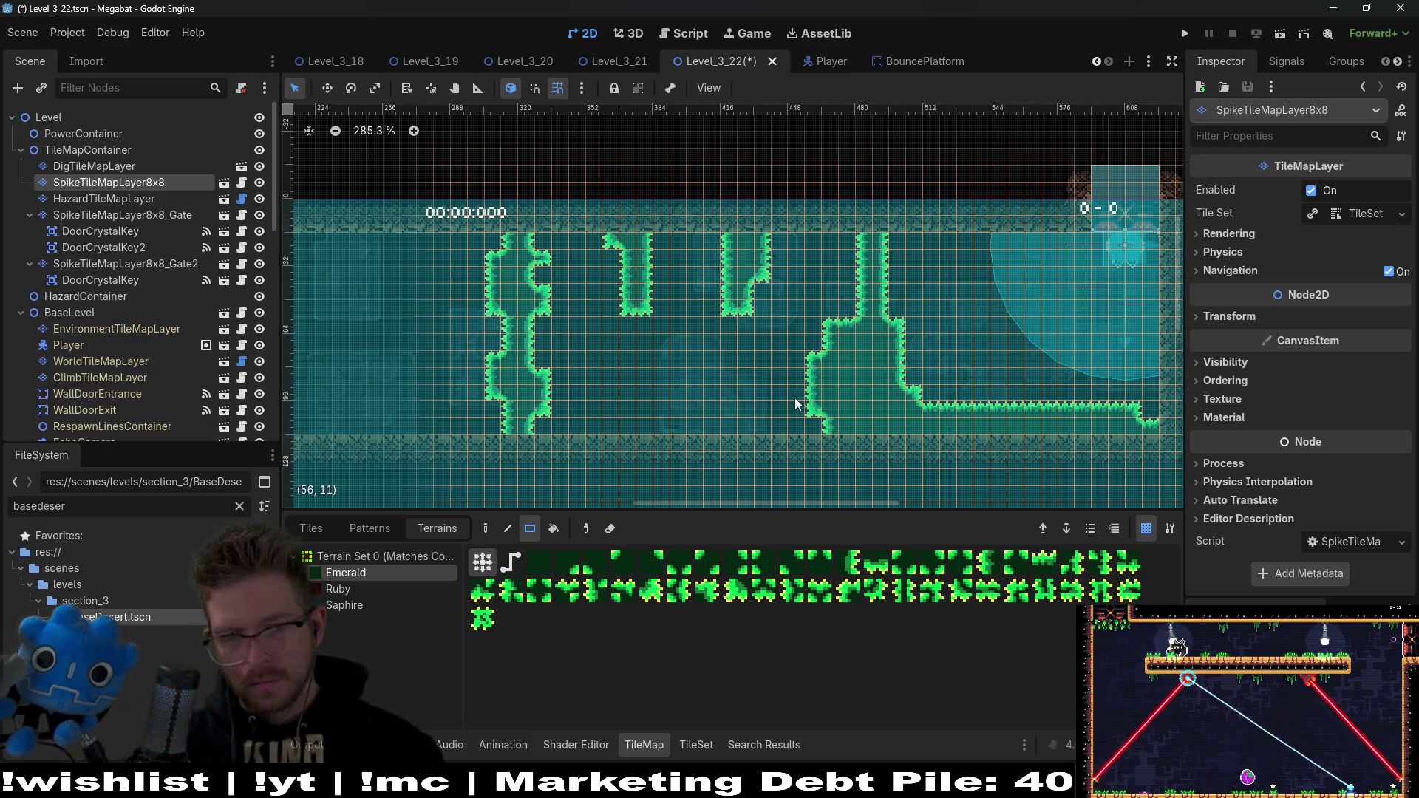
pyautogui.moveTo(741, 362); pyautogui.dragTo(742, 362)
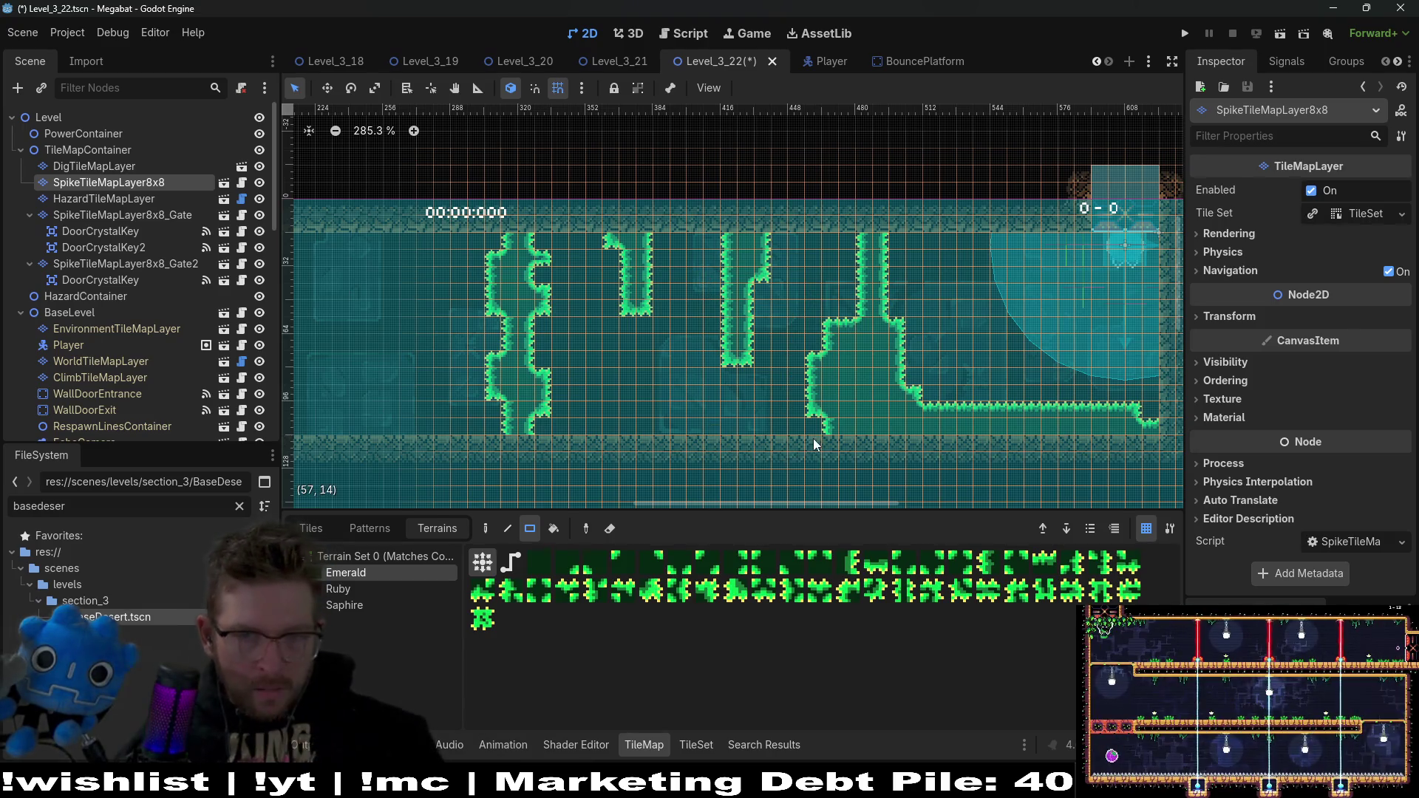
pyautogui.moveTo(827, 440); pyautogui.dragTo(529, 428)
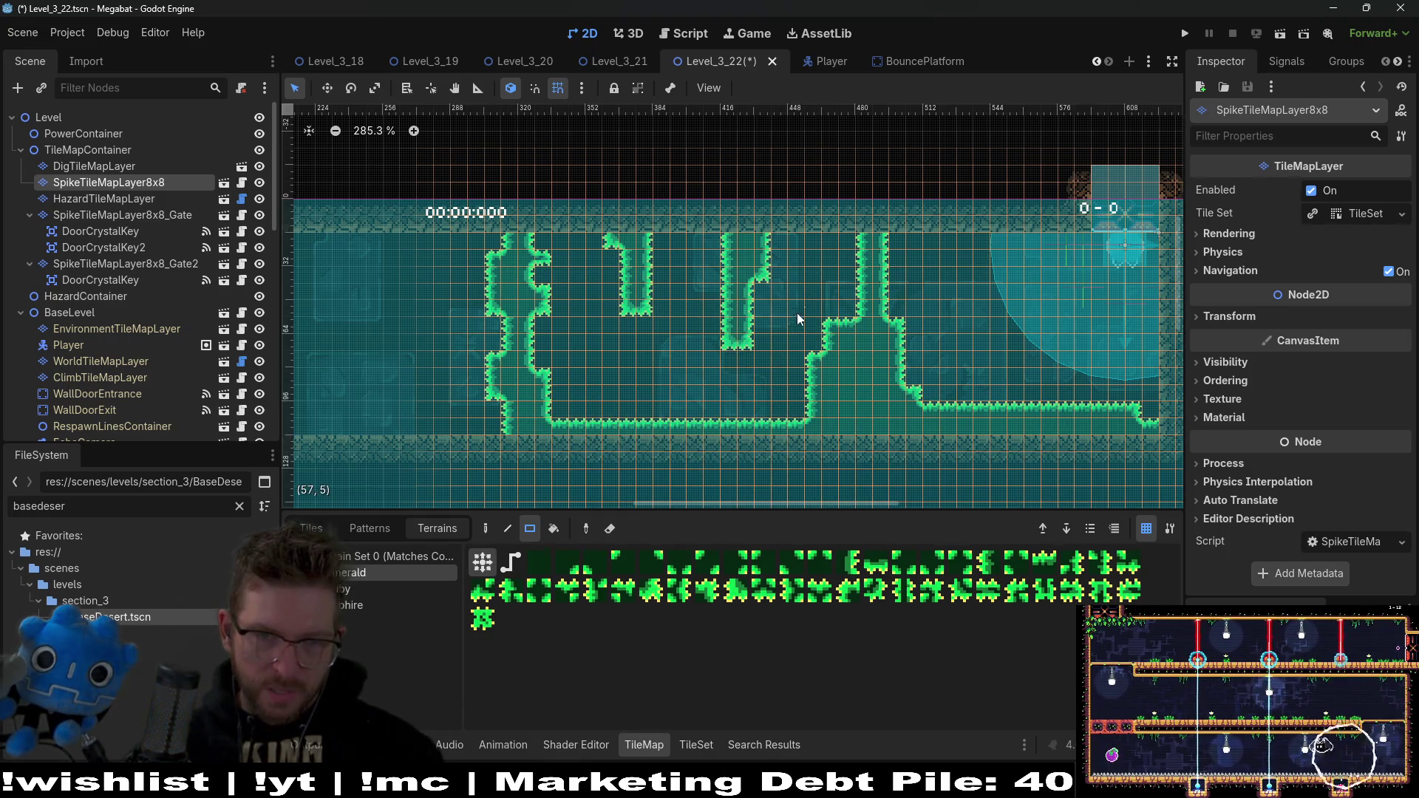
pyautogui.hscroll(-5, 796, 335)
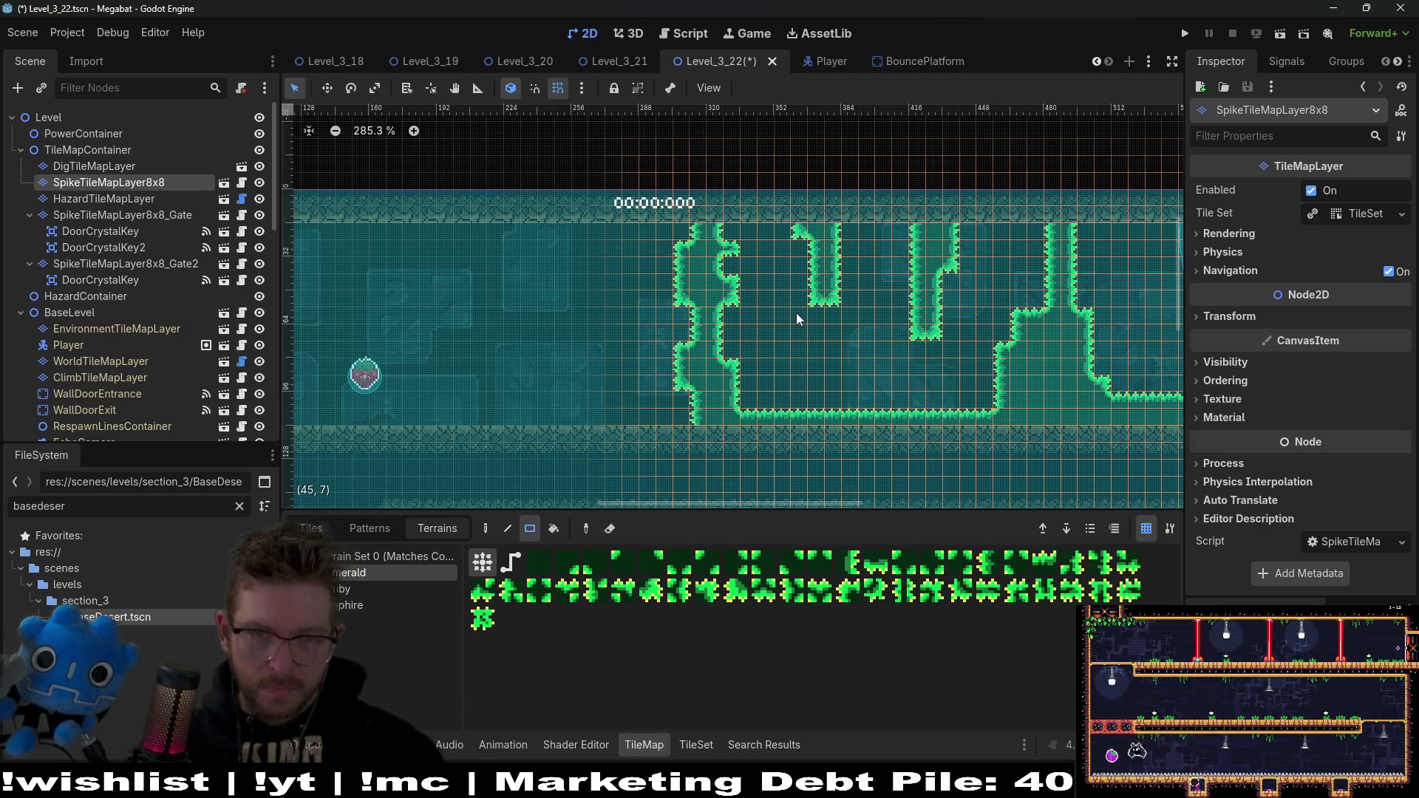
pyautogui.hscroll(3, 795, 312)
# Step: Replace the hanging spike columns with a U-topped 3x6 block and a new column to its left
pyautogui.moveTo(797, 226); pyautogui.dragTo(849, 332)
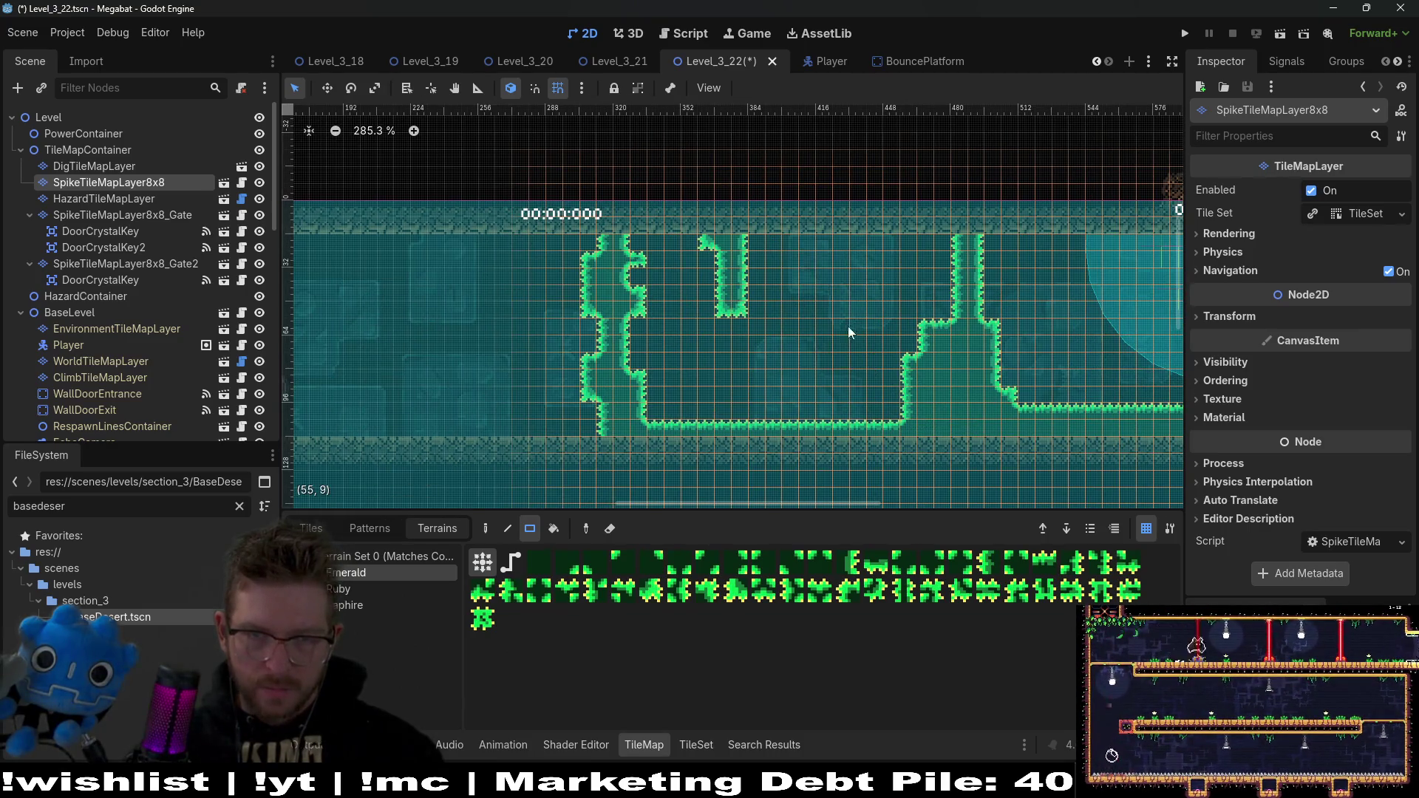
pyautogui.moveTo(796, 253); pyautogui.dragTo(822, 330)
pyautogui.moveTo(795, 216); pyautogui.dragTo(826, 247)
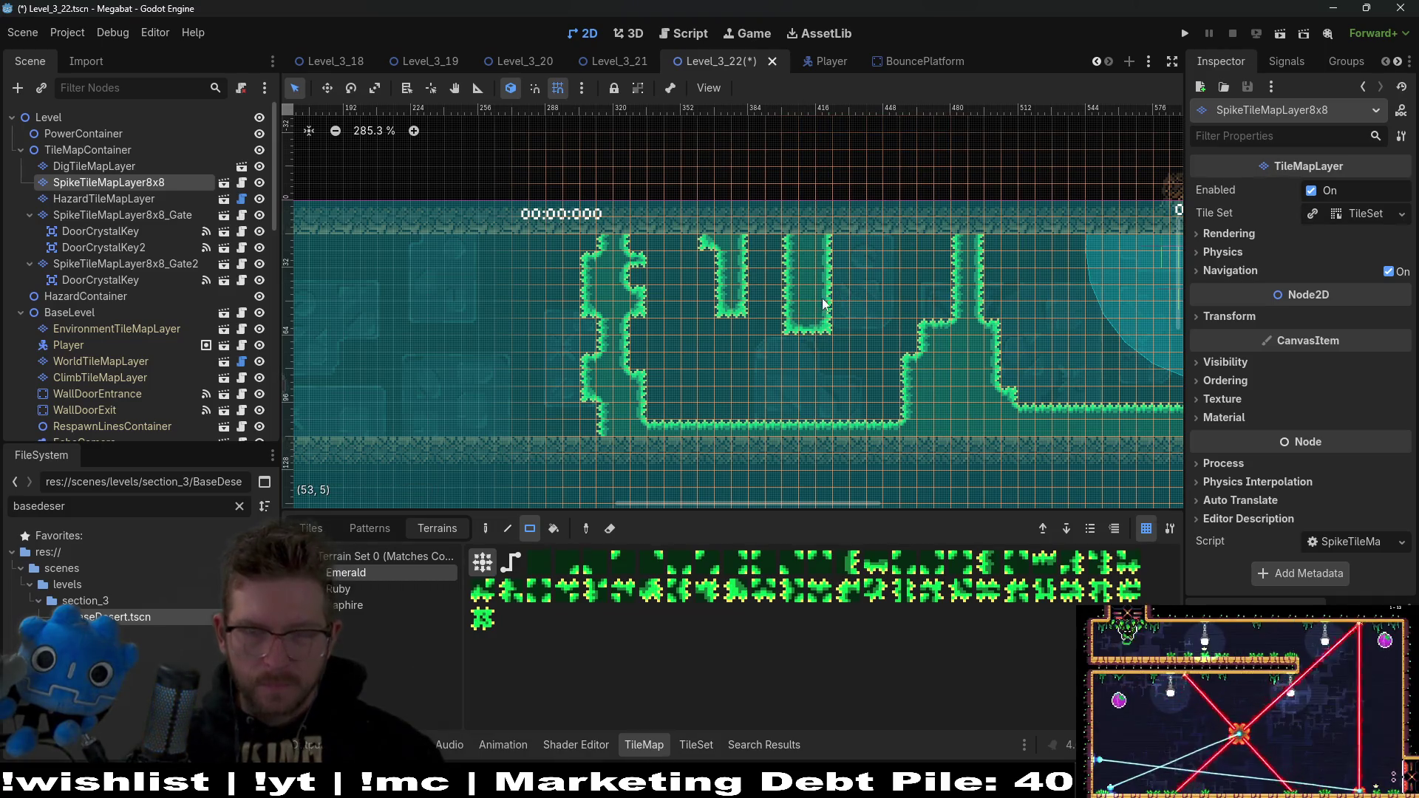
pyautogui.moveTo(728, 329); pyautogui.dragTo(746, 346)
pyautogui.moveTo(562, 238)
pyautogui.mouseDown()
pyautogui.moveTo(595, 355)
pyautogui.moveTo(683, 433)
pyautogui.mouseUp()
pyautogui.moveTo(673, 256); pyautogui.dragTo(705, 309)
pyautogui.moveTo(798, 350); pyautogui.dragTo(737, 300)
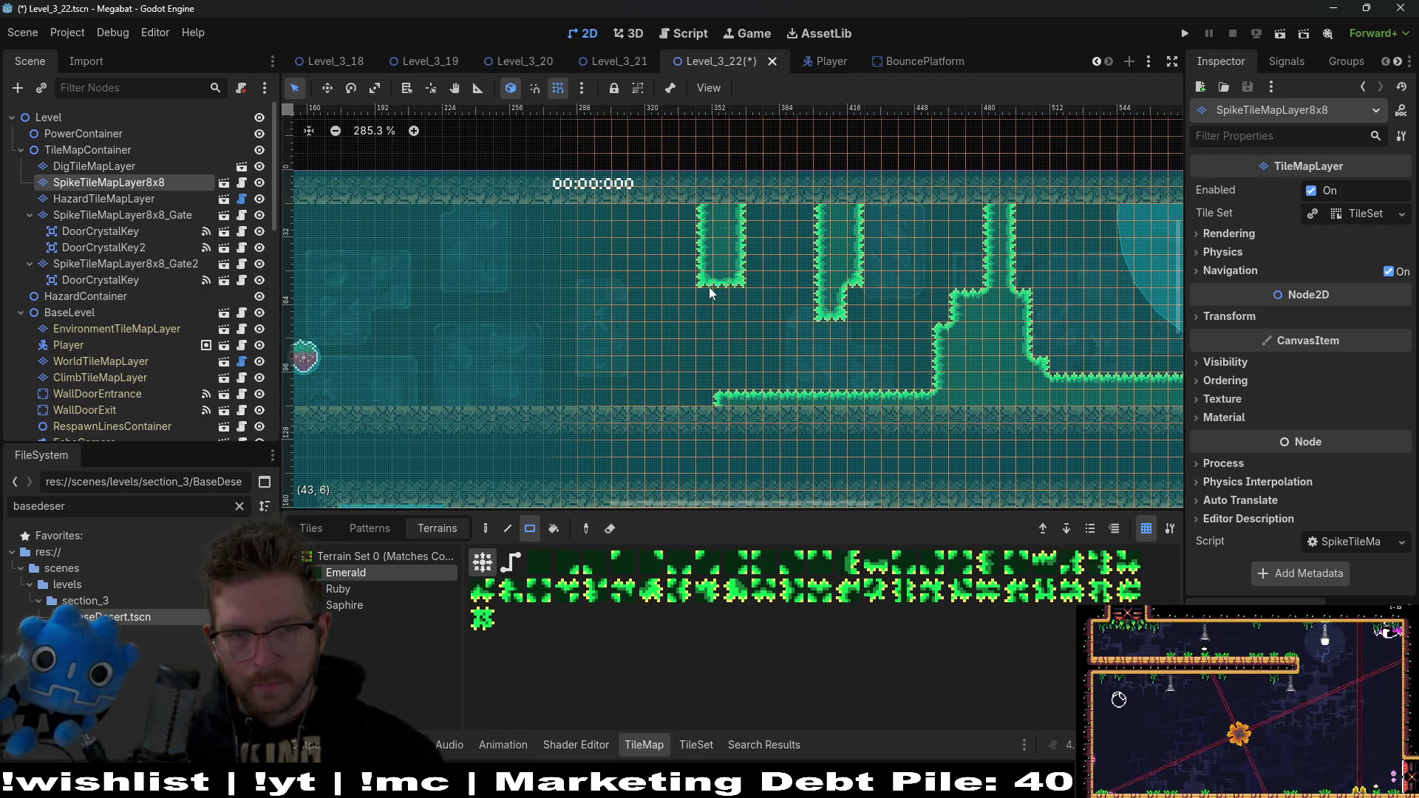
pyautogui.moveTo(706, 290)
pyautogui.mouseDown()
pyautogui.moveTo(725, 319)
pyautogui.moveTo(766, 338)
pyautogui.mouseUp()
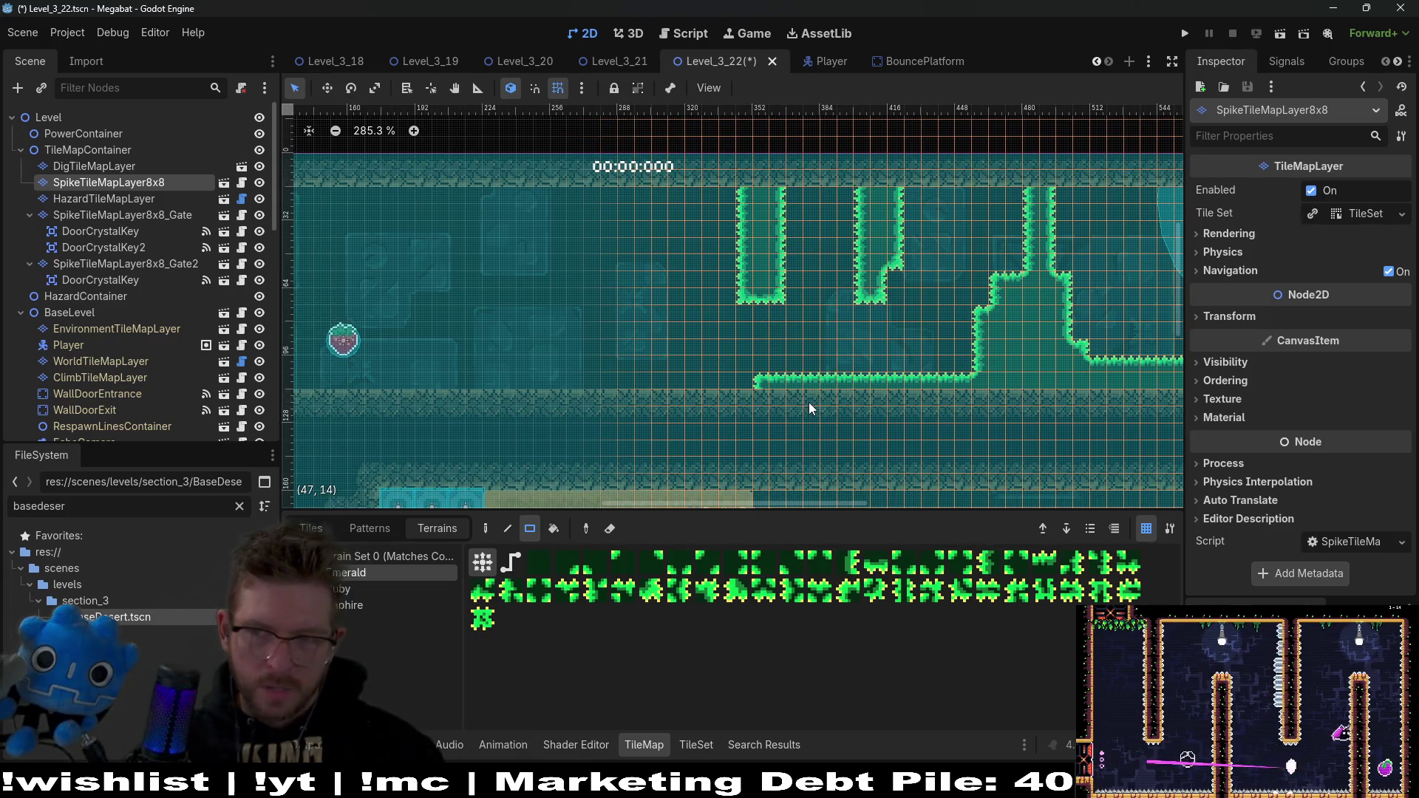
# Step: Extend the floor strip left, add a tall ceiling-joined spike block, and add columns beside the right wall
pyautogui.moveTo(773, 387); pyautogui.dragTo(637, 384)
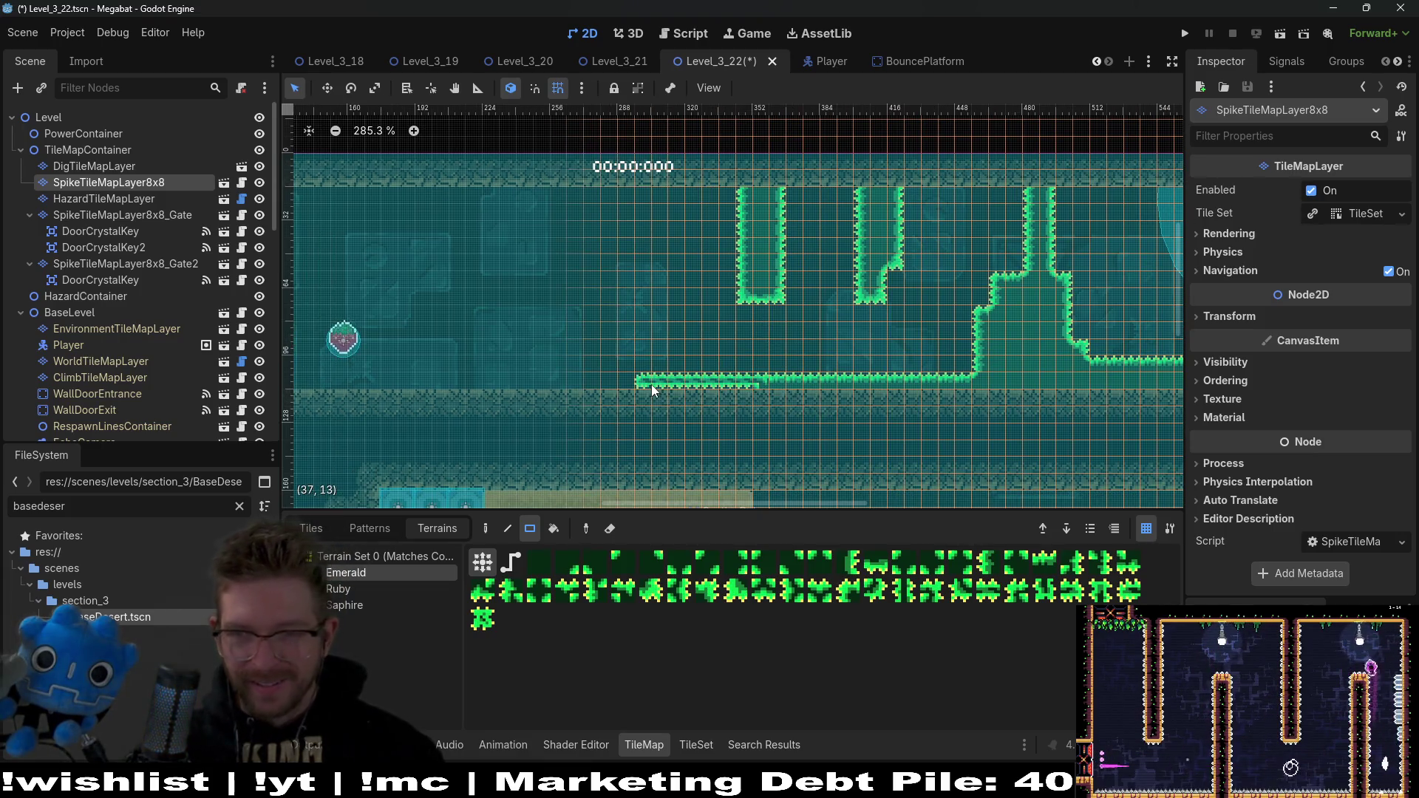
pyautogui.moveTo(766, 399); pyautogui.dragTo(636, 395)
pyautogui.moveTo(713, 284); pyautogui.dragTo(720, 362)
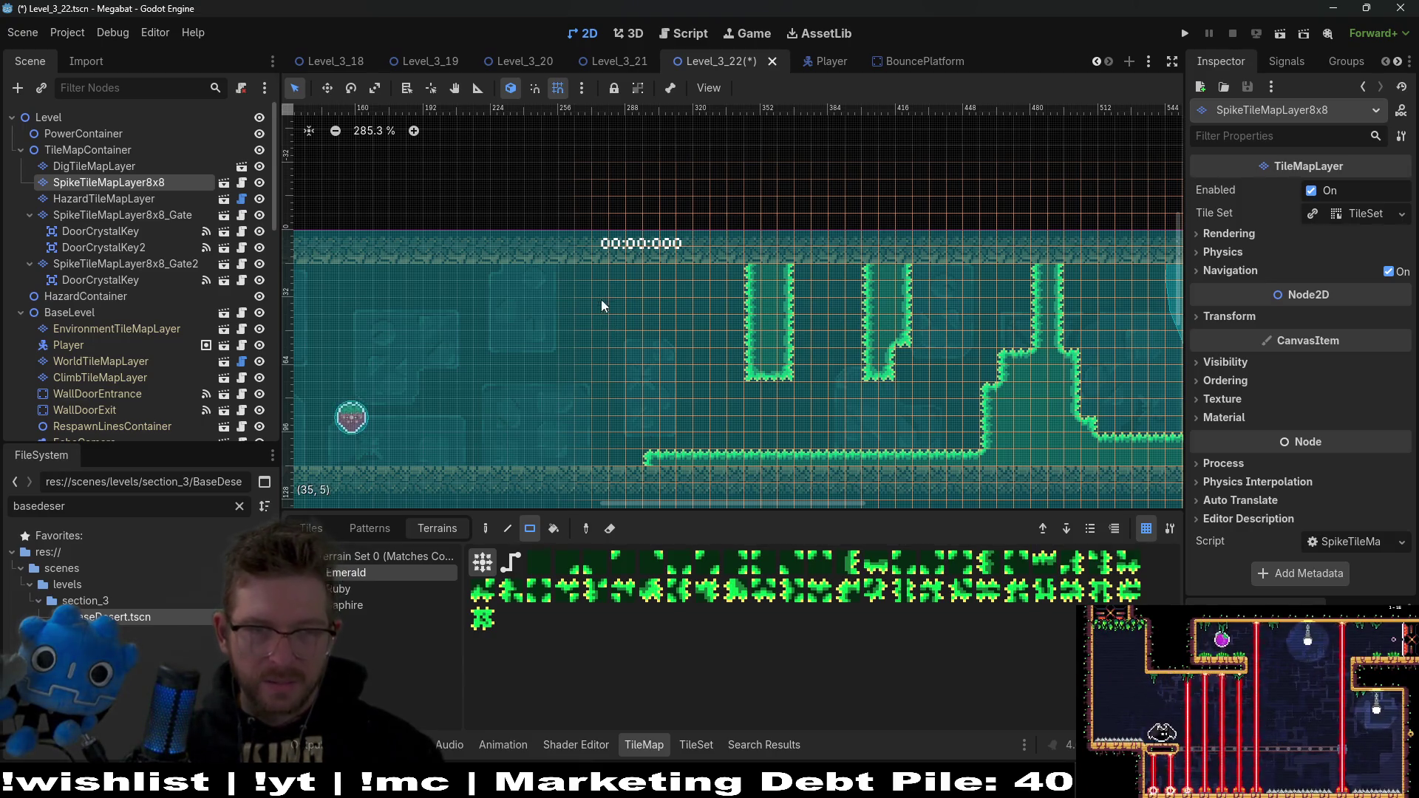
pyautogui.moveTo(570, 268)
pyautogui.mouseDown()
pyautogui.moveTo(625, 488)
pyautogui.moveTo(643, 487)
pyautogui.mouseUp()
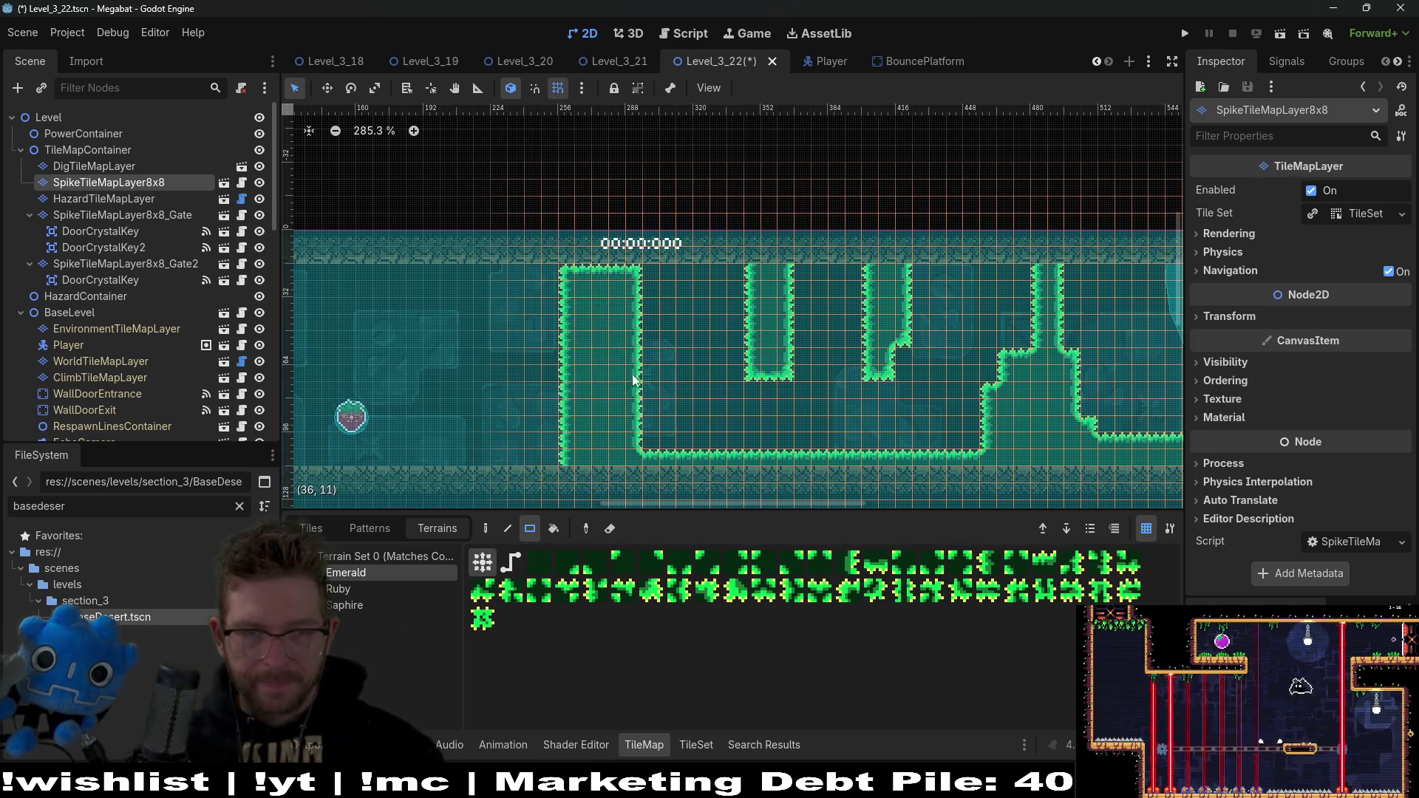
pyautogui.moveTo(561, 256); pyautogui.dragTo(636, 257)
pyautogui.moveTo(574, 414); pyautogui.dragTo(641, 350)
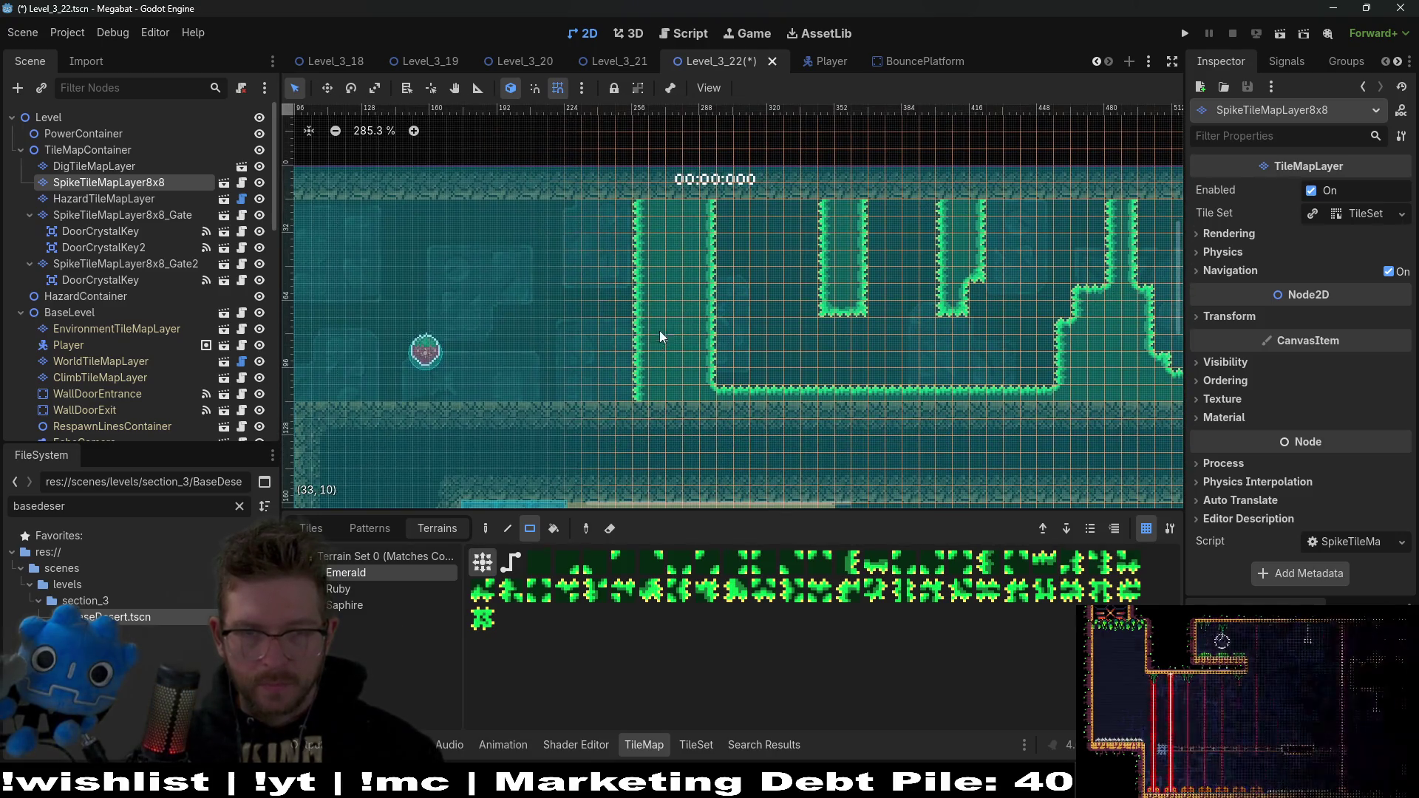
pyautogui.moveTo(707, 267); pyautogui.dragTo(716, 325)
pyautogui.moveTo(649, 263); pyautogui.dragTo(650, 335)
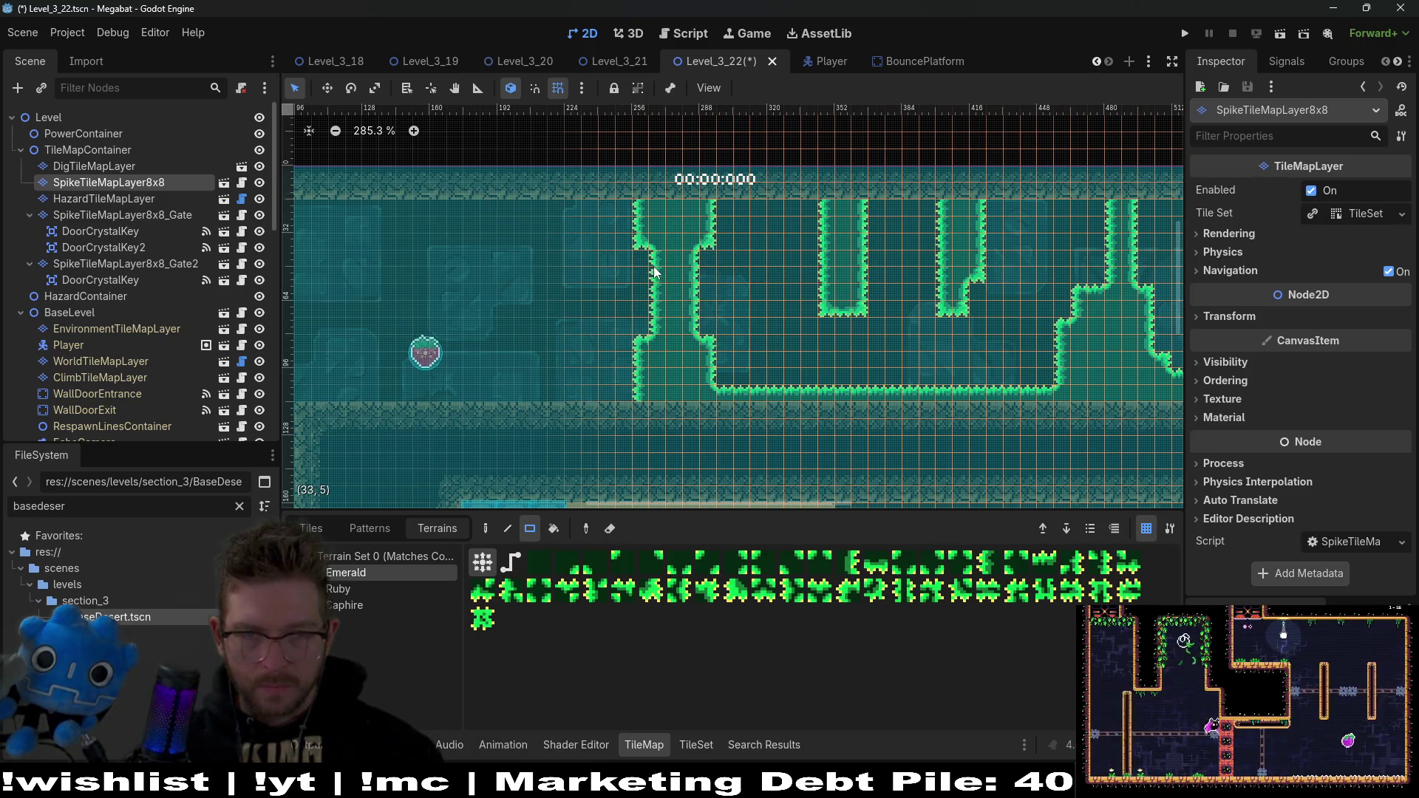
pyautogui.hscroll(-3, 684, 291)
# Step: Draw a 16x2 spike strip along the ceiling and a matching spike strip along the floor
pyautogui.moveTo(766, 220); pyautogui.dragTo(583, 201)
pyautogui.hscroll(-4, 783, 232)
pyautogui.scroll(1, 783, 233)
pyautogui.moveTo(909, 250); pyautogui.dragTo(654, 234)
pyautogui.scroll(-1, 739, 332)
pyautogui.moveTo(933, 397); pyautogui.dragTo(650, 397)
pyautogui.hscroll(7, 791, 369)
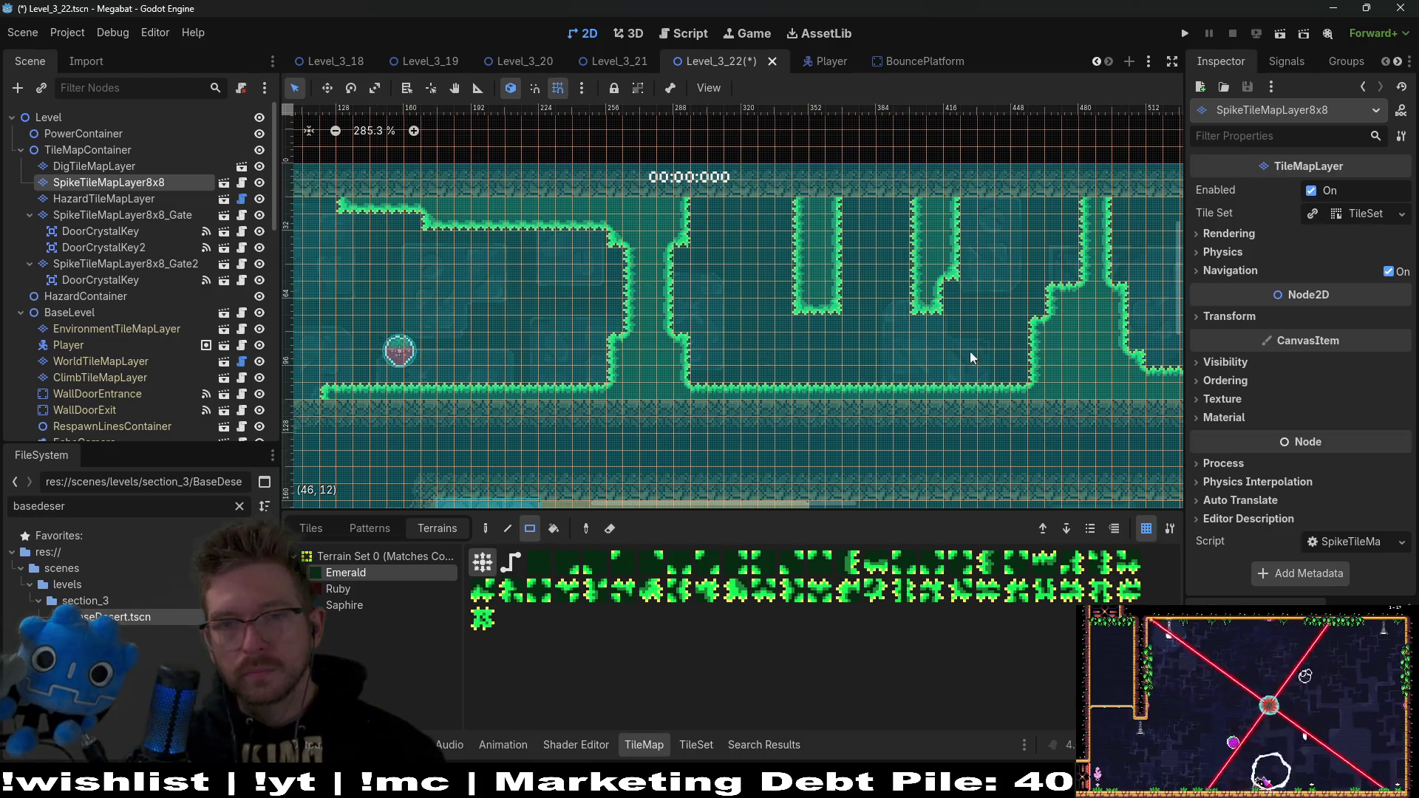
pyautogui.hscroll(5, 946, 351)
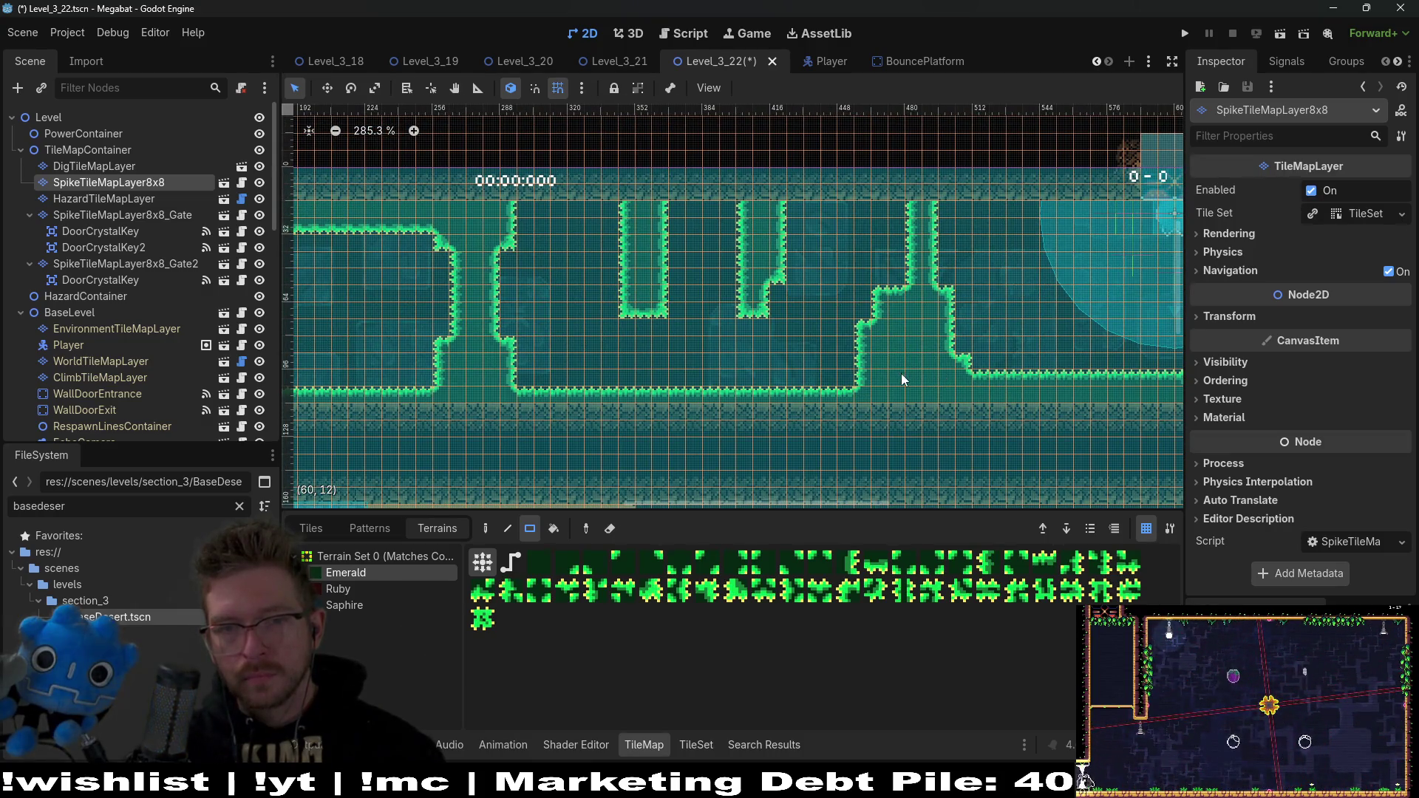
# Step: Add a 4x7 spike block on the right wall with a 5x2 spike ledge
pyautogui.moveTo(846, 275)
pyautogui.mouseDown()
pyautogui.moveTo(894, 369)
pyautogui.moveTo(875, 397)
pyautogui.mouseUp()
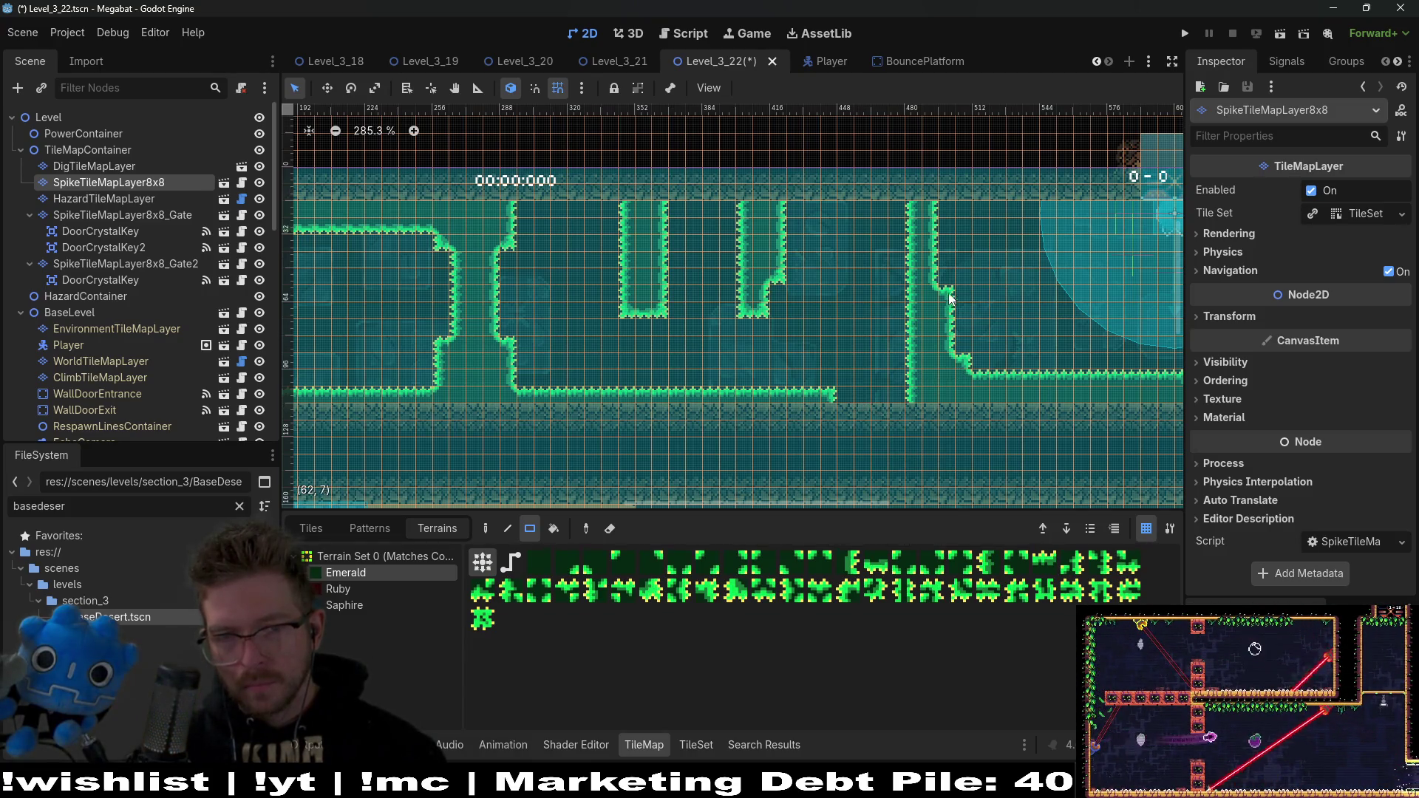
pyautogui.moveTo(1012, 319); pyautogui.dragTo(1012, 319)
pyautogui.scroll(-2, 1008, 339)
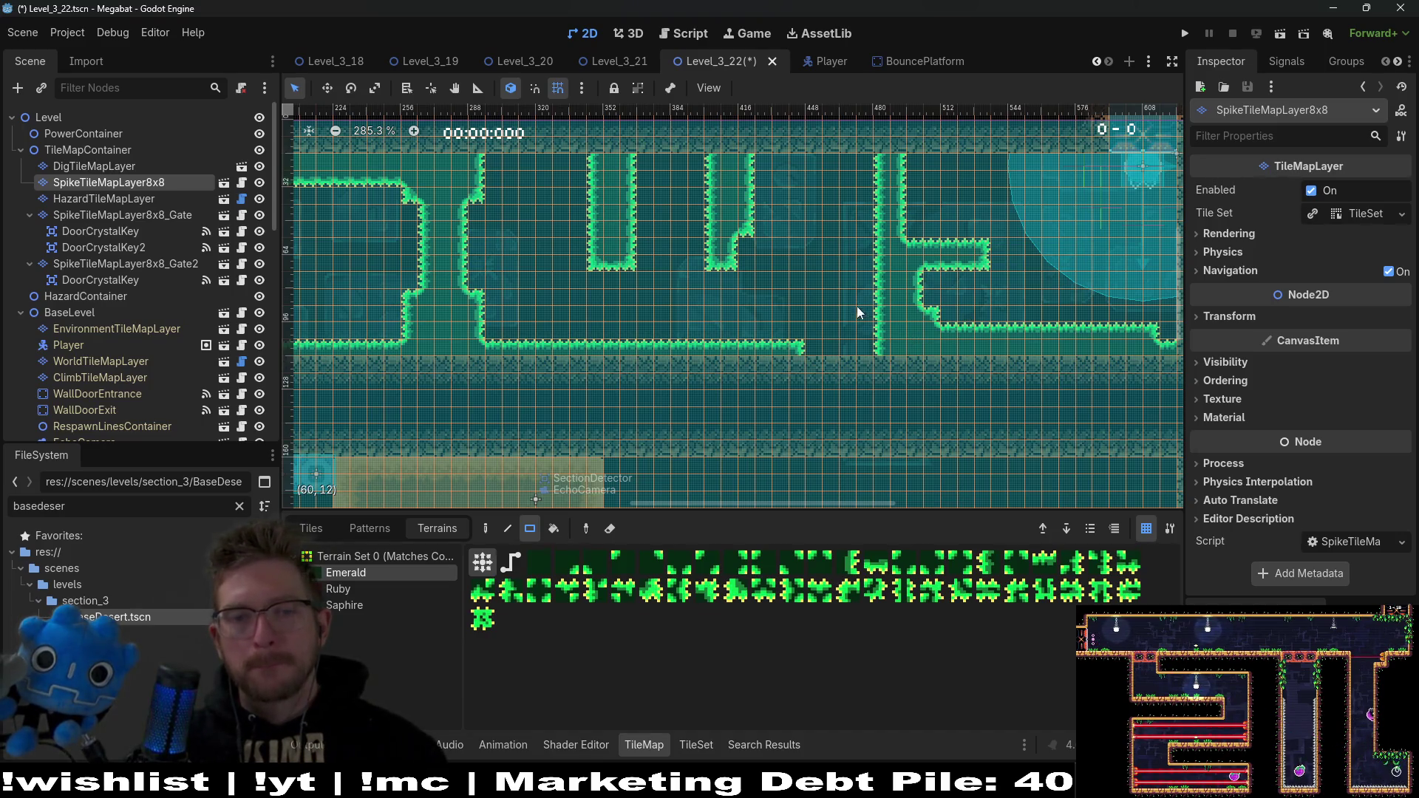
pyautogui.scroll(-10, 101, 339)
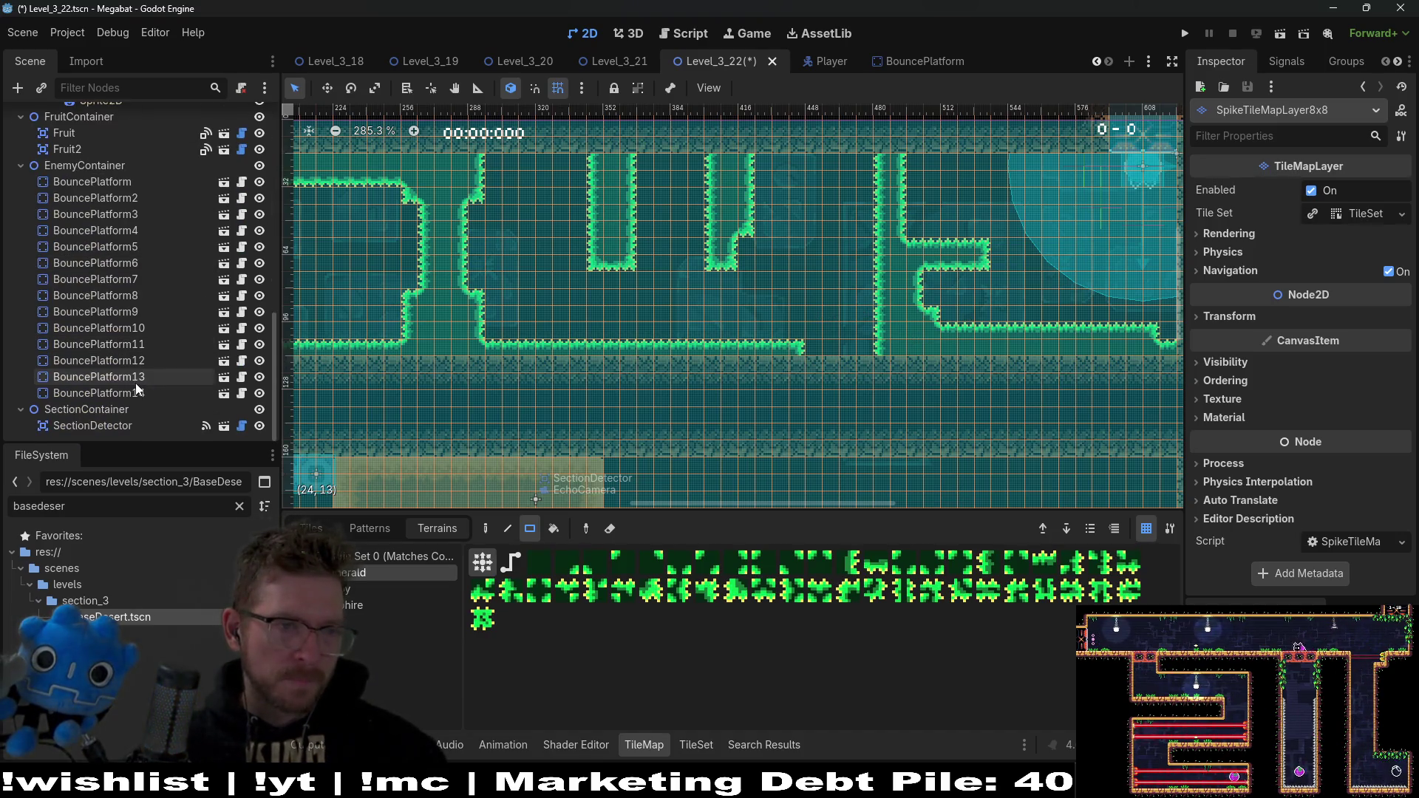
# Step: Instance LaserWall.tscn as a child of EnemyContainer
pyautogui.click(92, 331)
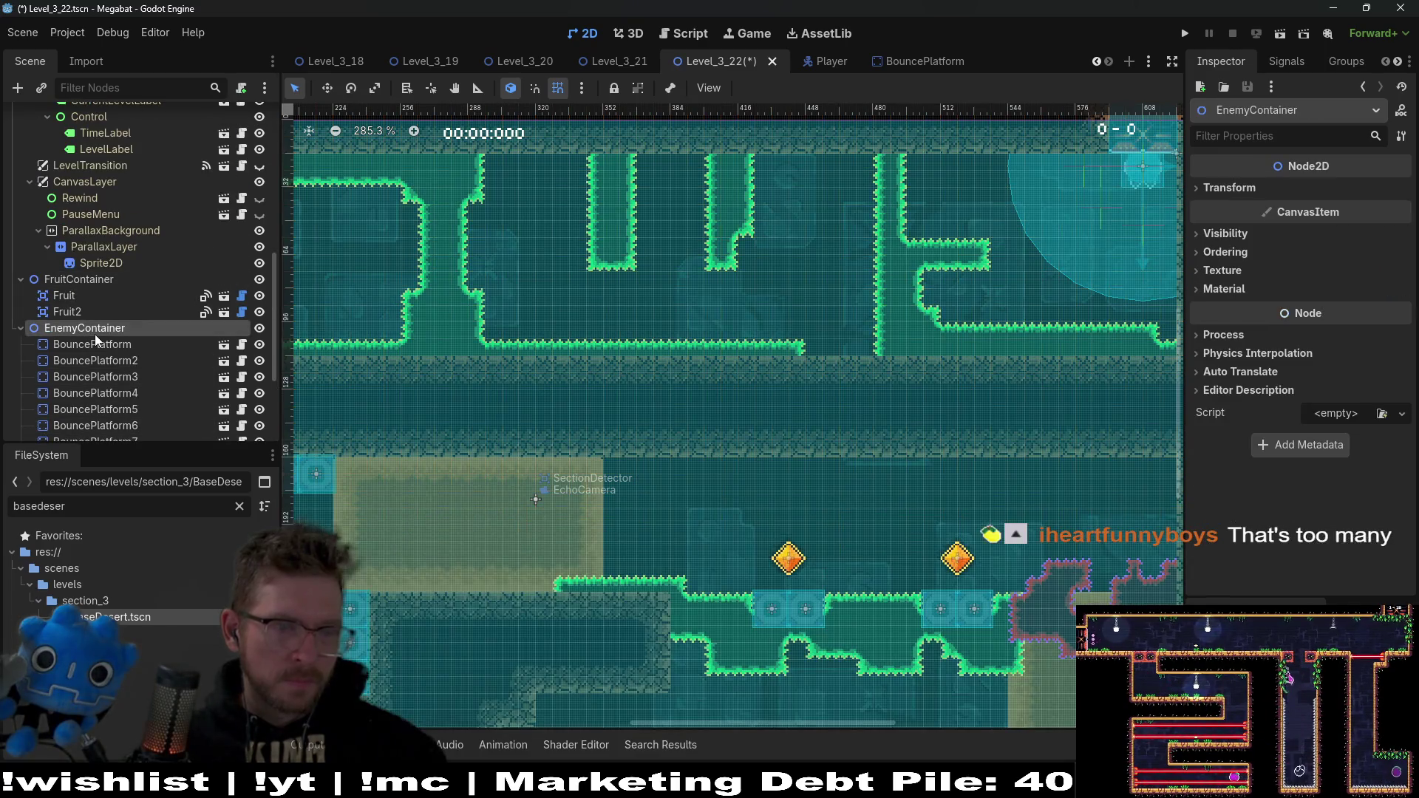
pyautogui.hotkey('ctrl', 'shift', 'a')
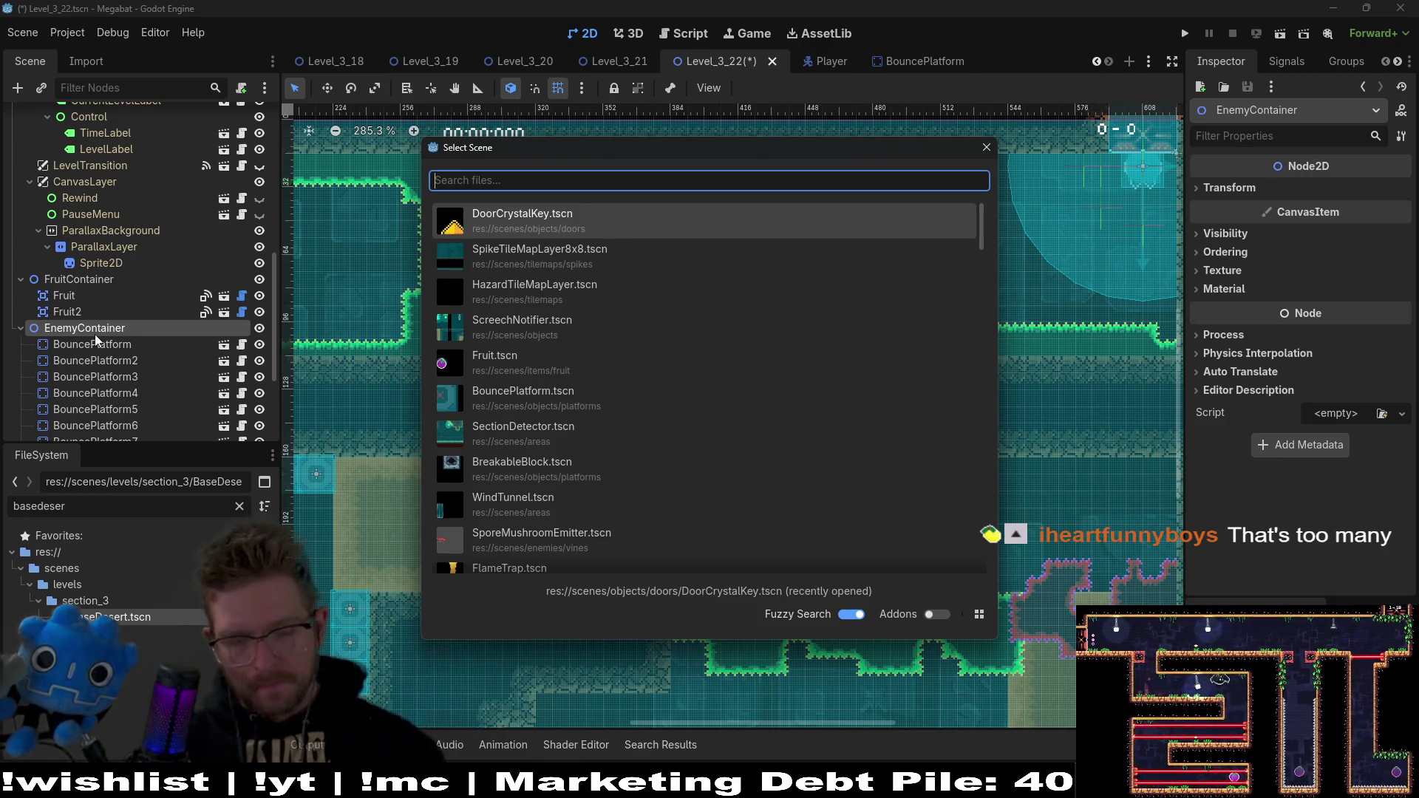
pyautogui.write('laser')
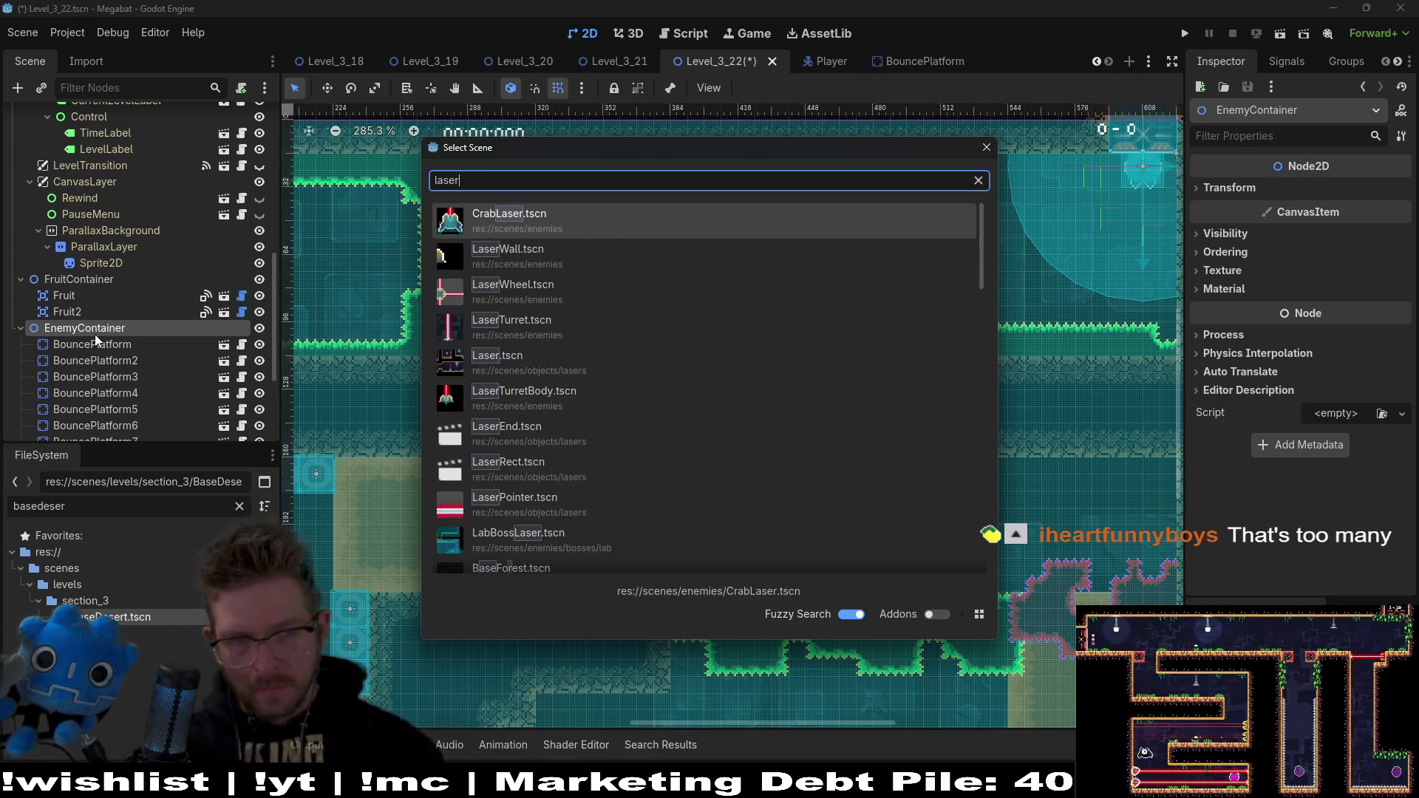
pyautogui.press('Down')
pyautogui.press('Down')
pyautogui.press('Up')
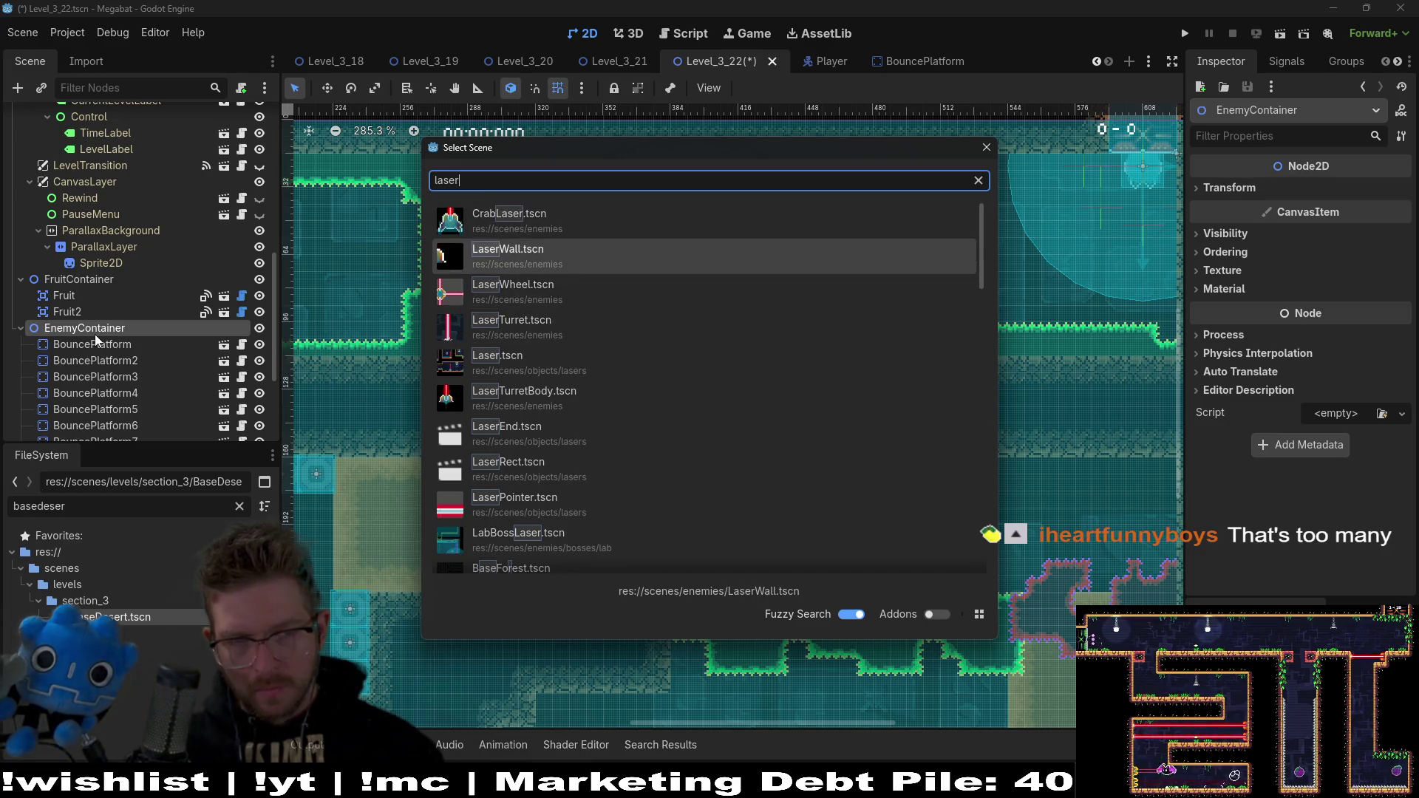
pyautogui.press('Return')
pyautogui.scroll(-4, 682, 317)
# Step: Move the laser wall into the upper corridor, right against the corridor wall
pyautogui.press('w')
pyautogui.moveTo(443, 337); pyautogui.dragTo(826, 337)
pyautogui.scroll(9, 761, 328)
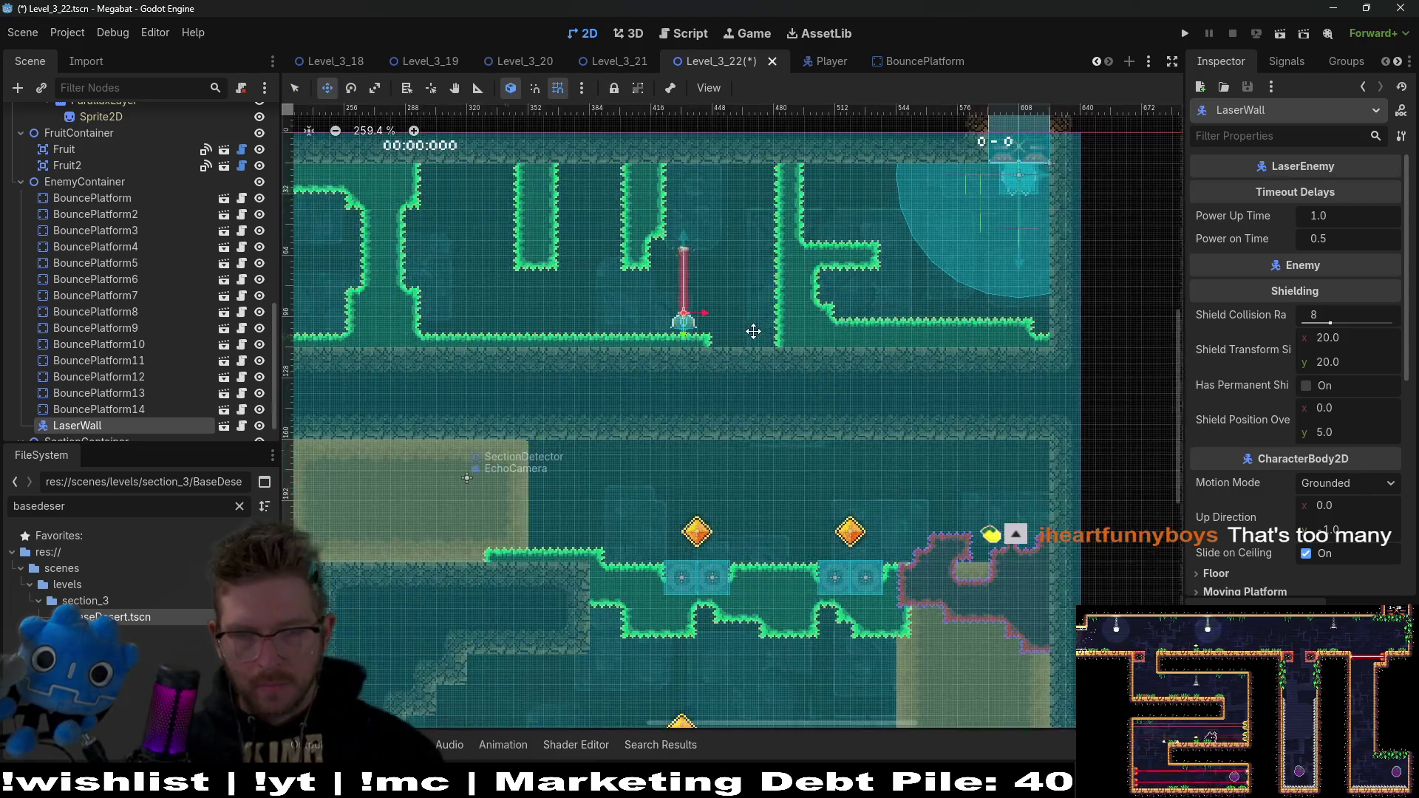
pyautogui.moveTo(655, 356); pyautogui.dragTo(783, 362)
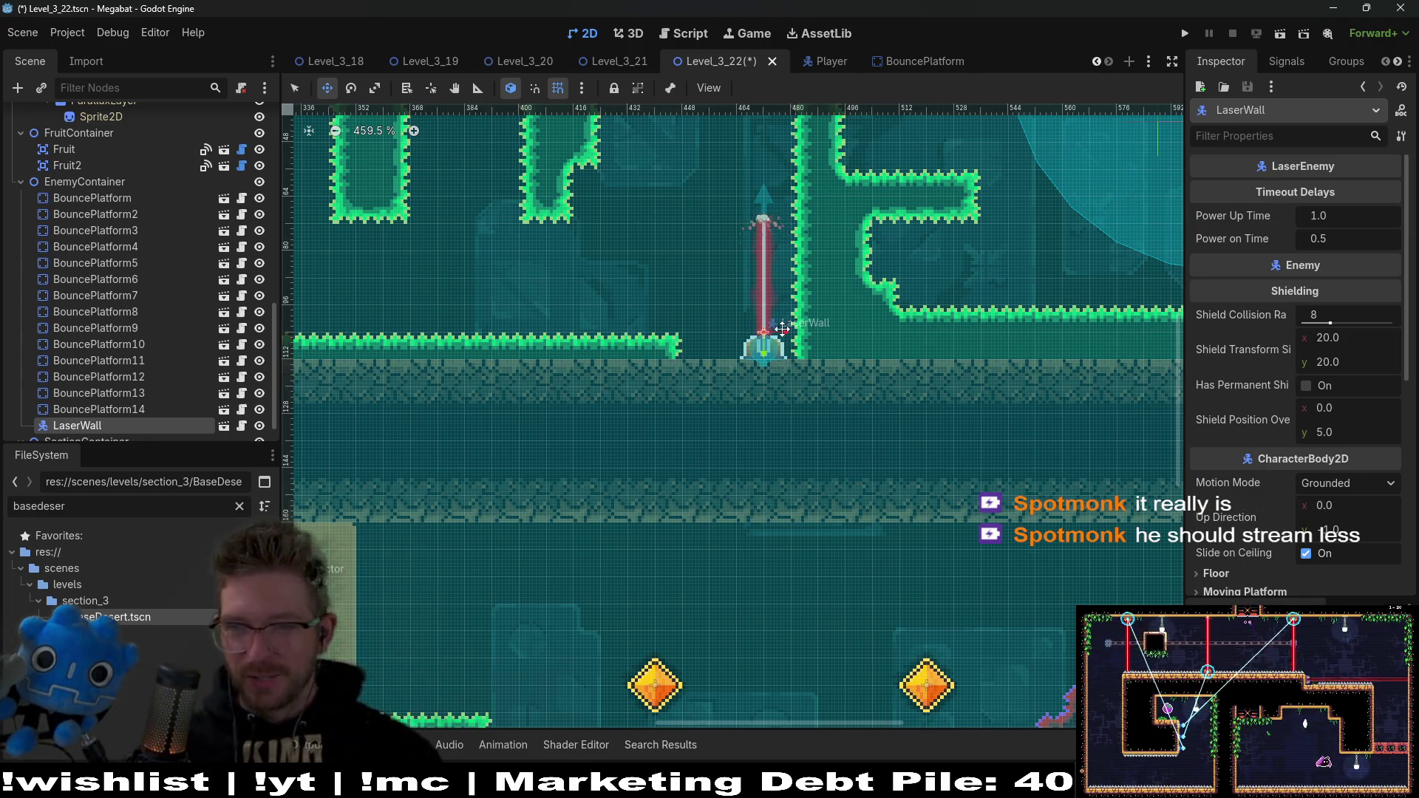
pyautogui.scroll(2, 781, 328)
# Step: Duplicate the laser wall and shift the copy one tile left
pyautogui.hotkey('ctrl', 'd')
pyautogui.press('Left')
pyautogui.press('Left')
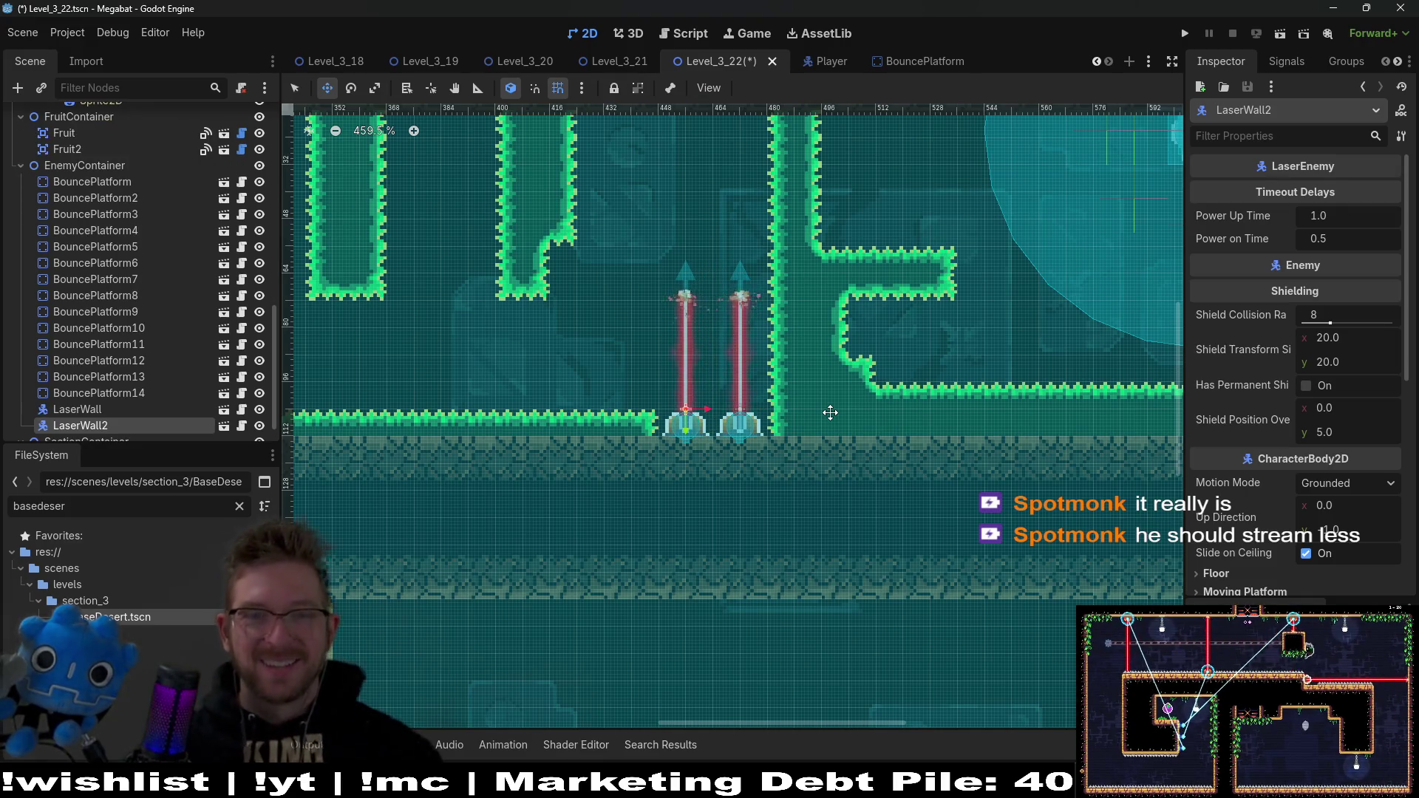
pyautogui.scroll(-6, 830, 413)
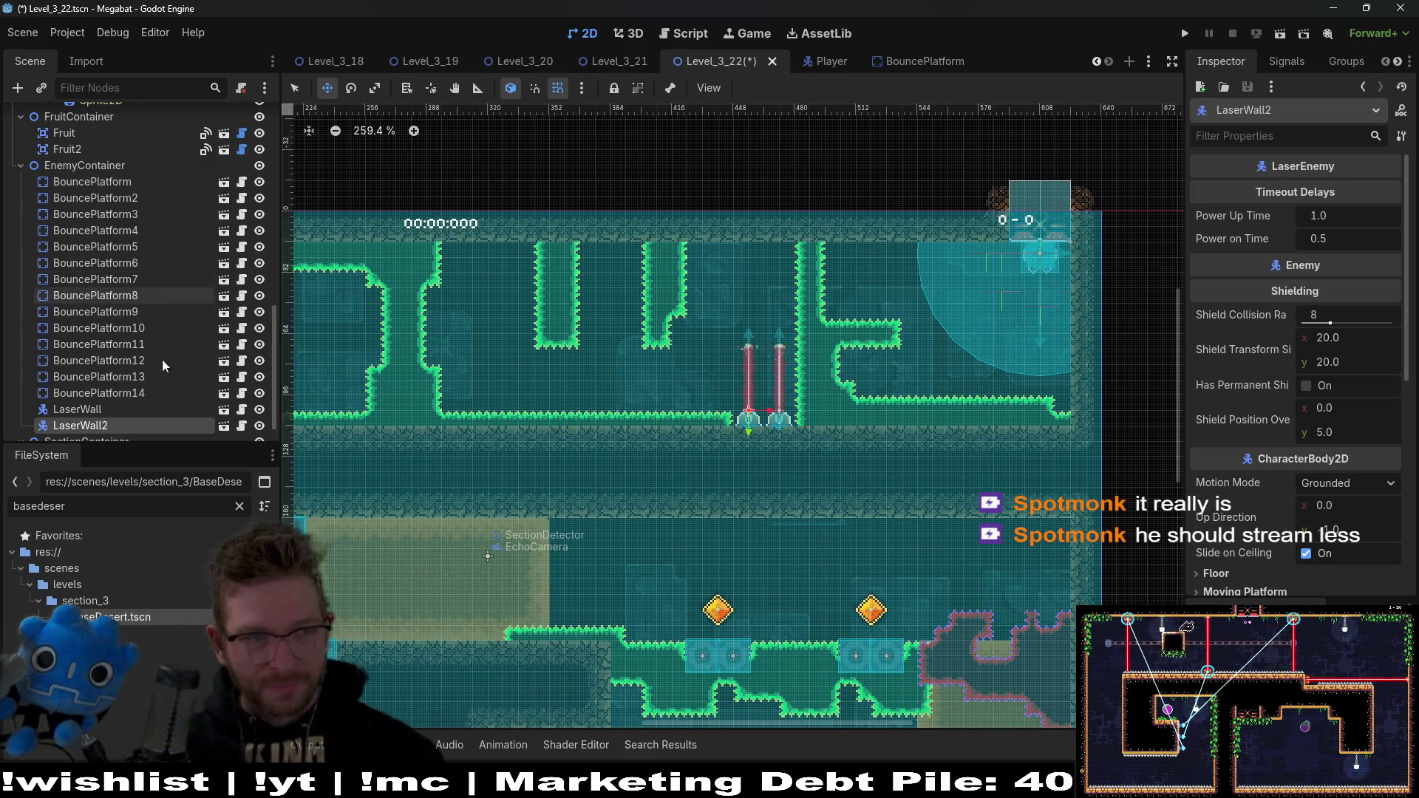
pyautogui.scroll(5, 85, 271)
pyautogui.scroll(10, 86, 272)
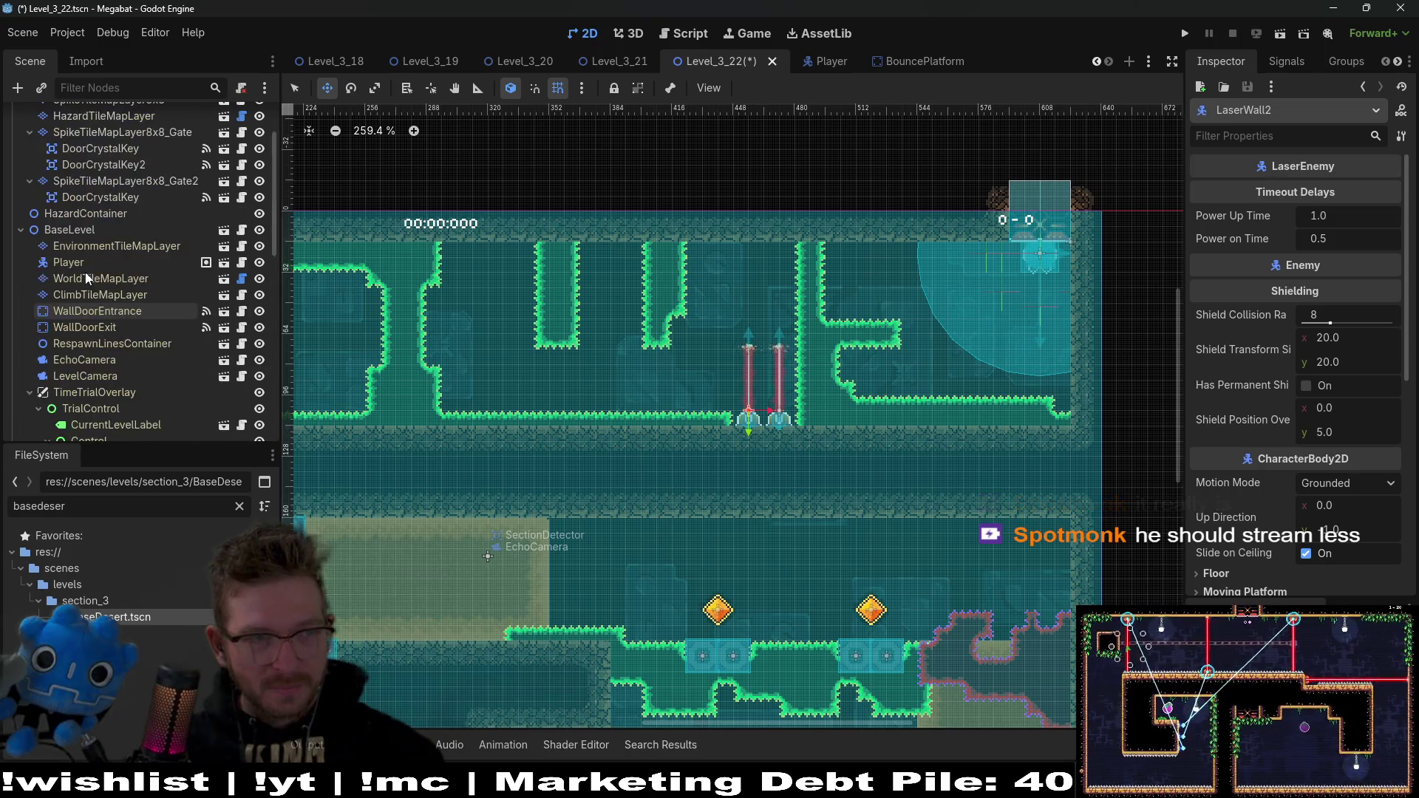
pyautogui.click(90, 166)
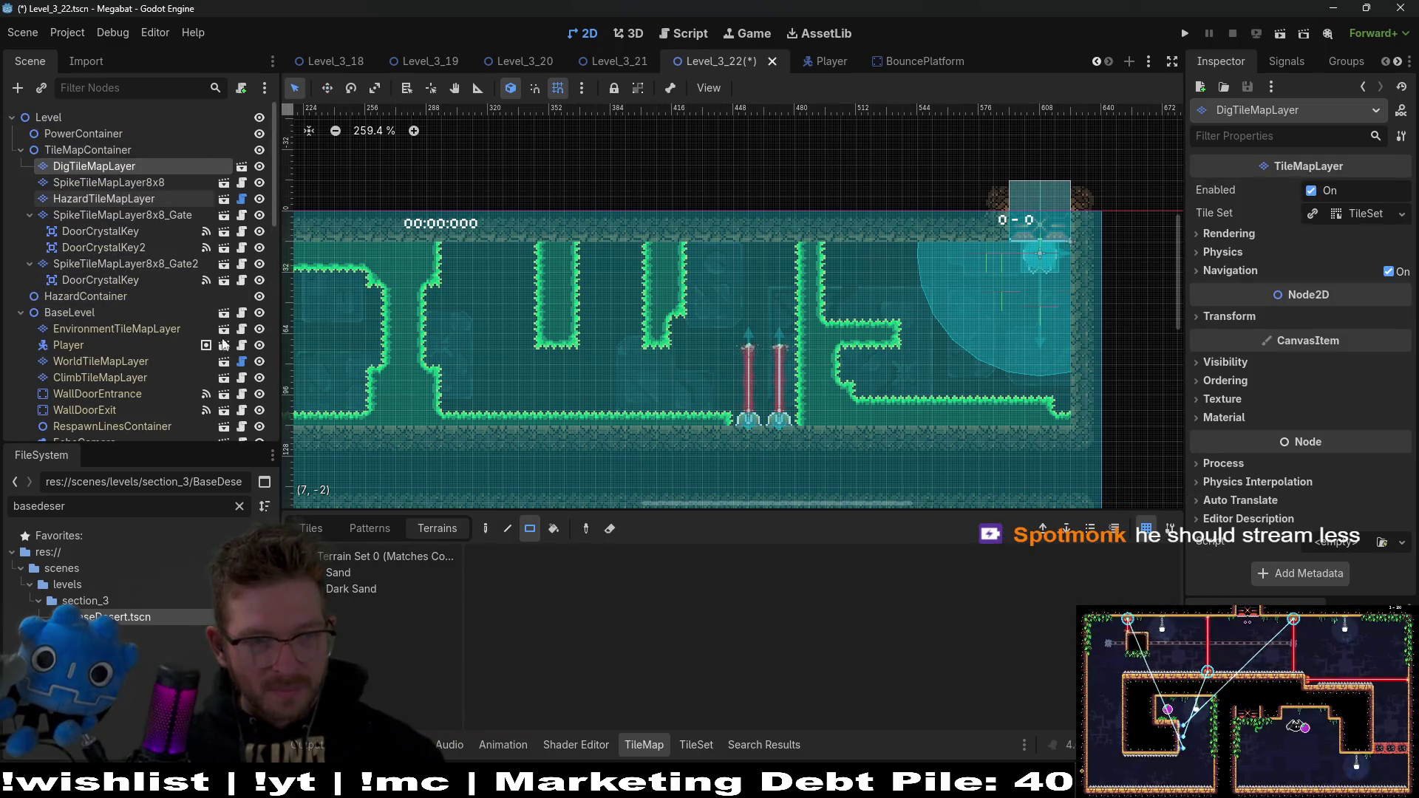
# Step: Paint an Emerald spike tile between the lasers and a raised block to their left, then run the scene
pyautogui.click(109, 182)
pyautogui.click(374, 573)
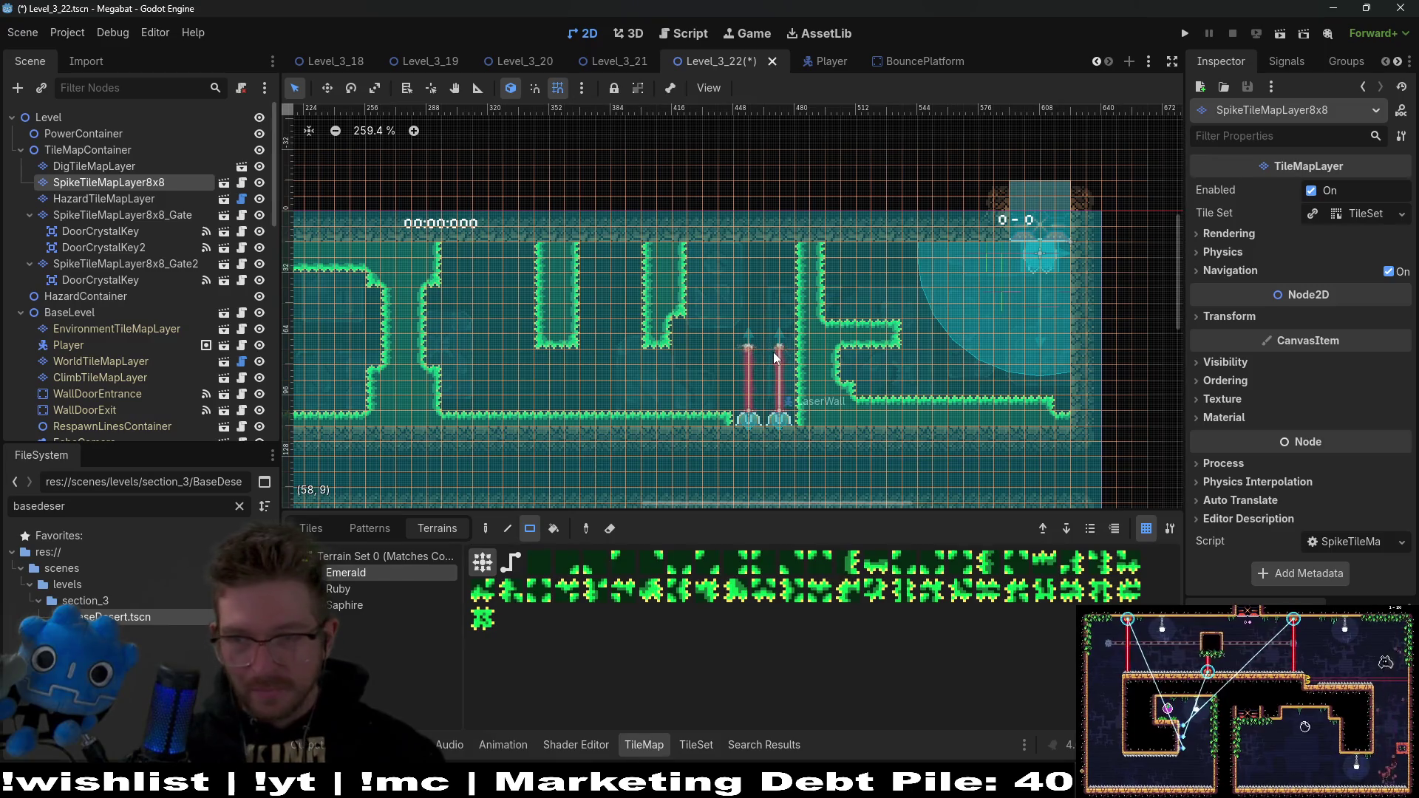
pyautogui.scroll(4, 760, 280)
pyautogui.scroll(1, 690, 291)
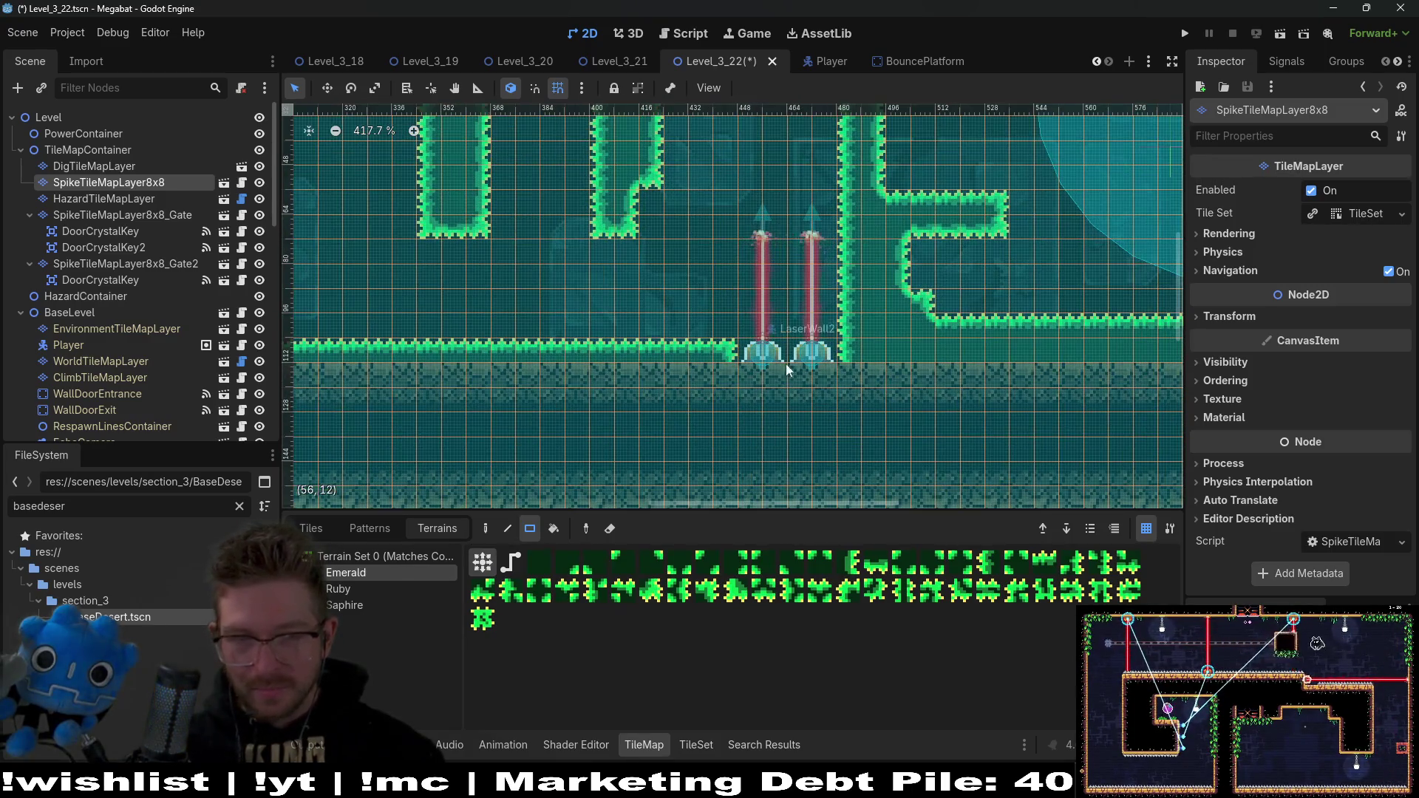
pyautogui.click(790, 306)
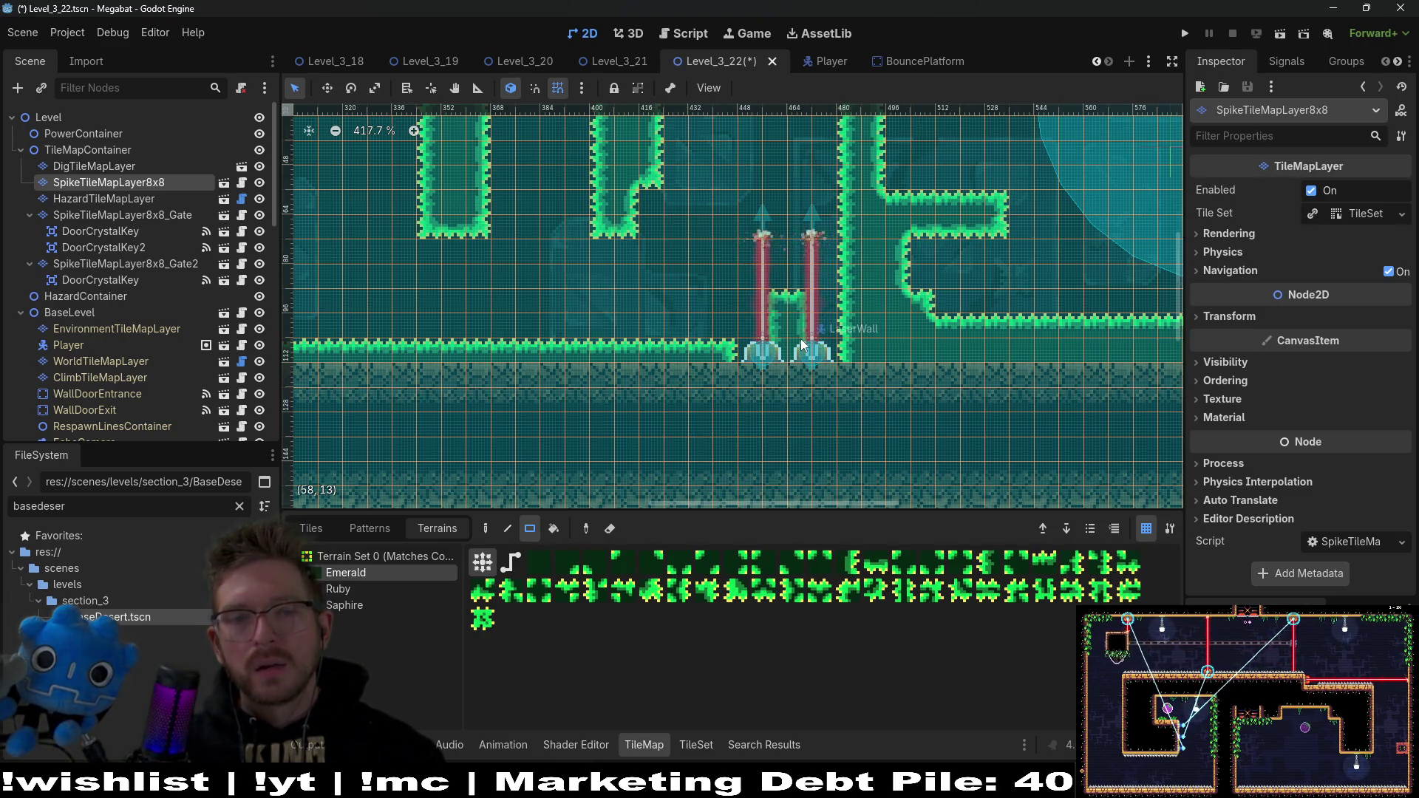
pyautogui.moveTo(733, 347); pyautogui.dragTo(693, 294)
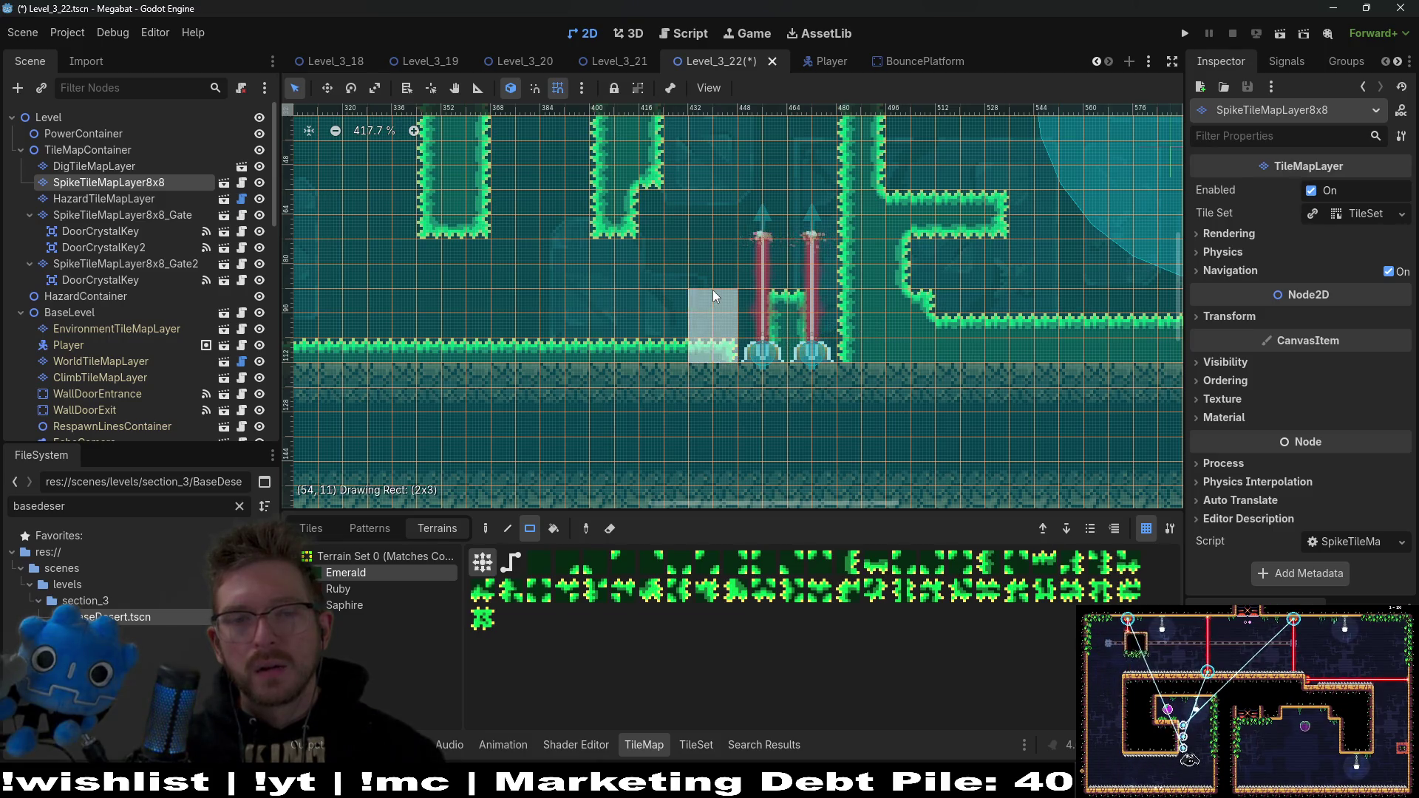
pyautogui.click(1270, 33)
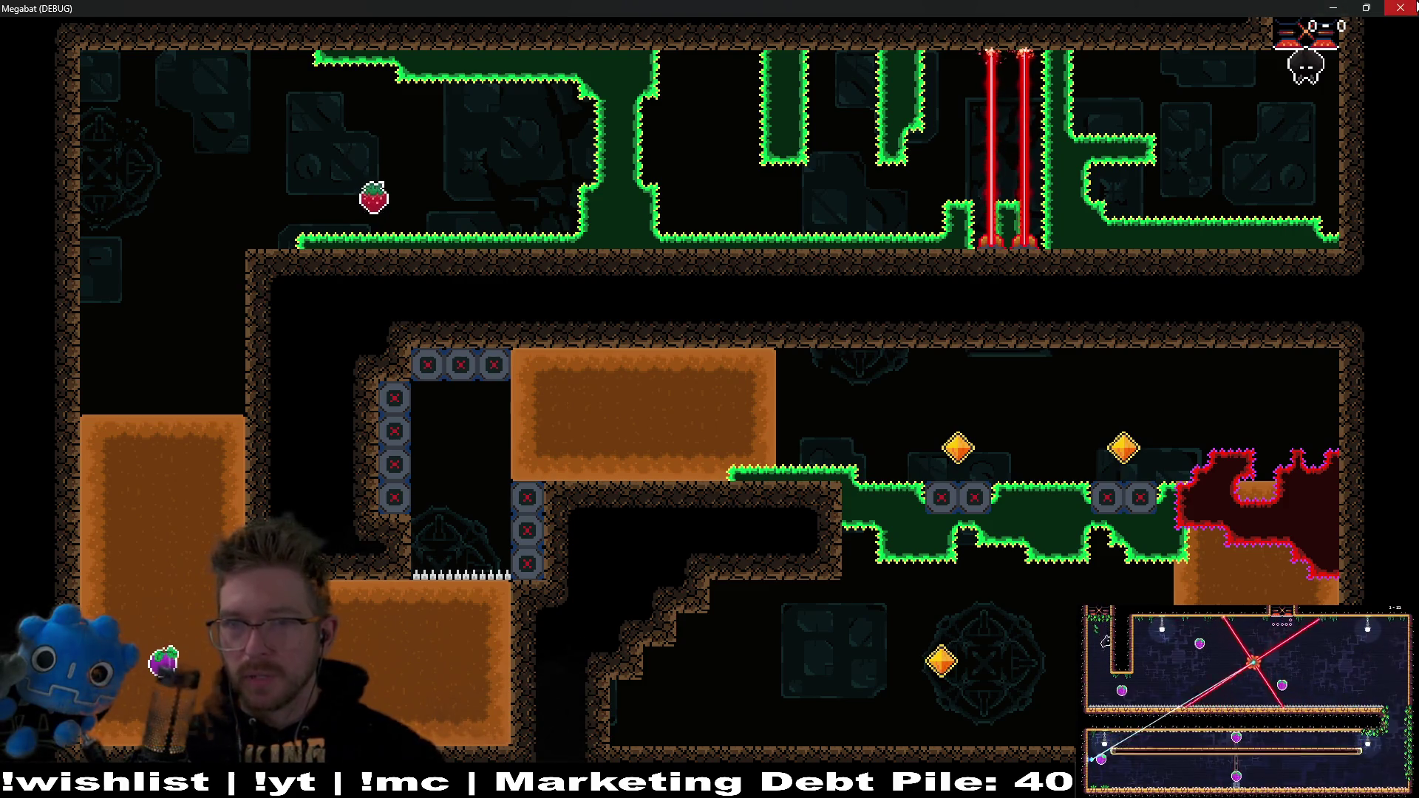
# Step: Close the running game and return to the editor
pyautogui.click(1408, 7)
pyautogui.scroll(5, 829, 318)
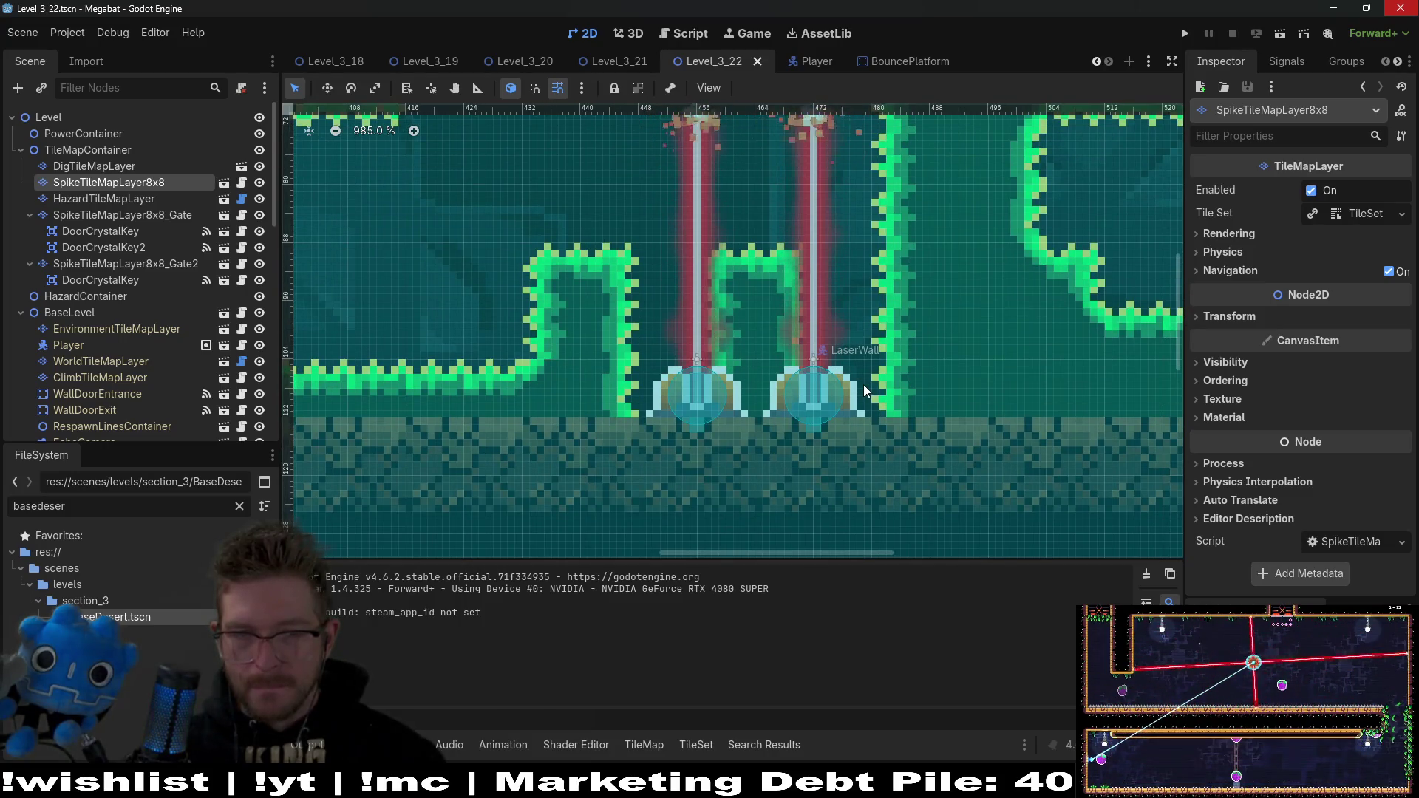
pyautogui.scroll(-5, 186, 375)
pyautogui.scroll(-5, 186, 375)
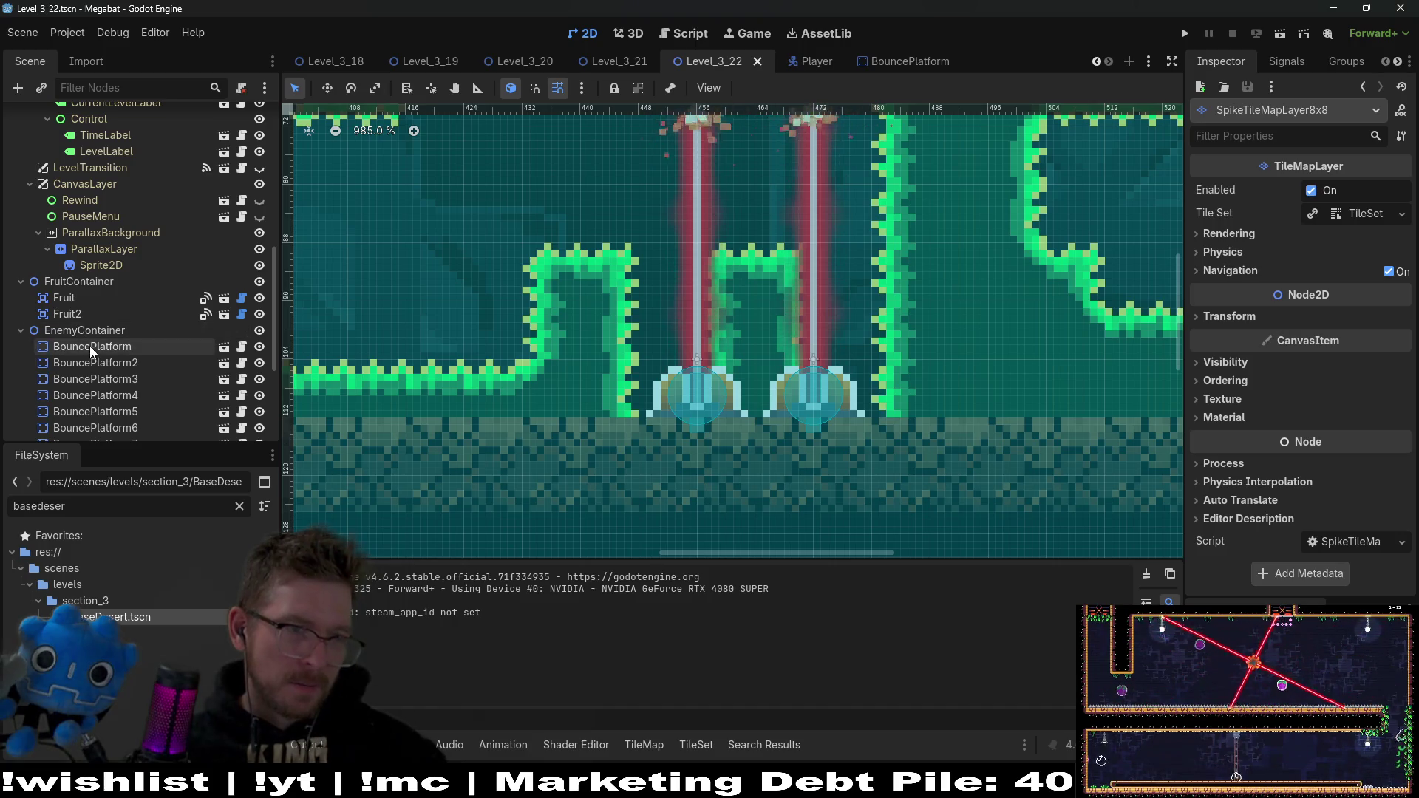
pyautogui.scroll(-5, 90, 346)
# Step: Nudge LaserWall right and LaserWall2 left so they flank the spike pillar
pyautogui.click(111, 378)
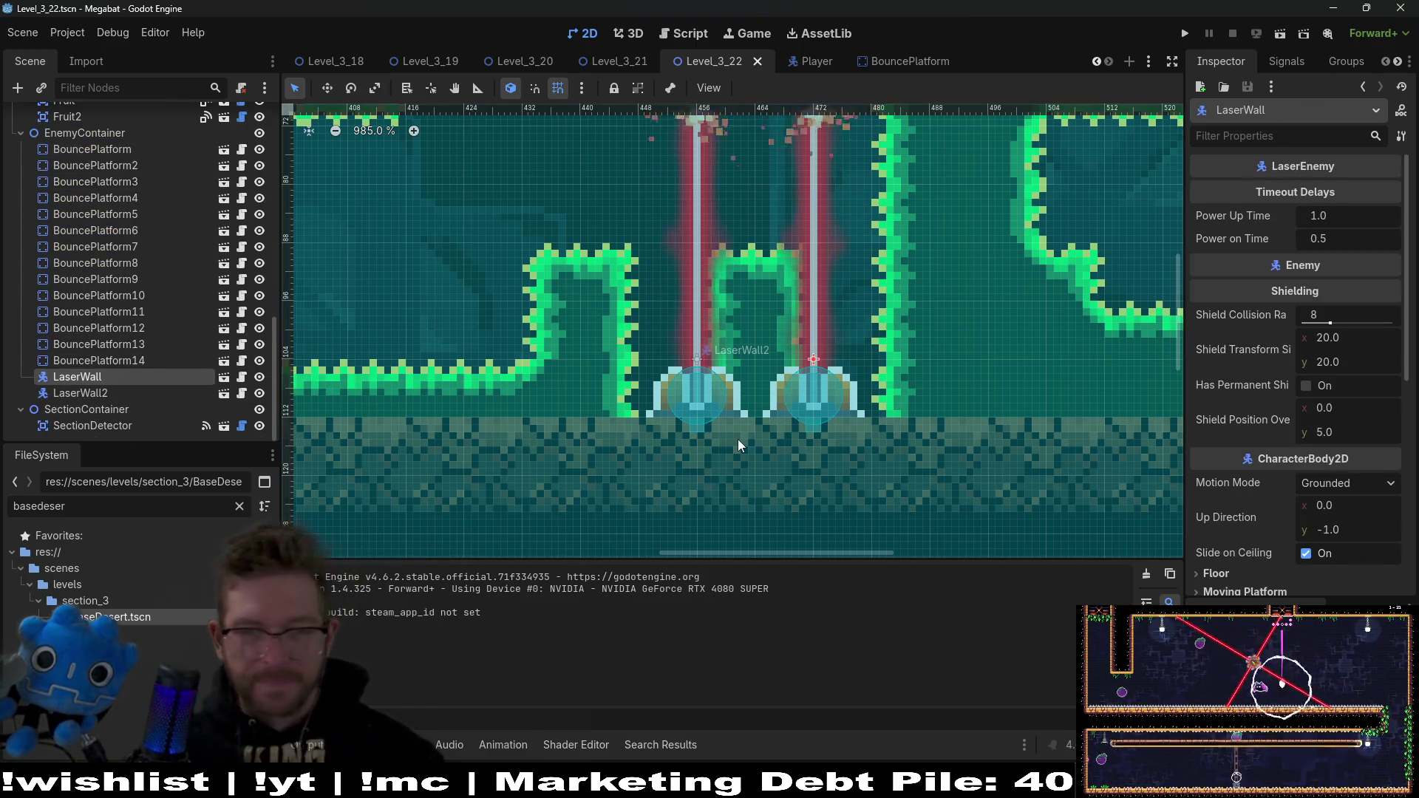
pyautogui.press('w')
pyautogui.press('Right')
pyautogui.press('Right')
pyautogui.press('Right')
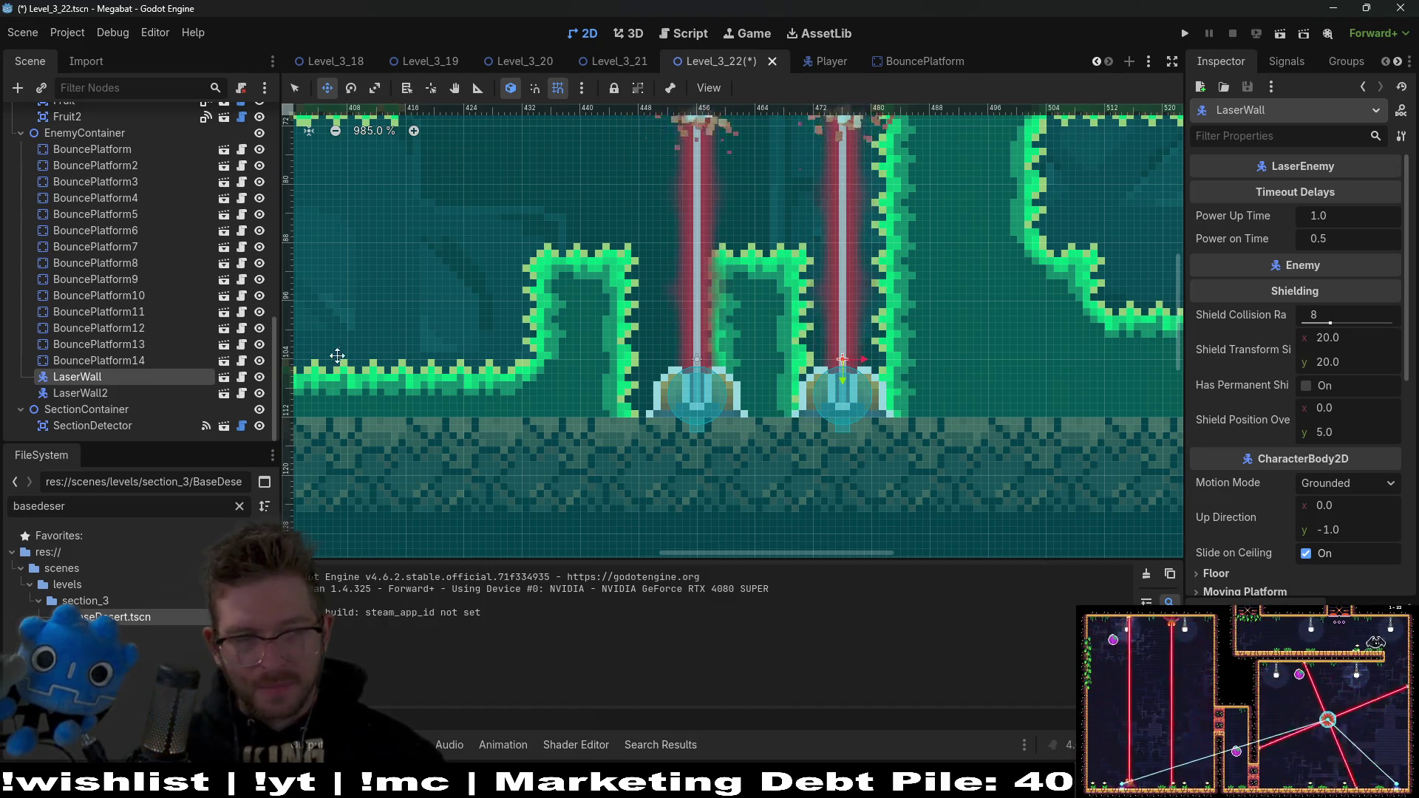
pyautogui.click(106, 393)
pyautogui.press('Left')
pyautogui.press('Left')
pyautogui.press('Left')
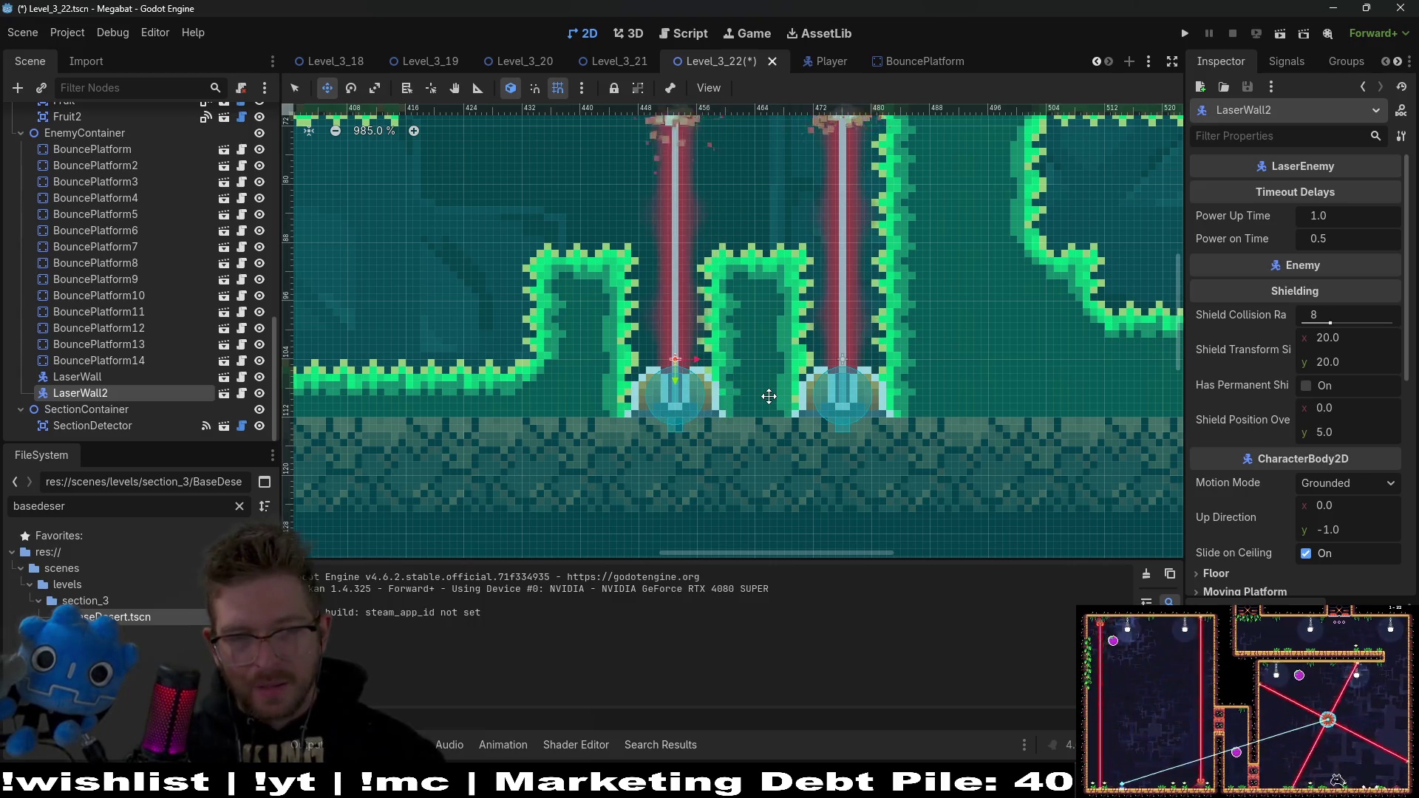
pyautogui.scroll(-5, 768, 397)
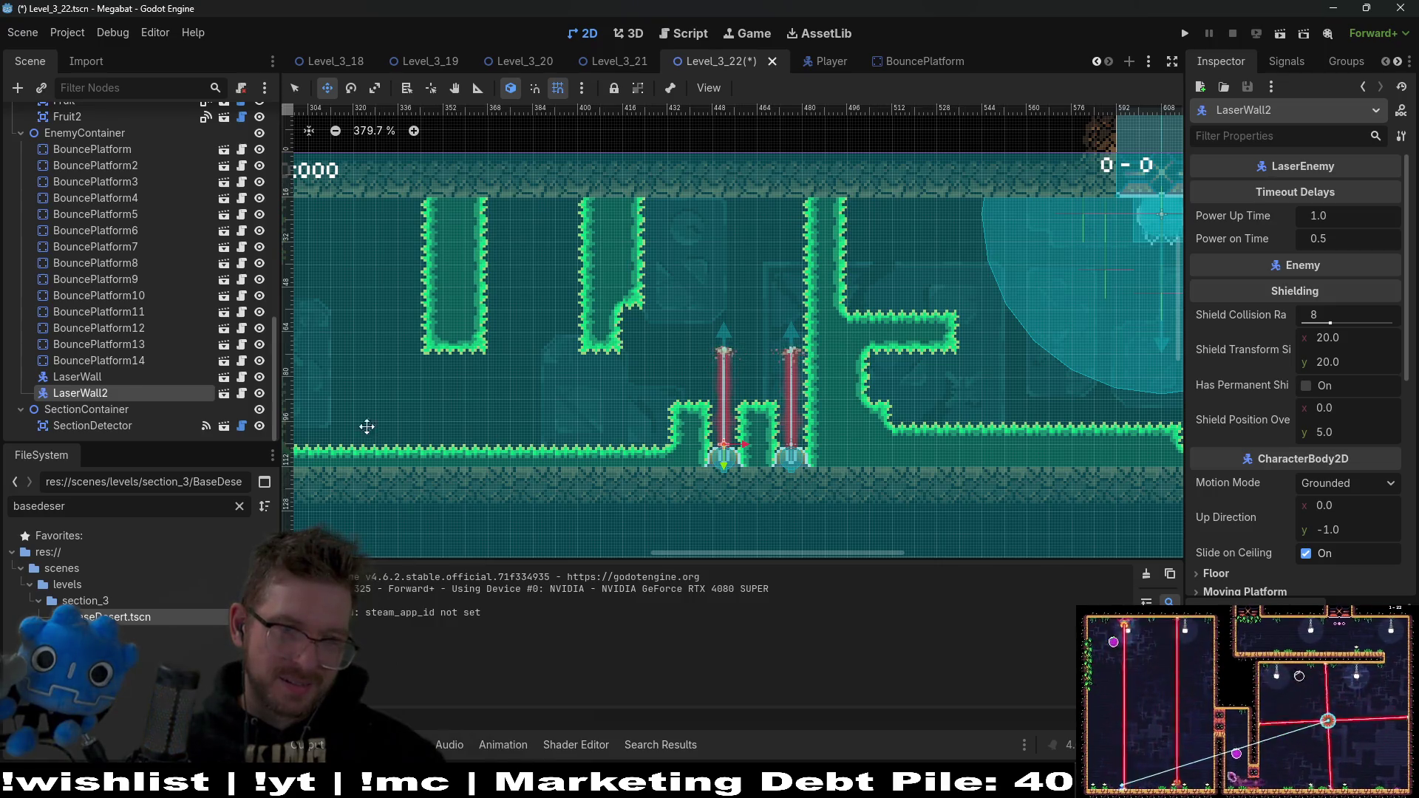
pyautogui.scroll(5, 151, 347)
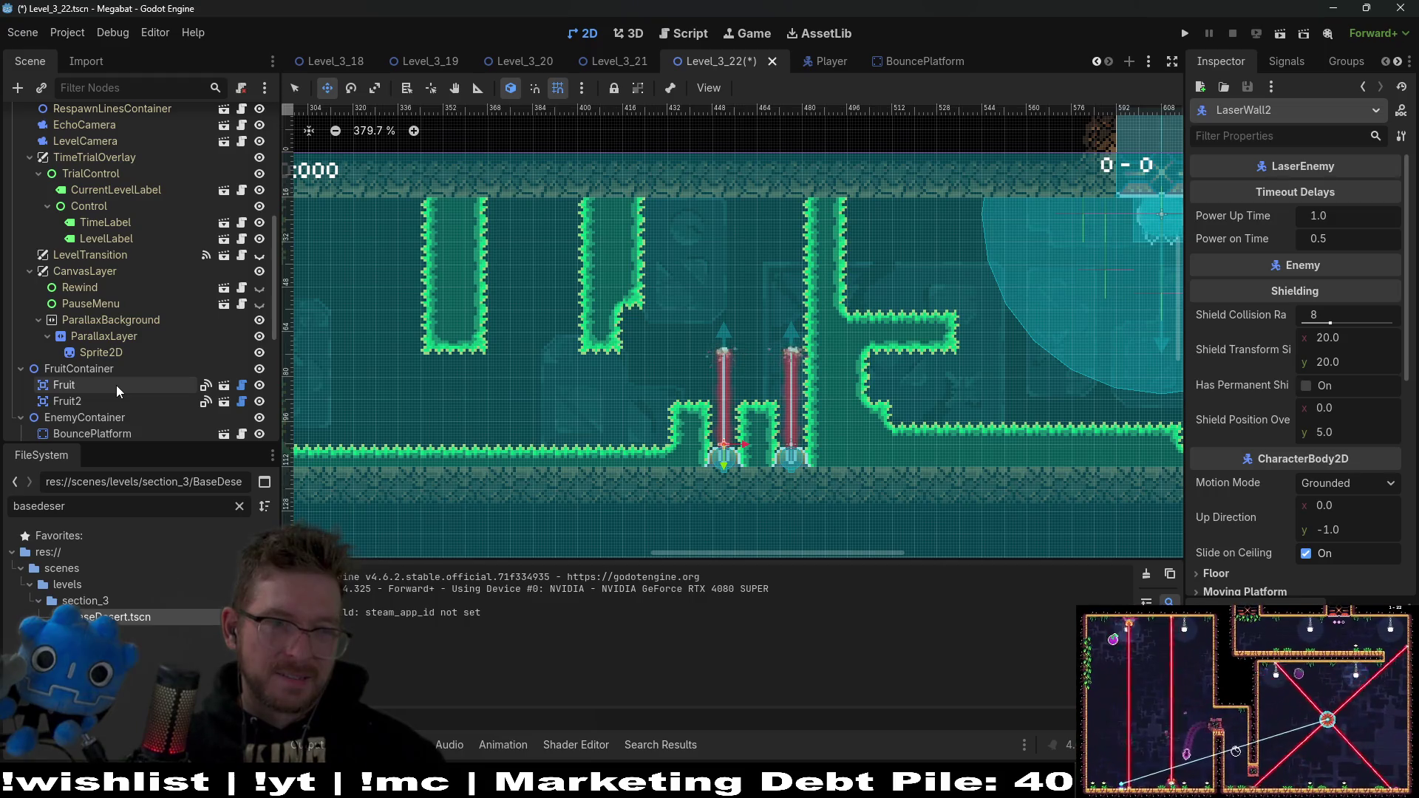
pyautogui.click(67, 401)
# Step: Move the first Fruit to the corridor's upper right, set its Type to Teleport, and run the level
pyautogui.scroll(-5, 439, 349)
pyautogui.hscroll(-5, 648, 307)
pyautogui.click(64, 384)
pyautogui.hscroll(5, 473, 333)
pyautogui.moveTo(472, 332)
pyautogui.mouseDown()
pyautogui.moveTo(1149, 268)
pyautogui.moveTo(1106, 281)
pyautogui.mouseUp()
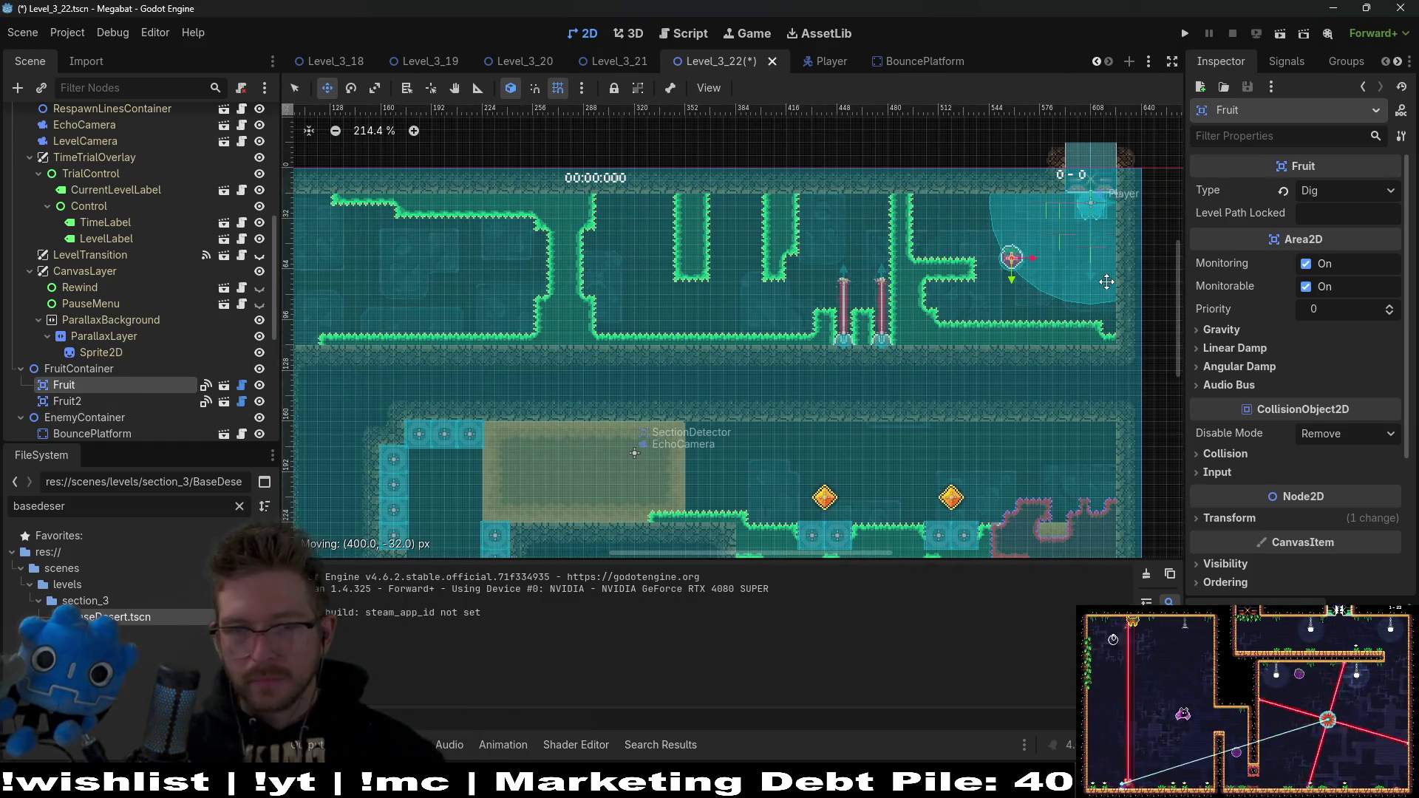
pyautogui.click(1337, 192)
pyautogui.click(1333, 258)
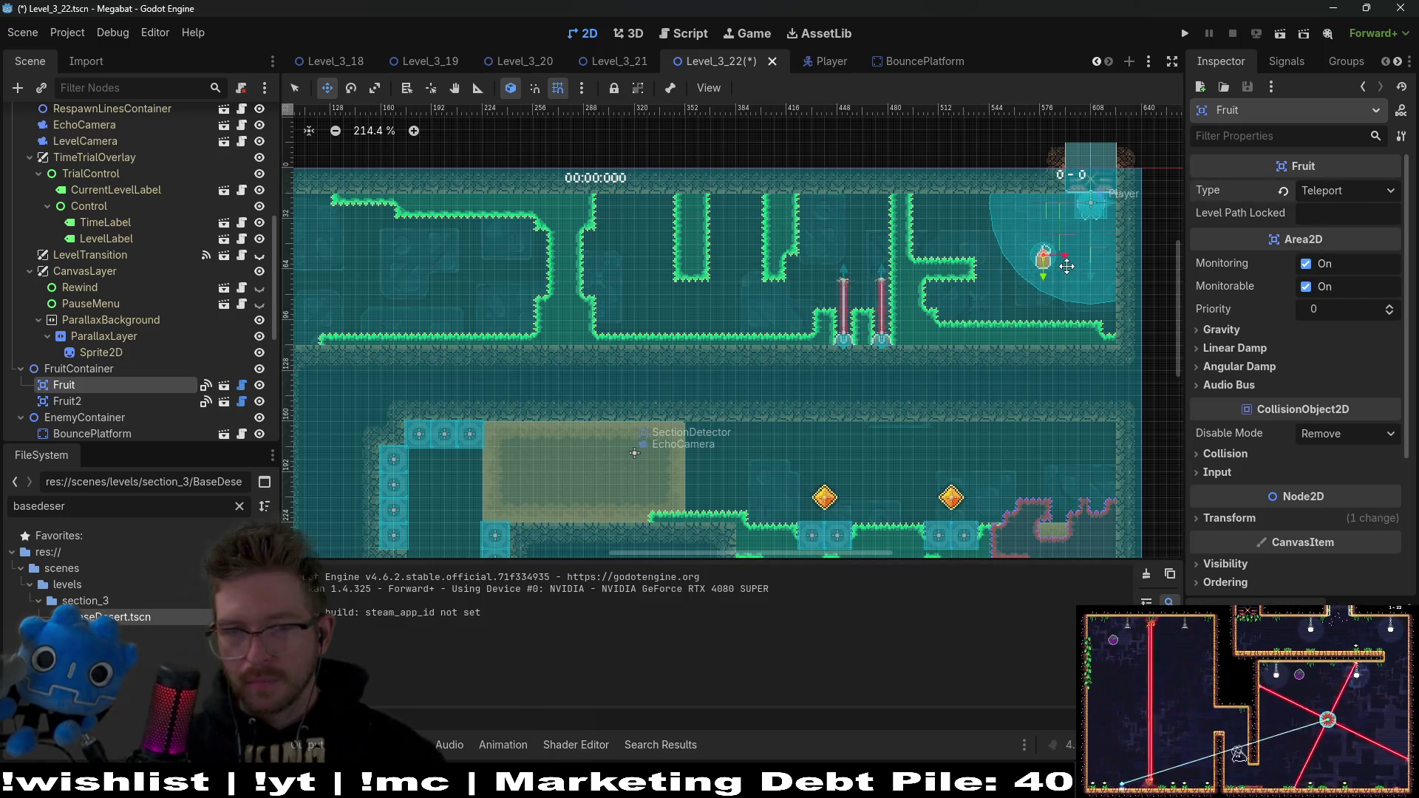
pyautogui.click(1284, 34)
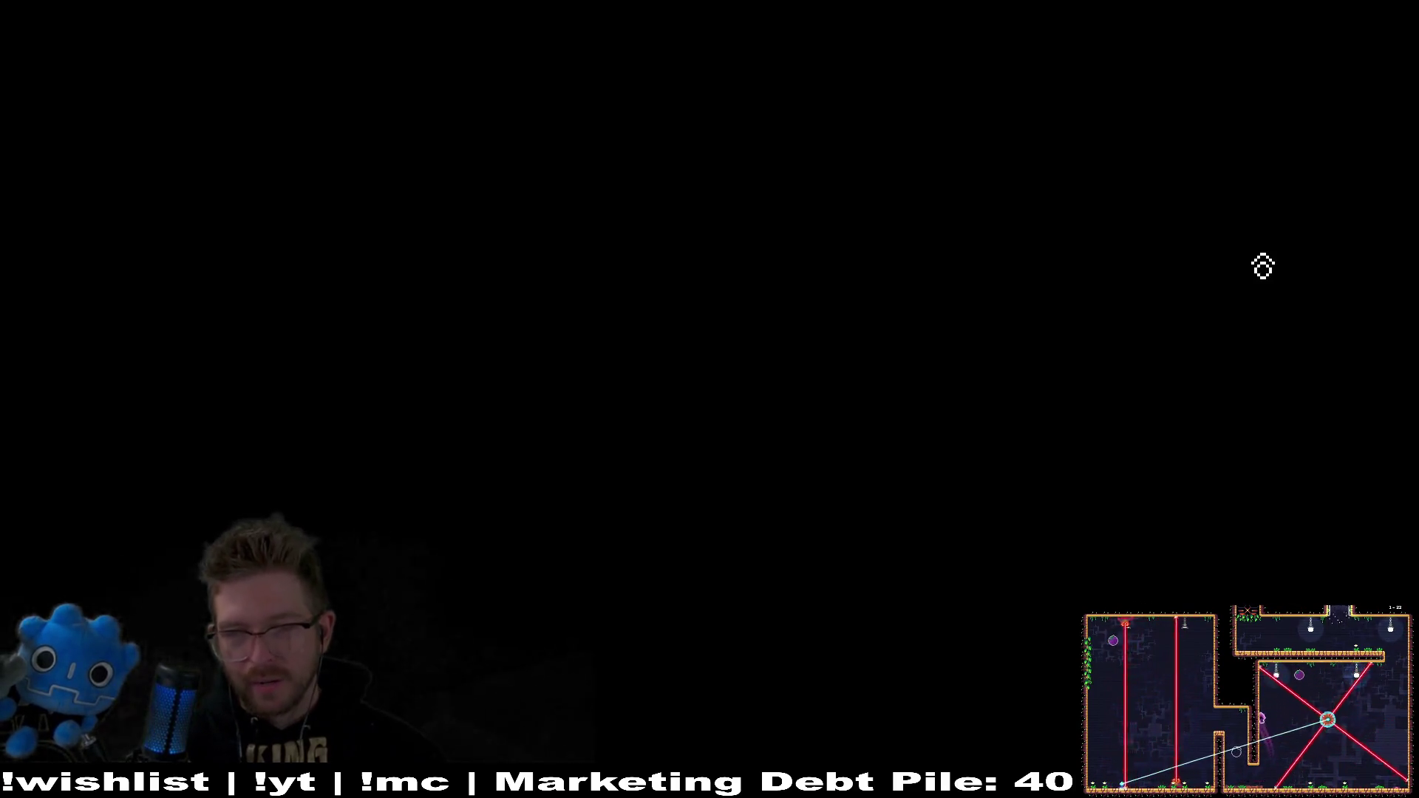
# Step: Fly the bat left and down to the orange Teleport fruit, then pause and close the game
pyautogui.press('Left')
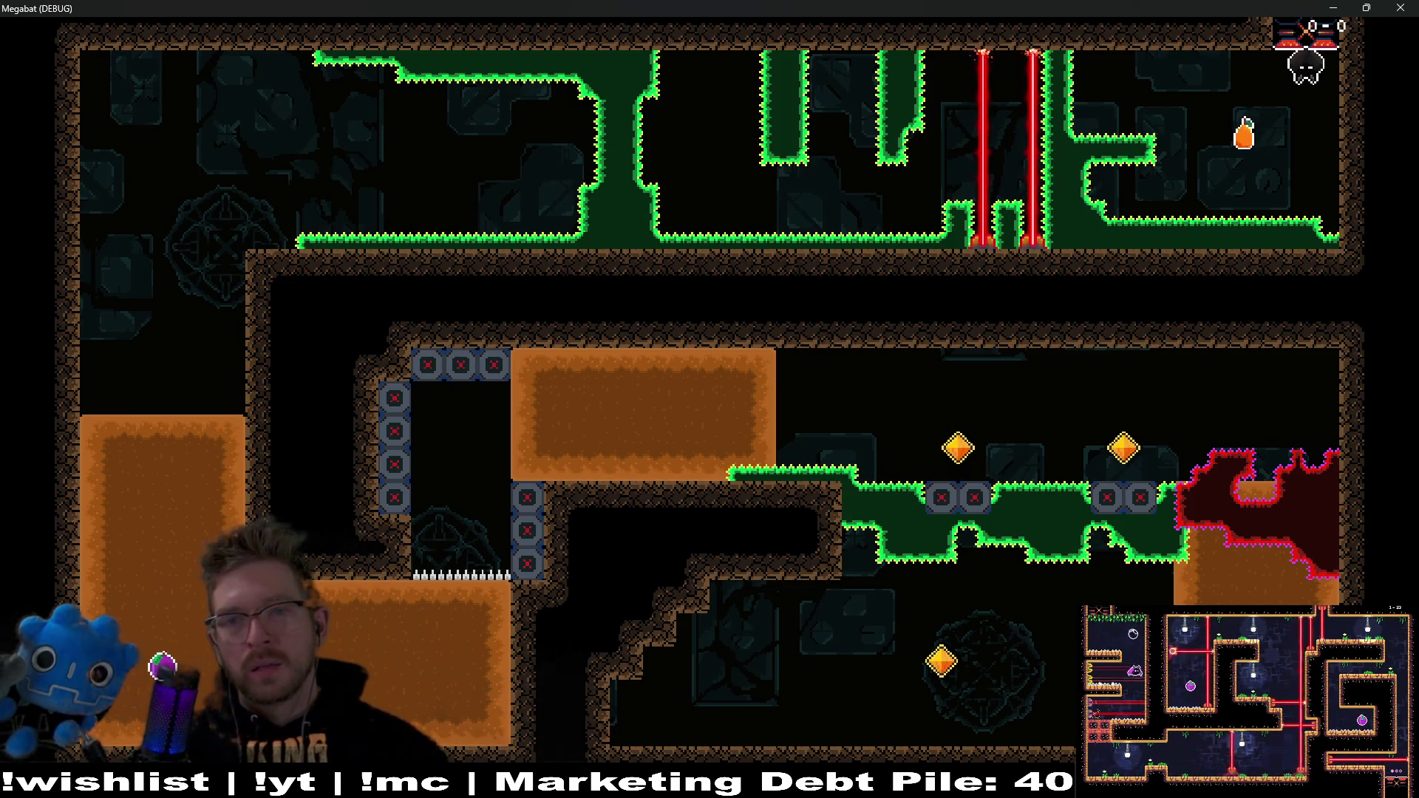
pyautogui.press('Left')
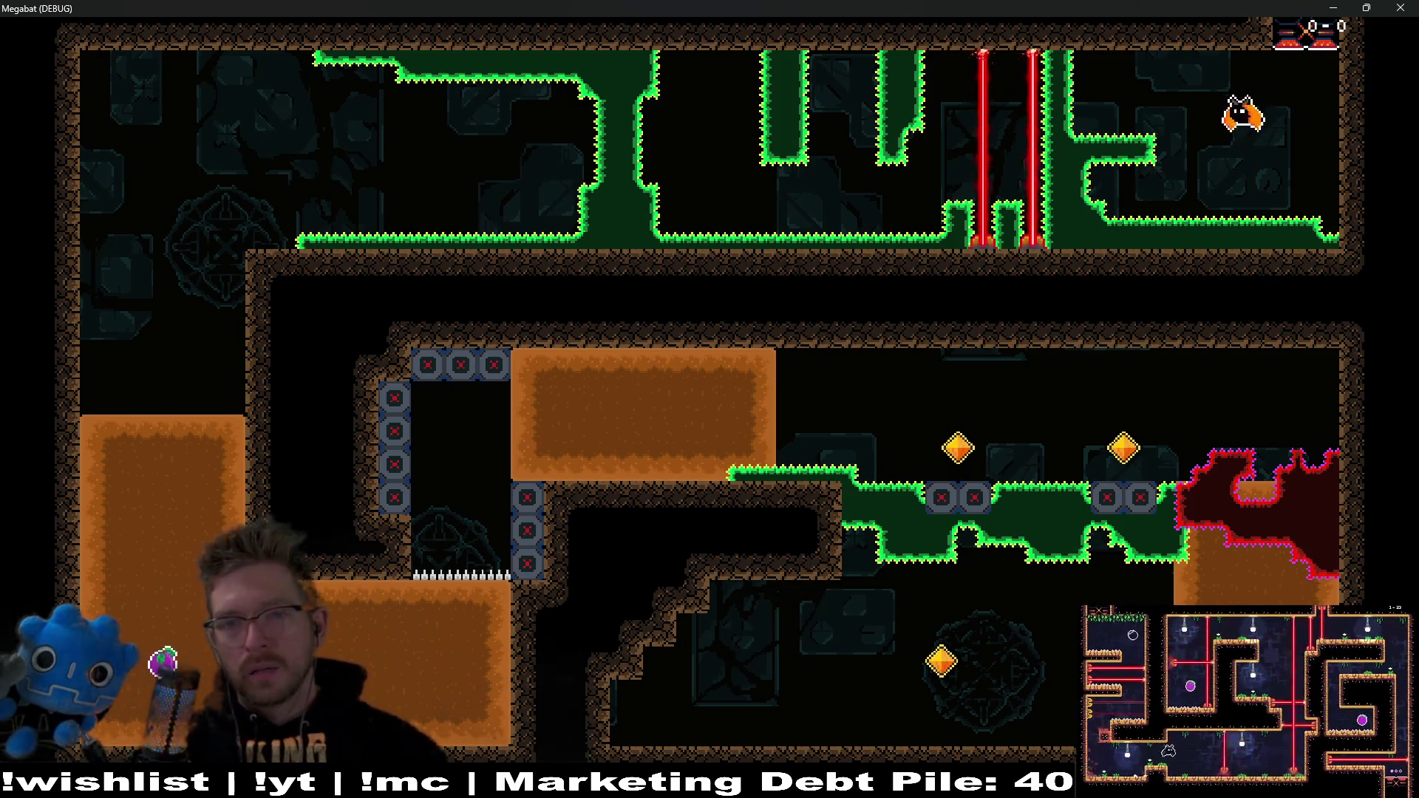
pyautogui.press('Escape')
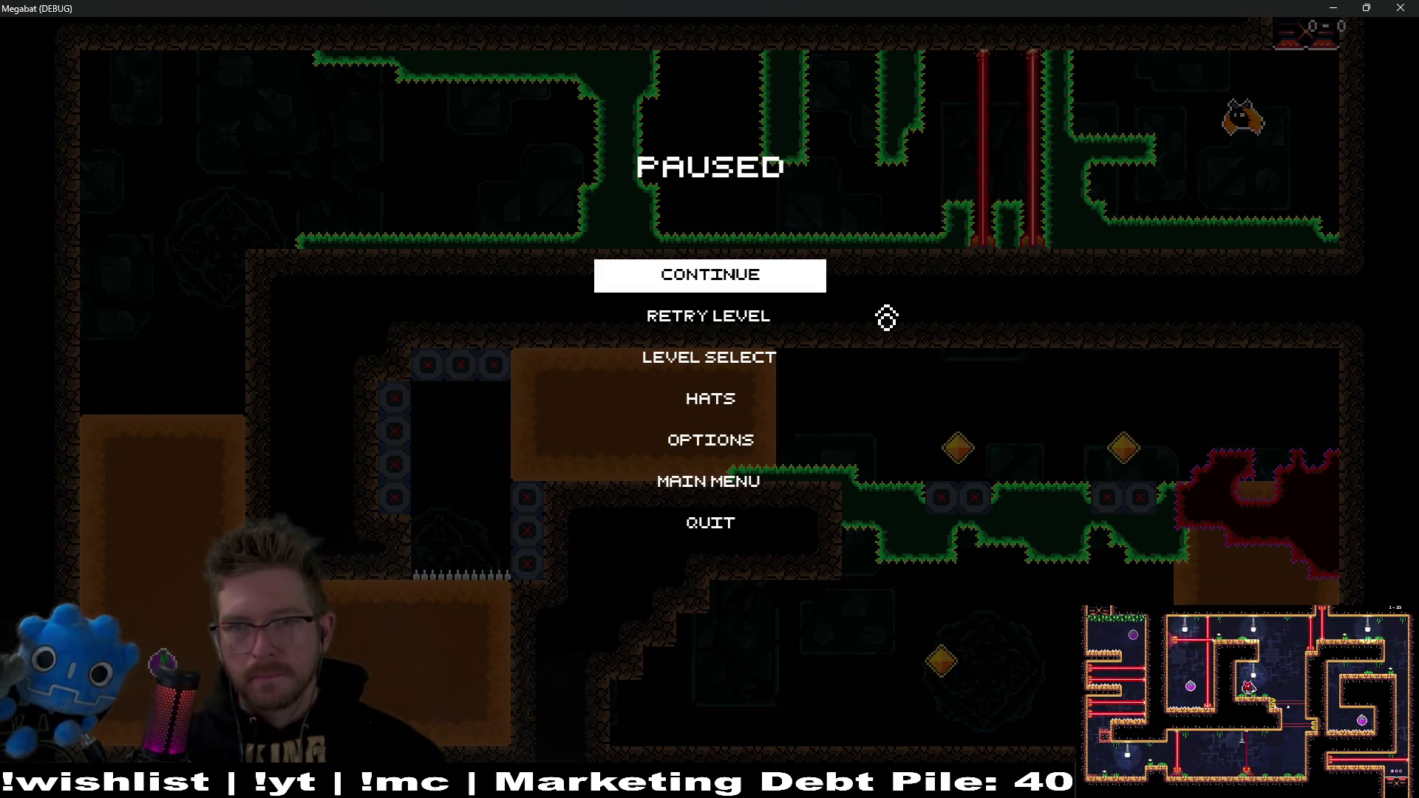
pyautogui.click(1402, 9)
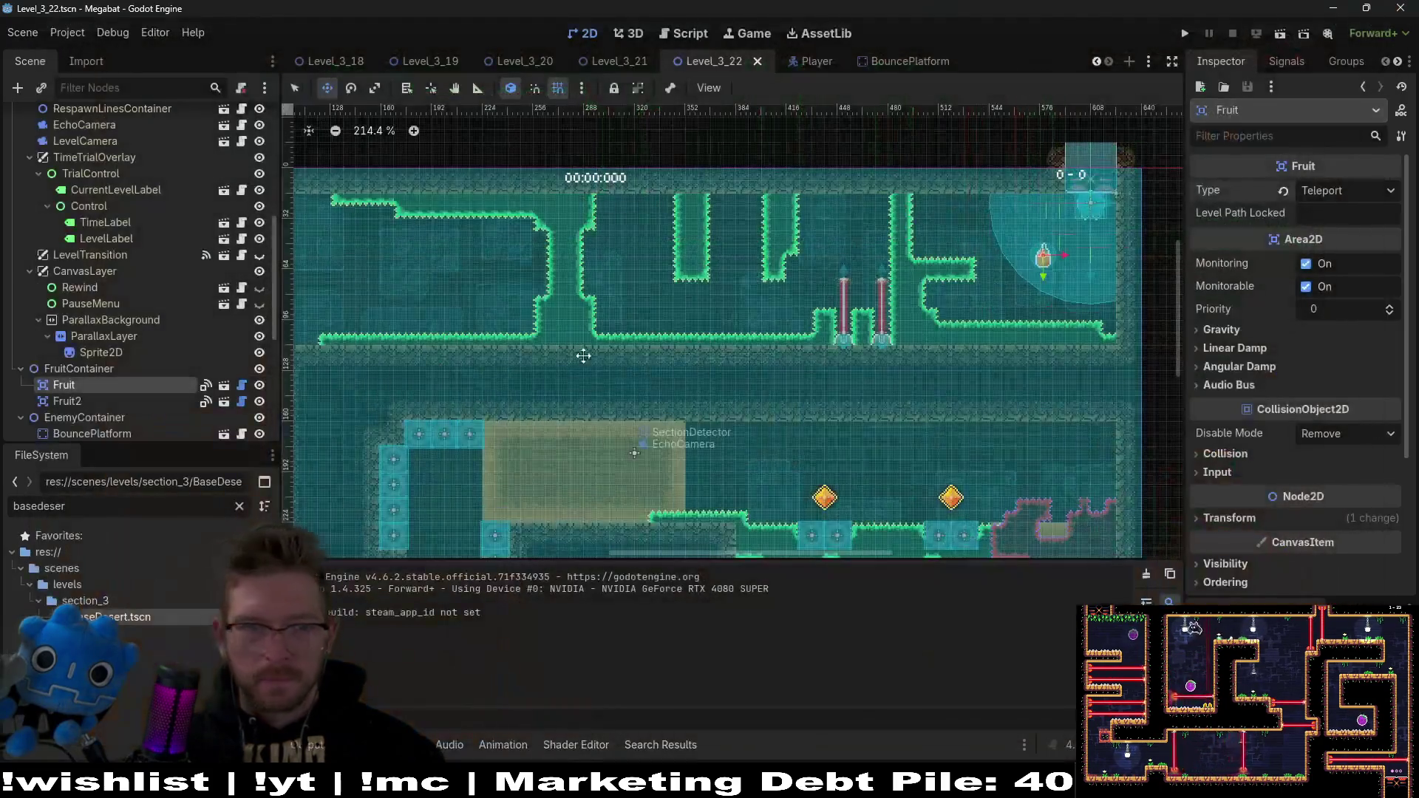
# Step: On SpikeTileMapLayer8x8 with Emerald terrain, outline a vertical spike strip down the right wall
pyautogui.scroll(5, 196, 245)
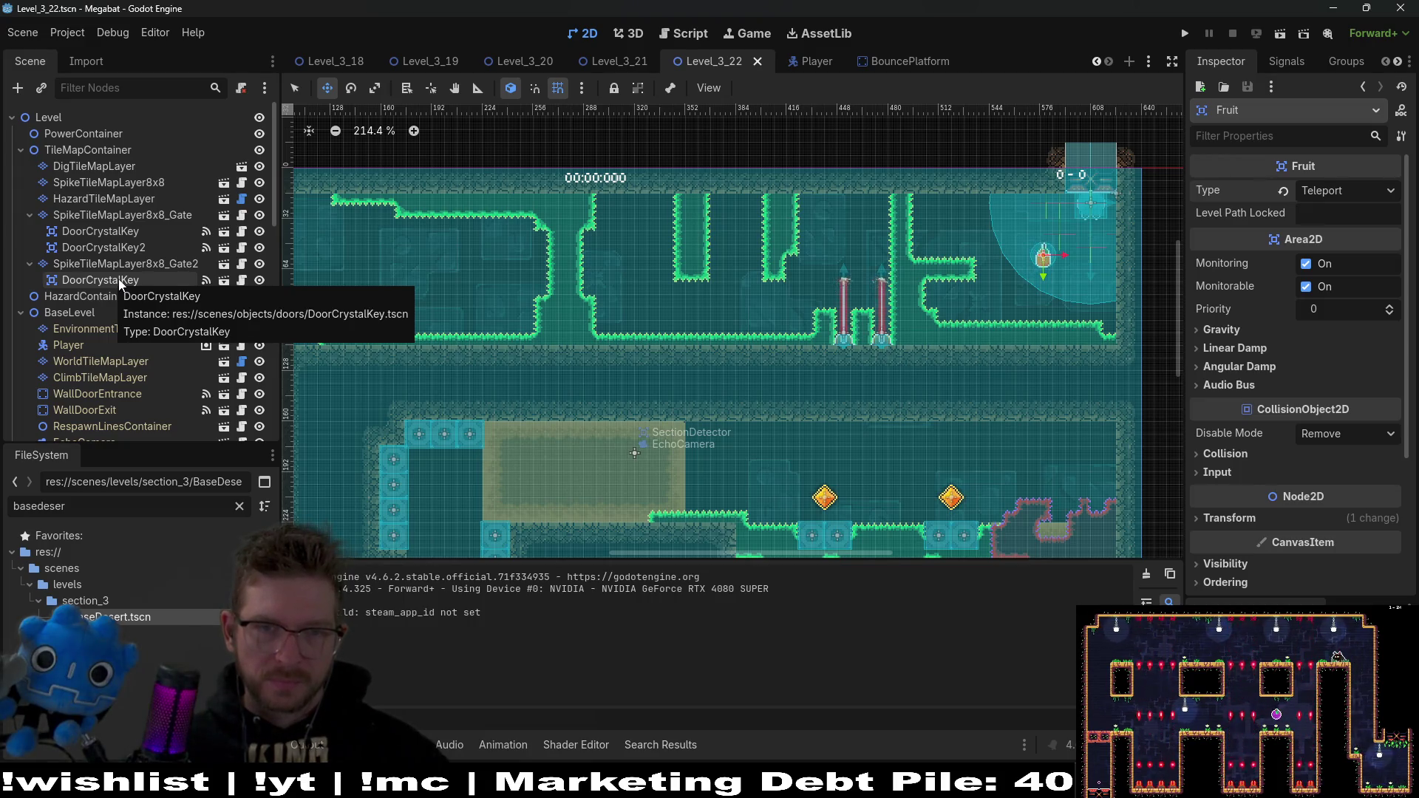
pyautogui.click(120, 184)
pyautogui.click(365, 575)
pyautogui.scroll(2, 961, 280)
pyautogui.moveTo(965, 277); pyautogui.dragTo(974, 280)
pyautogui.hotkey('ctrl', 'z')
pyautogui.hotkey('ctrl', 'z')
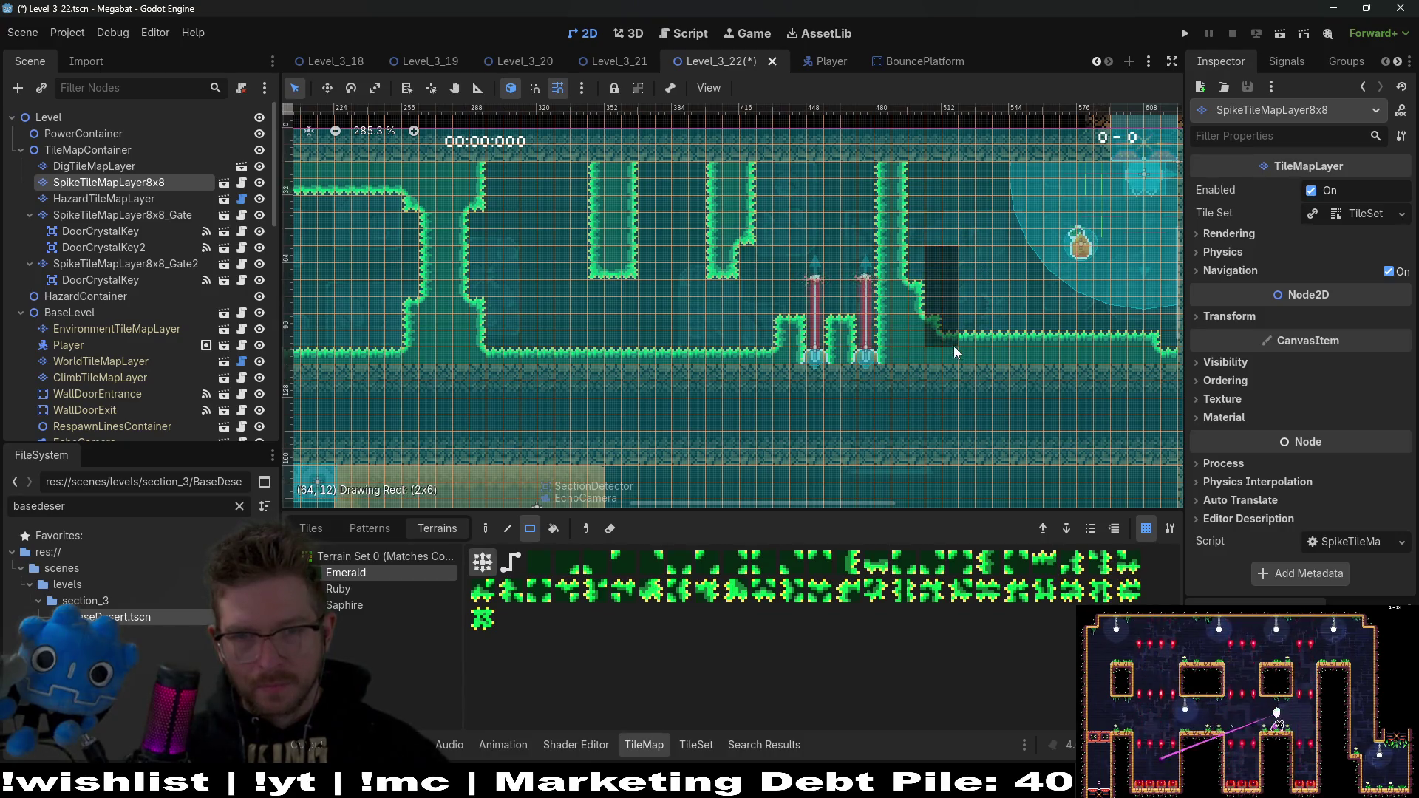
pyautogui.moveTo(915, 285); pyautogui.dragTo(915, 356)
# Step: Flatten the upper room's raised right floor ledge, leaving a one-cell gap and a small spike bump
pyautogui.hscroll(5, 915, 355)
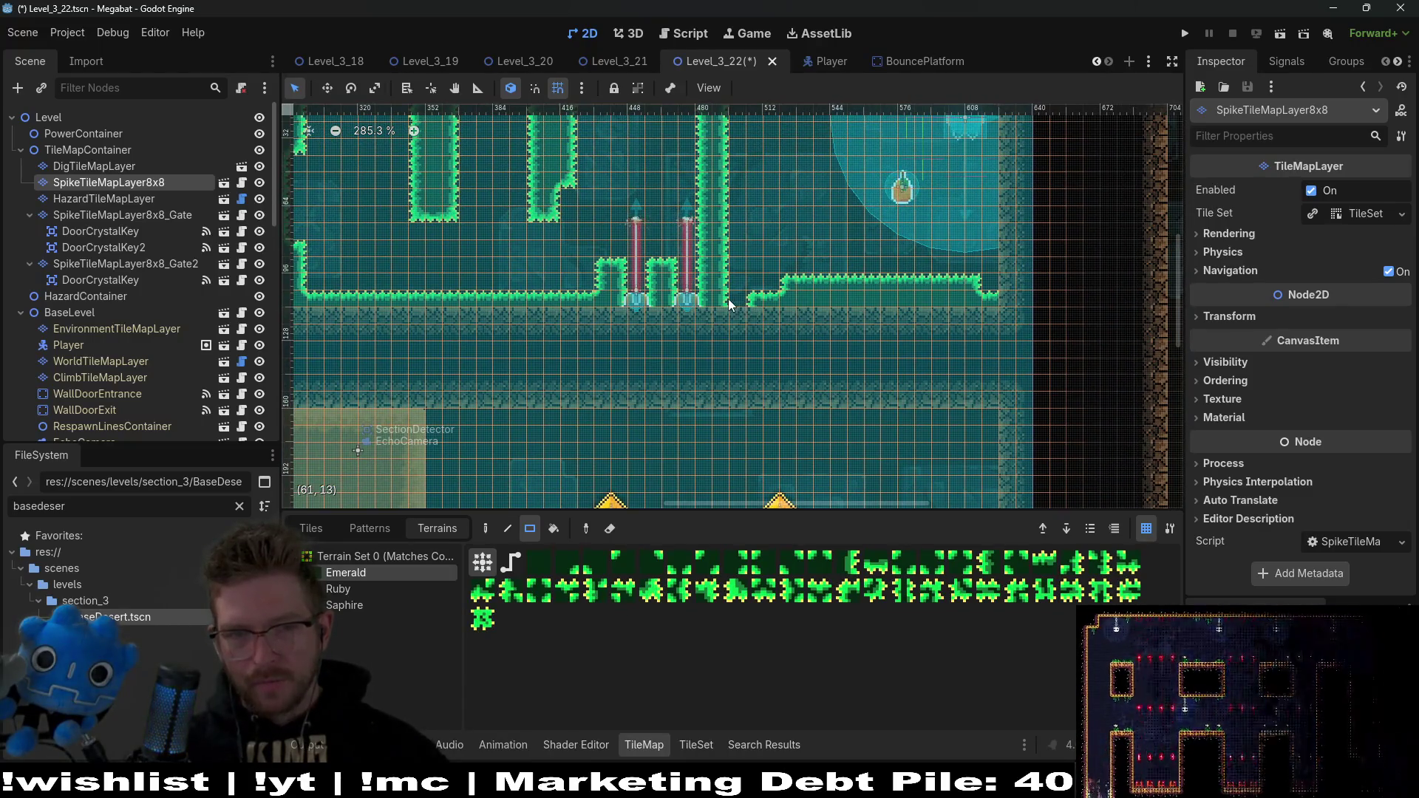
pyautogui.moveTo(826, 440); pyautogui.dragTo(805, 338)
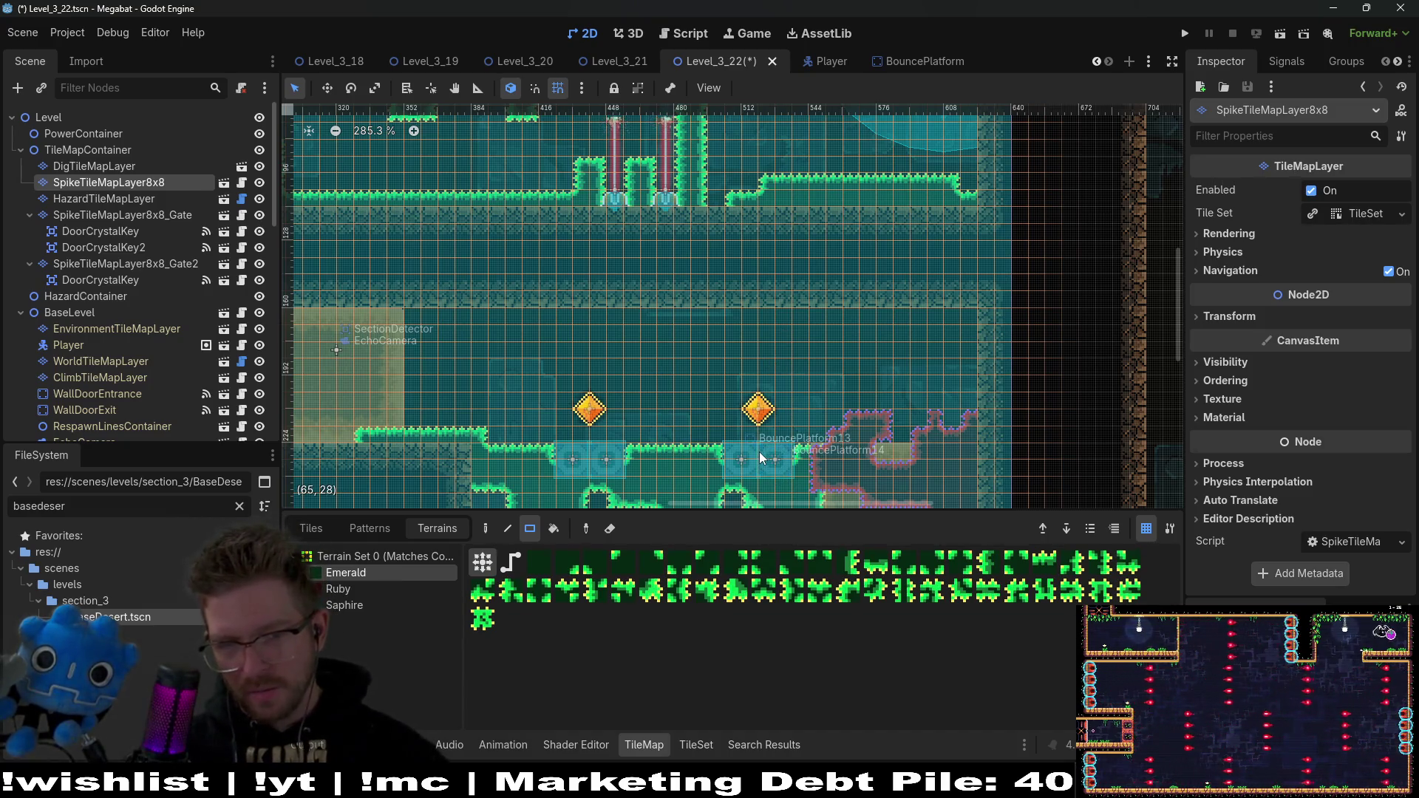
pyautogui.moveTo(555, 393)
pyautogui.mouseDown()
pyautogui.moveTo(875, 305)
pyautogui.moveTo(786, 243)
pyautogui.mouseUp()
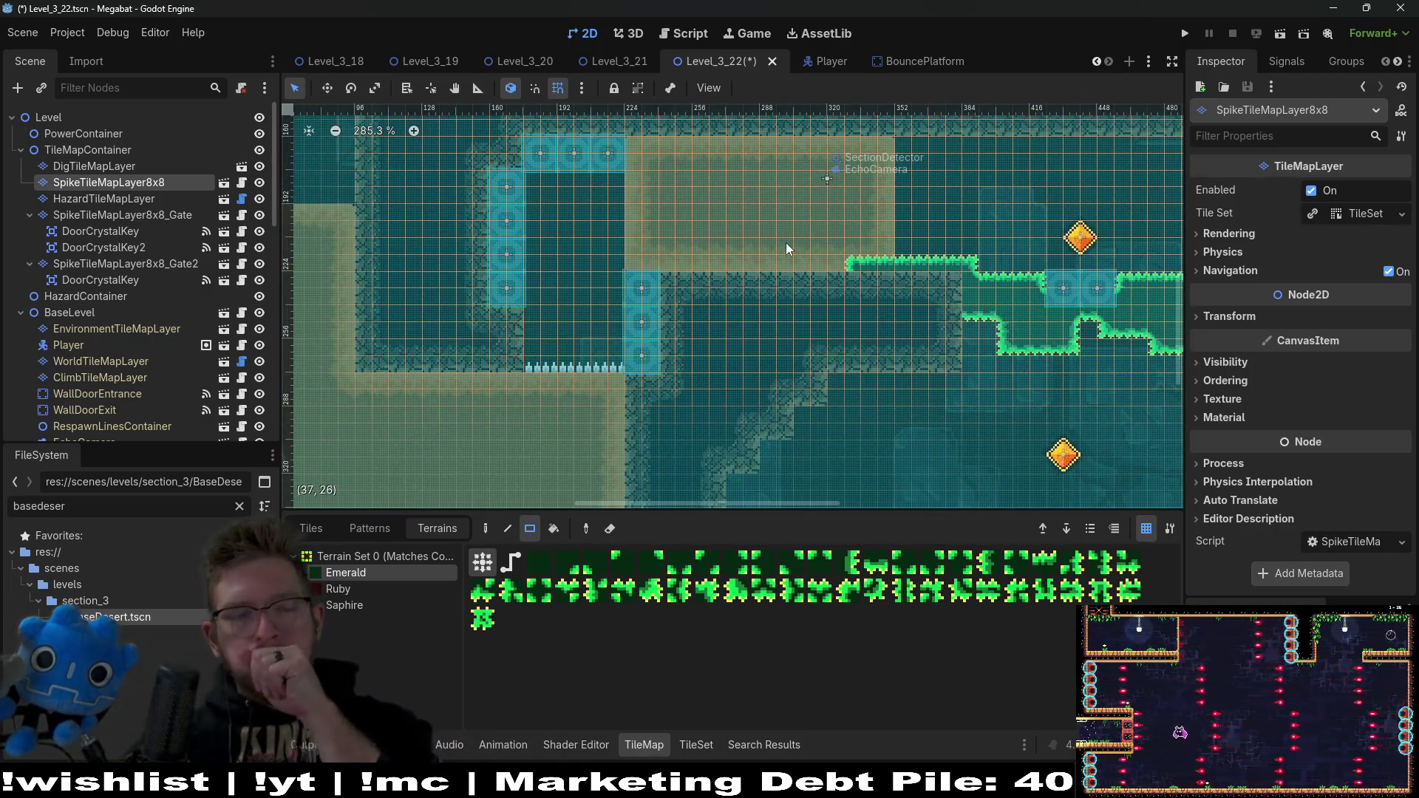
pyautogui.scroll(-4, 826, 251)
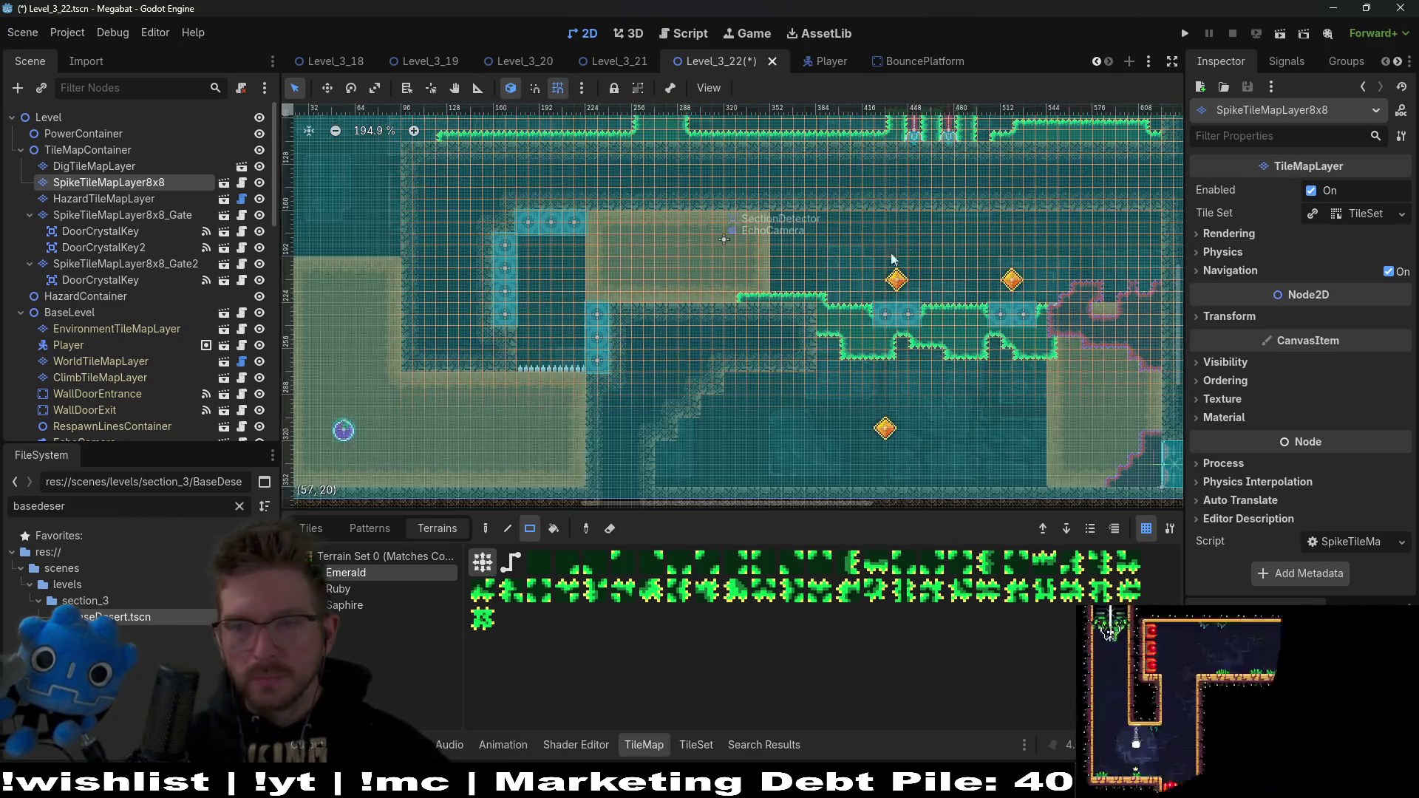
pyautogui.scroll(5, 755, 363)
pyautogui.scroll(5, 754, 358)
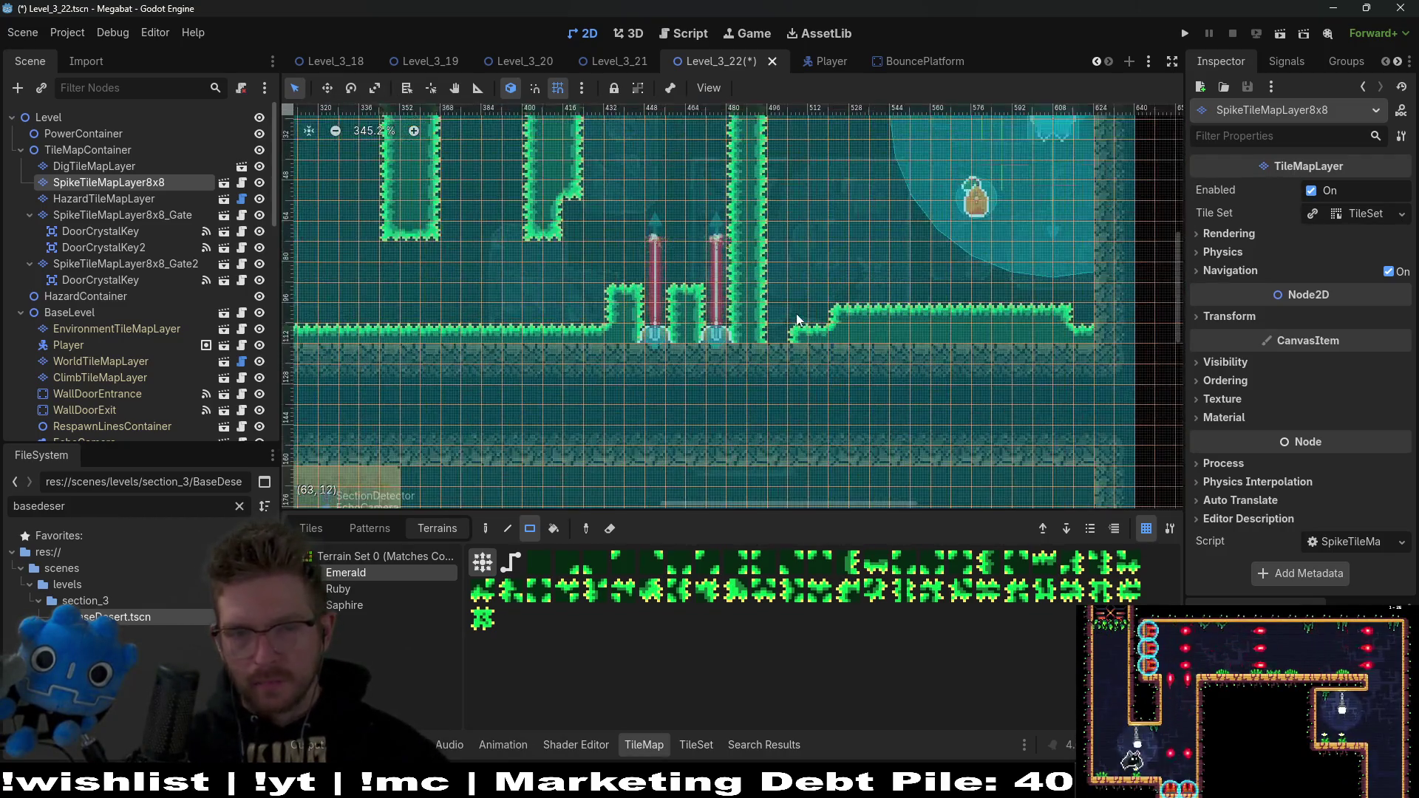
pyautogui.moveTo(791, 253)
pyautogui.mouseDown()
pyautogui.moveTo(763, 271)
pyautogui.moveTo(839, 290)
pyautogui.mouseUp()
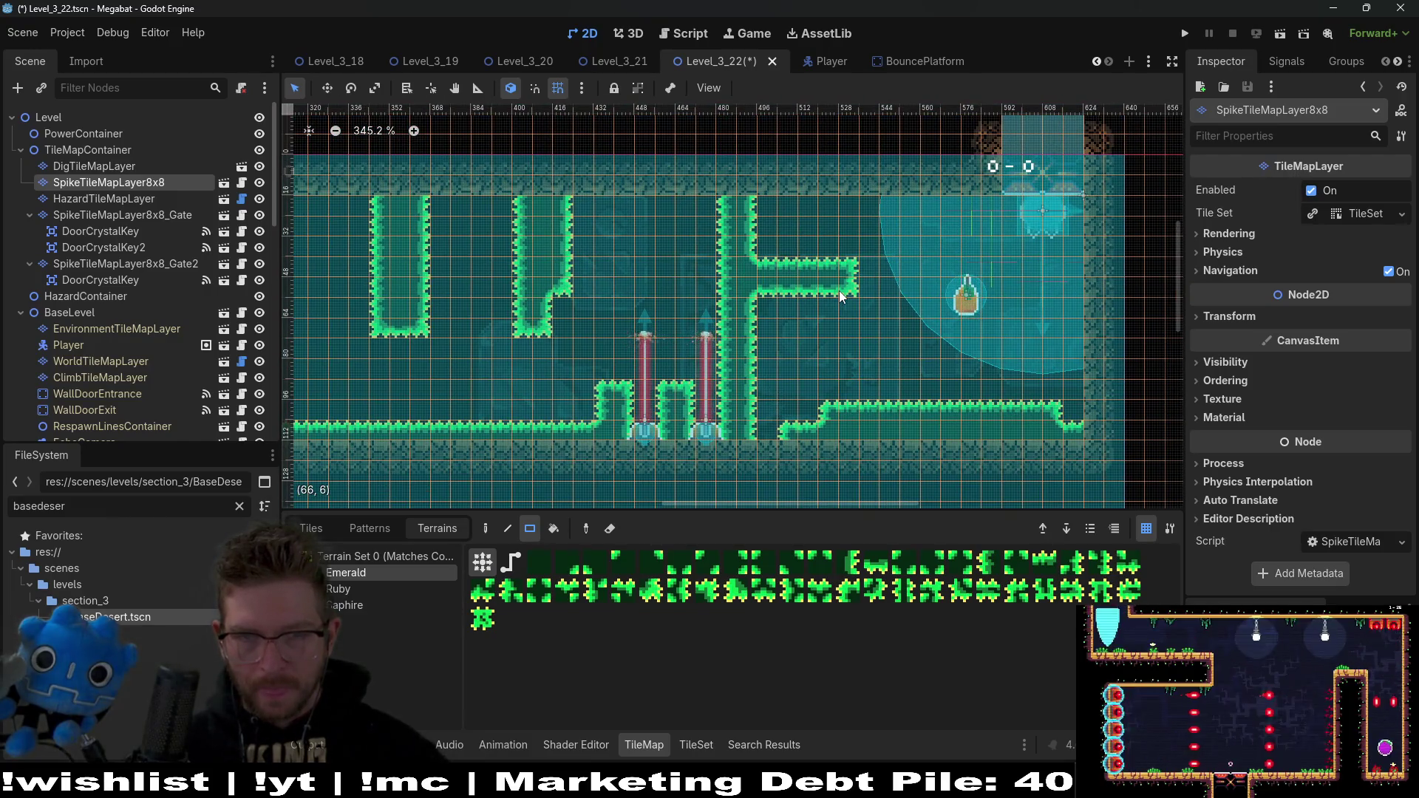
pyautogui.moveTo(818, 381)
pyautogui.mouseDown()
pyautogui.moveTo(1064, 412)
pyautogui.moveTo(1083, 432)
pyautogui.mouseUp()
pyautogui.scroll(-1, 993, 424)
pyautogui.rightClick(942, 409)
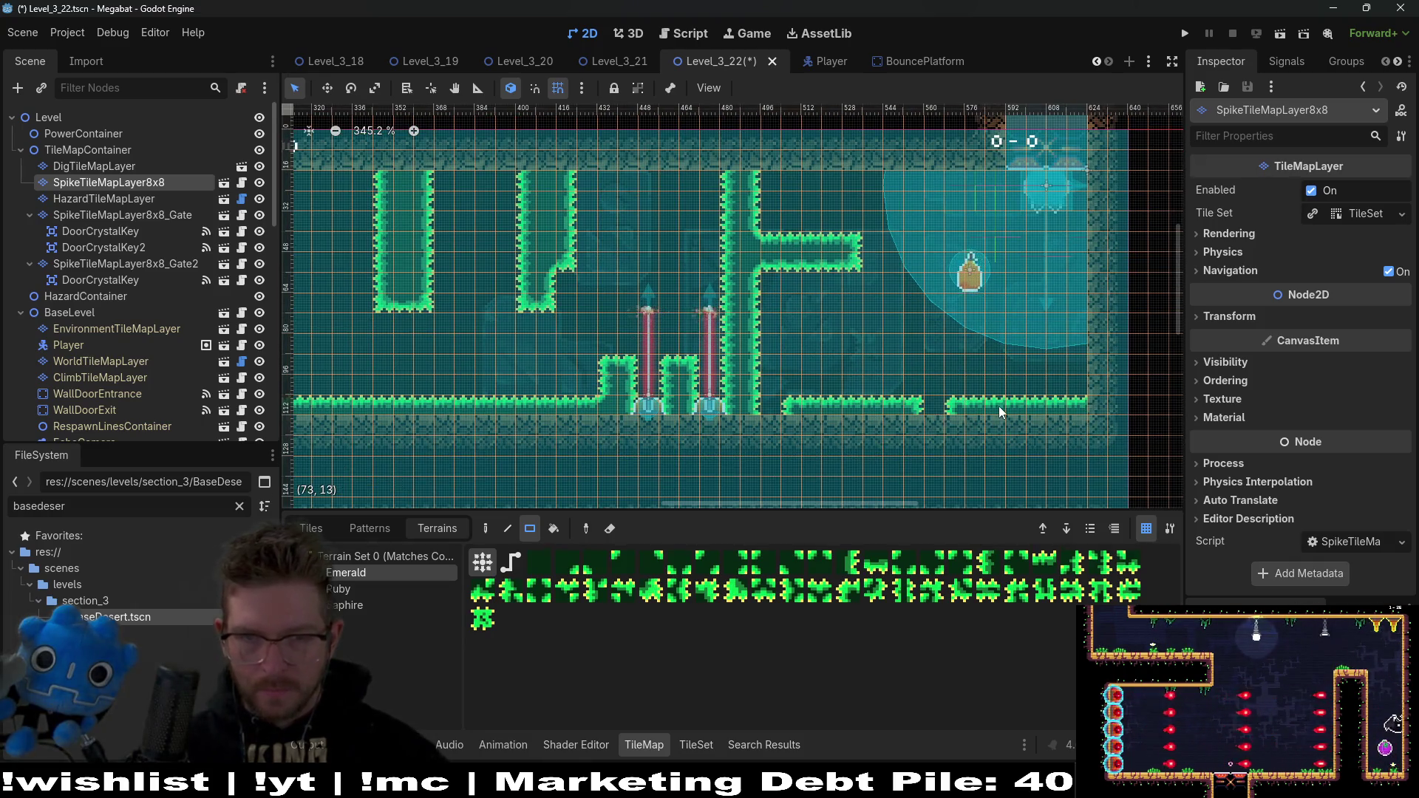
pyautogui.scroll(-1, 999, 406)
pyautogui.click(1005, 374)
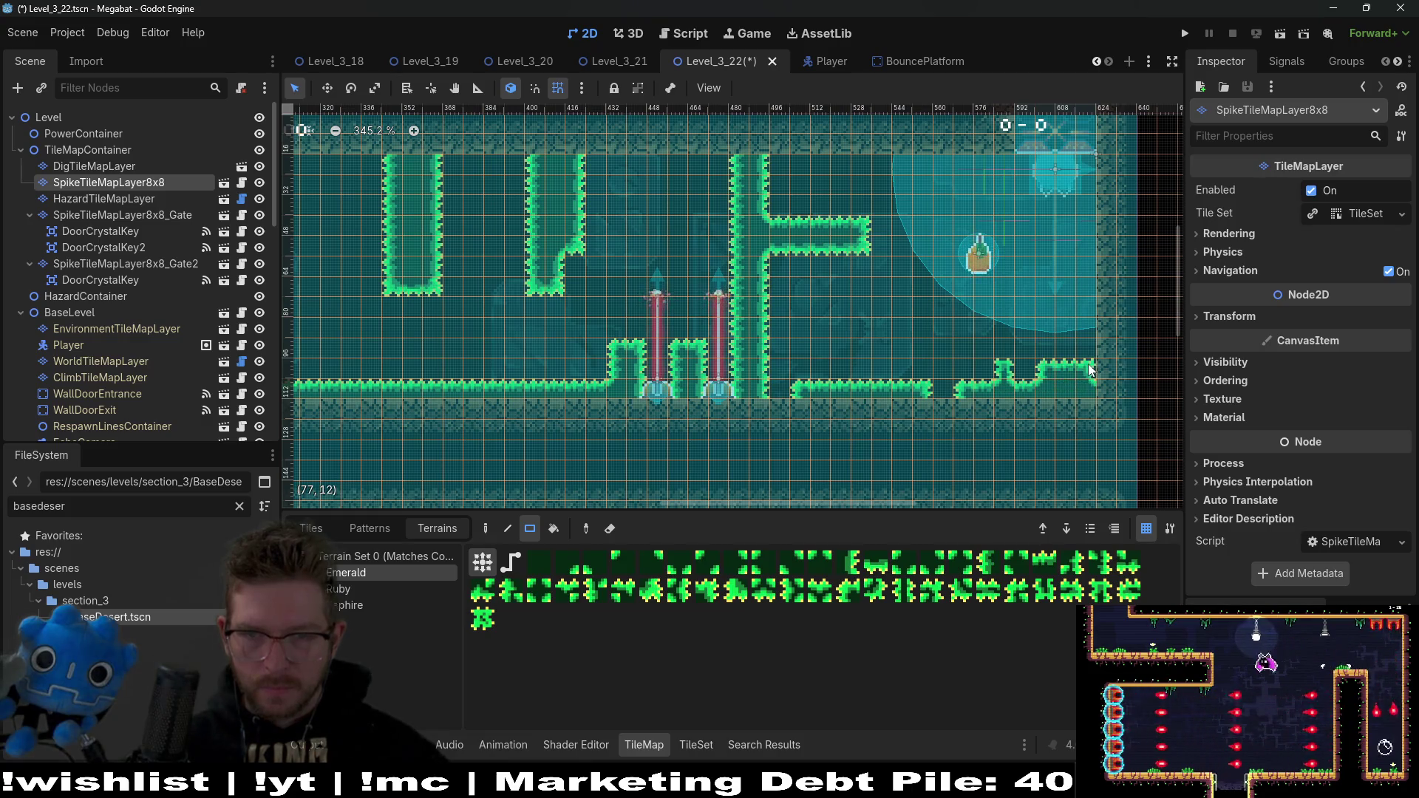
# Step: Fill the column between the two lasers with an Emerald spike pillar and run the current scene
pyautogui.moveTo(792, 357)
pyautogui.mouseDown()
pyautogui.moveTo(923, 344)
pyautogui.moveTo(889, 362)
pyautogui.moveTo(900, 325)
pyautogui.moveTo(912, 379)
pyautogui.mouseUp()
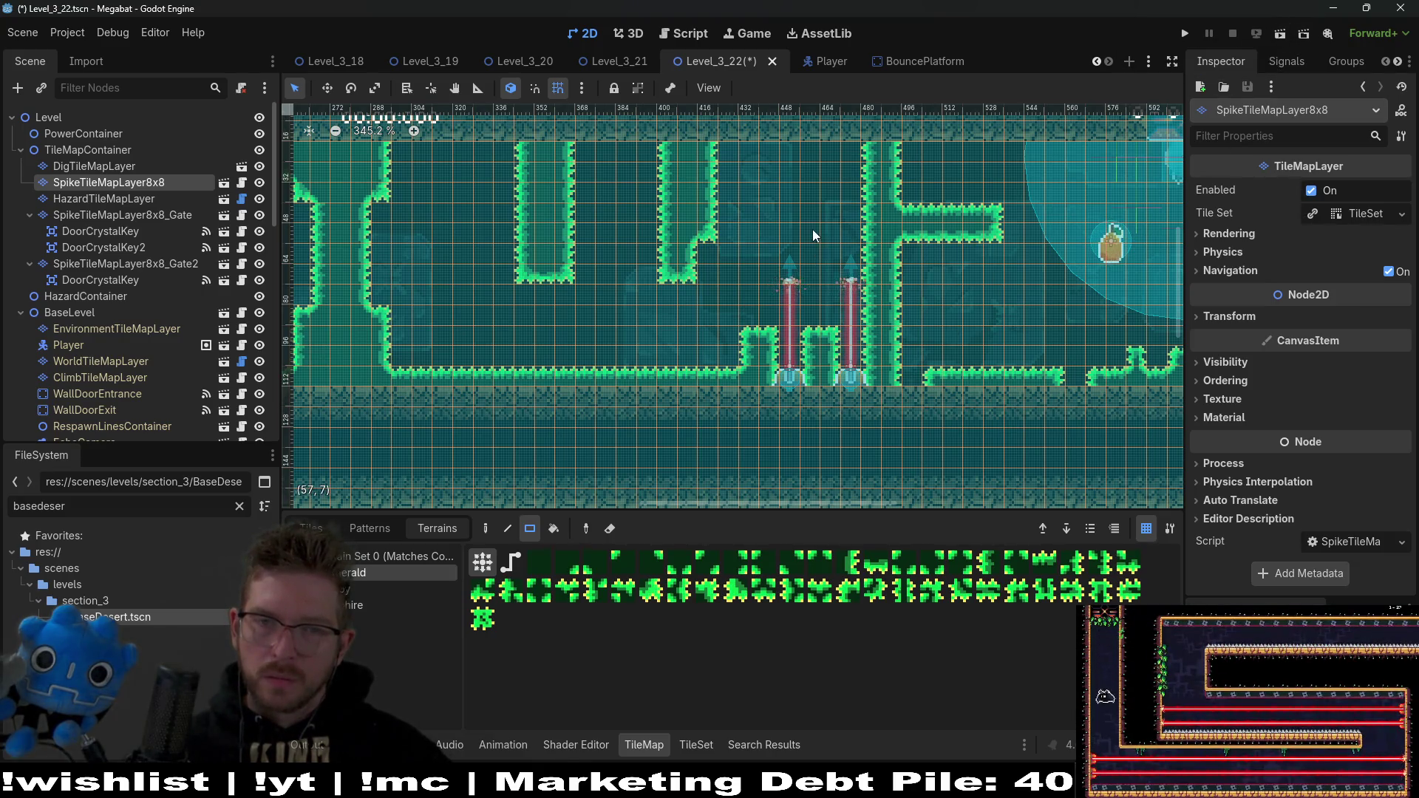
pyautogui.moveTo(825, 302); pyautogui.dragTo(828, 313)
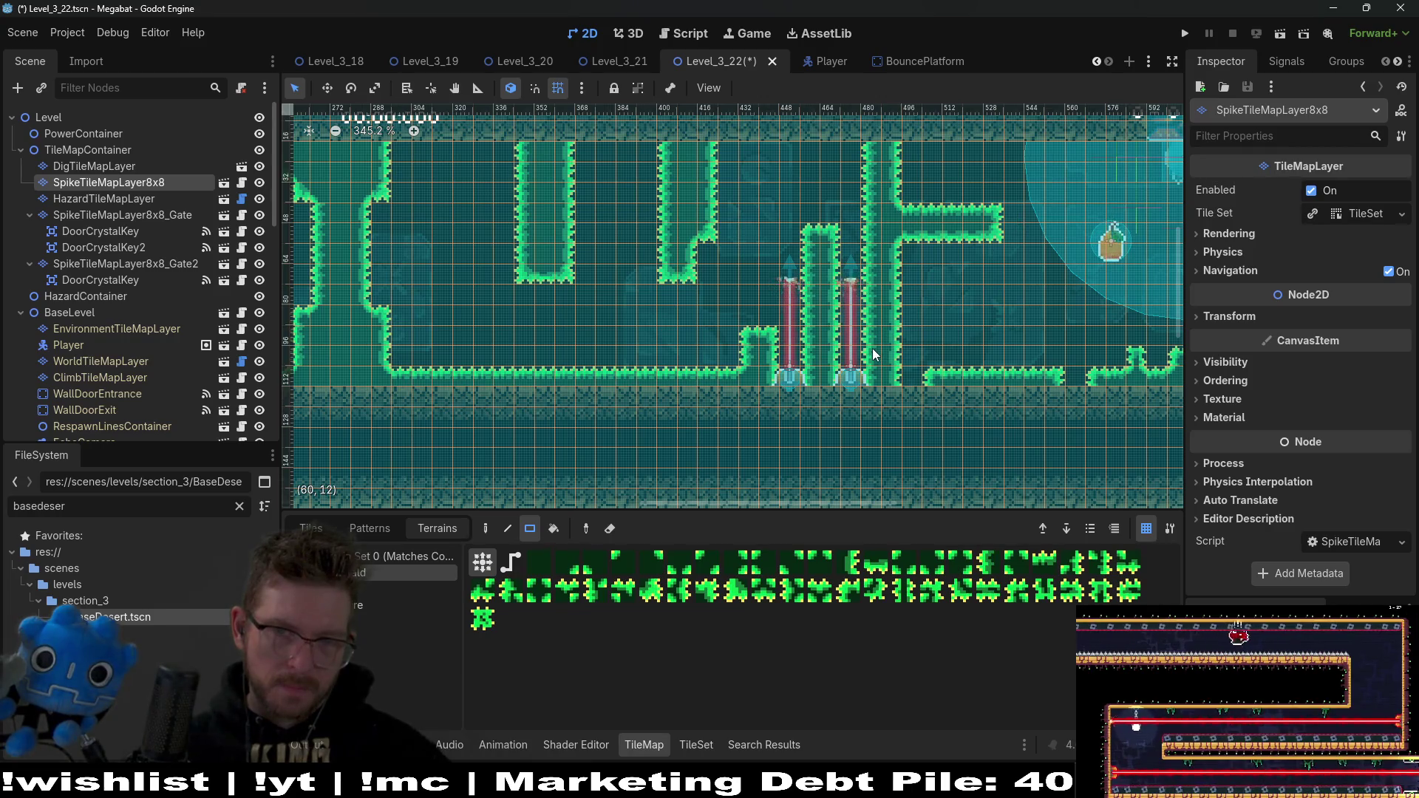
pyautogui.click(1279, 33)
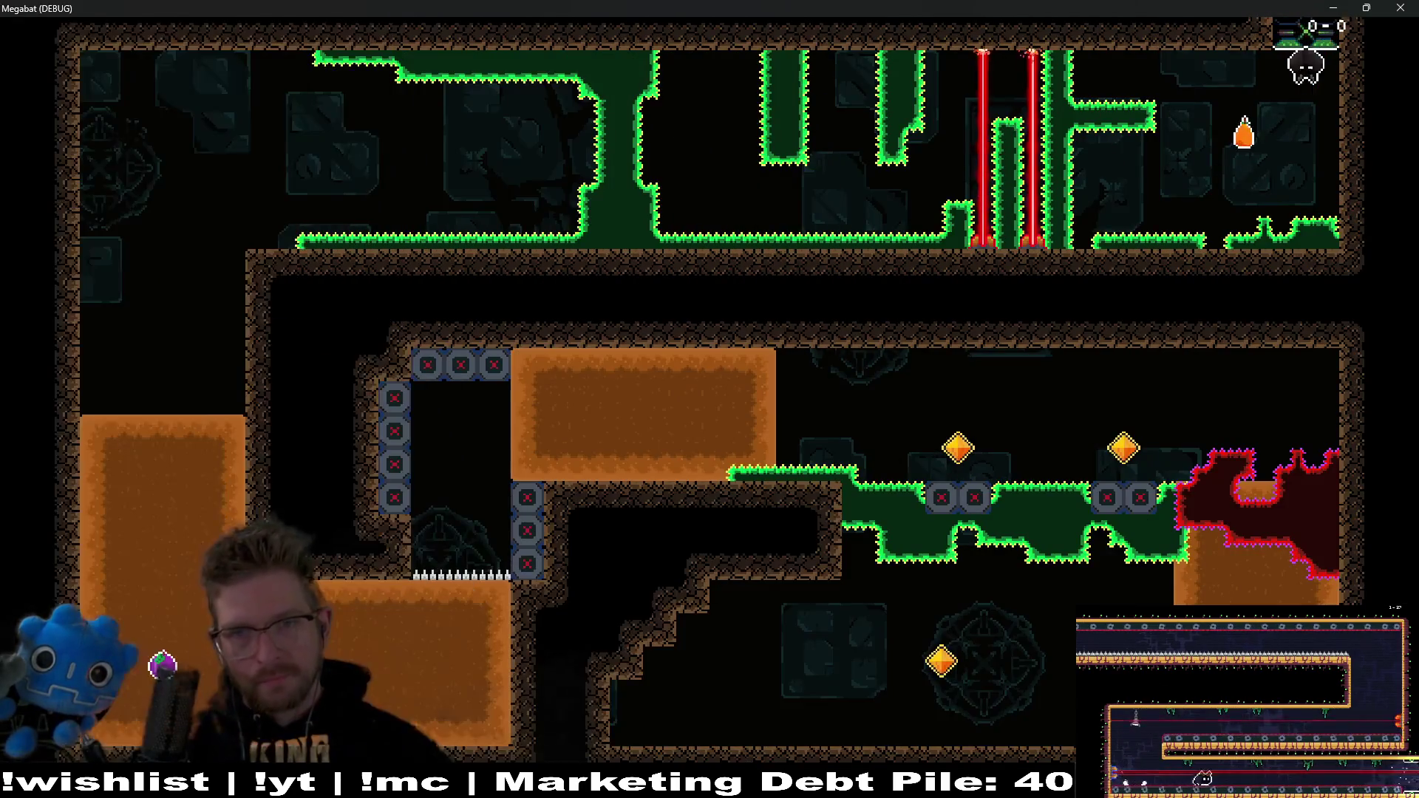
# Step: Fly the bat up, left along the ceiling and through the laser gap, then close the debug window
pyautogui.press('Left')
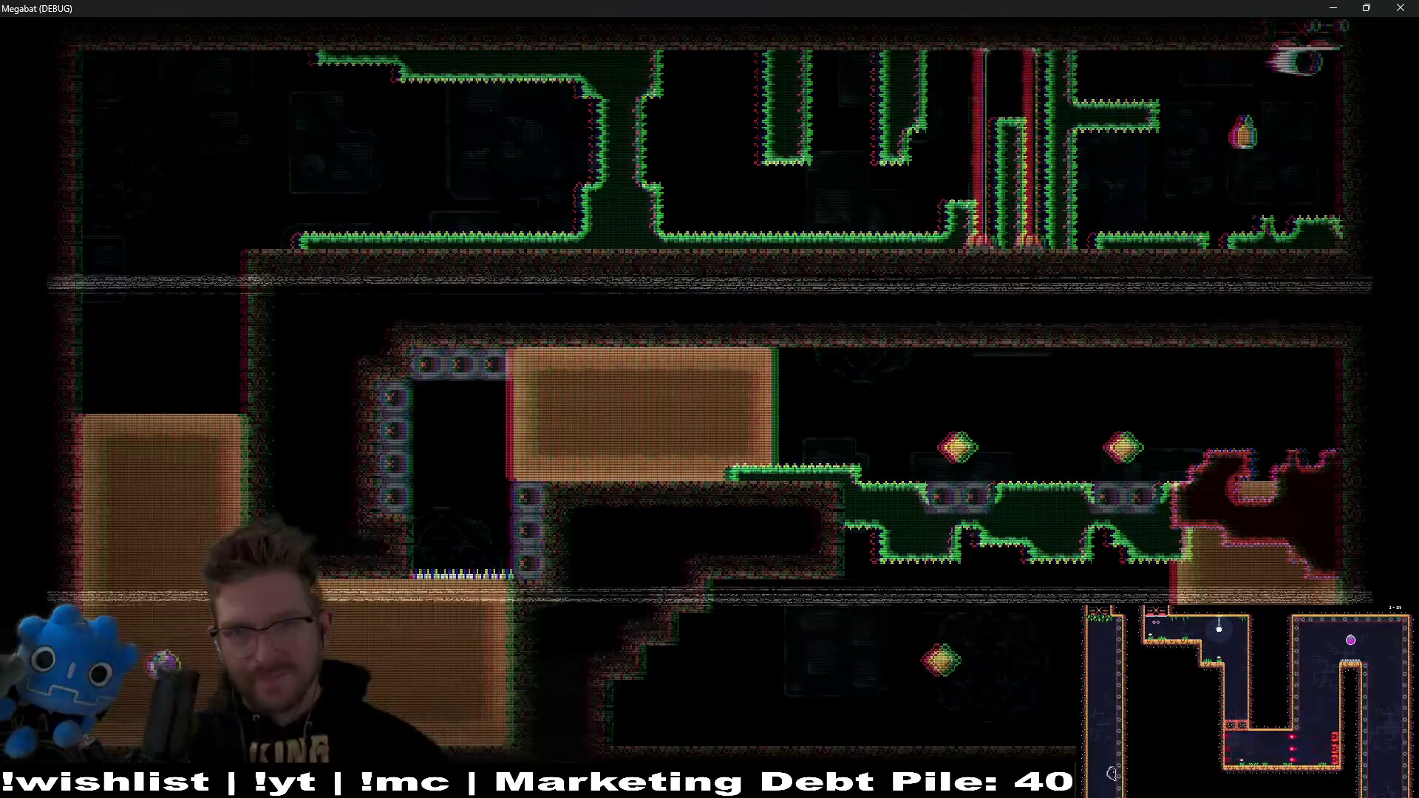
pyautogui.press('Left')
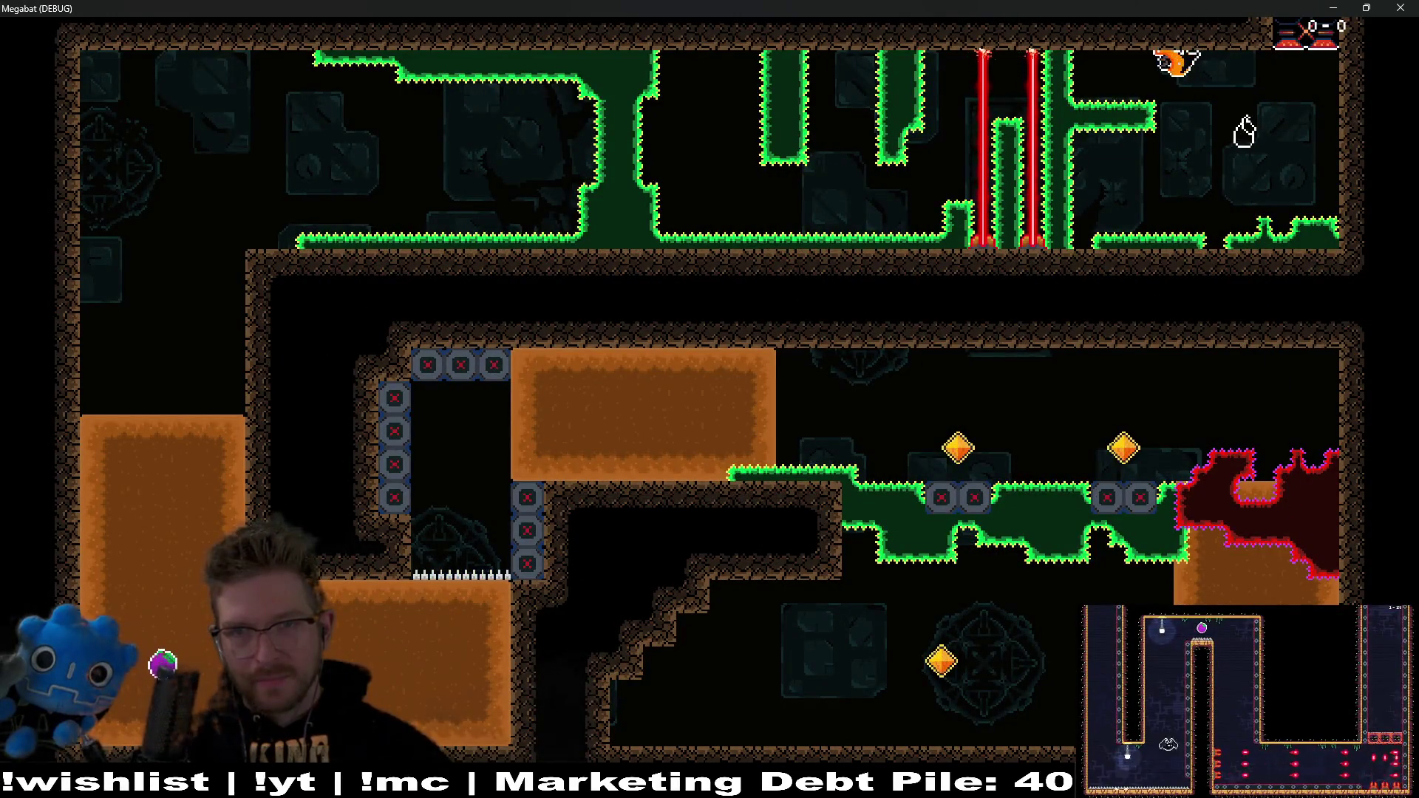
pyautogui.press('Left')
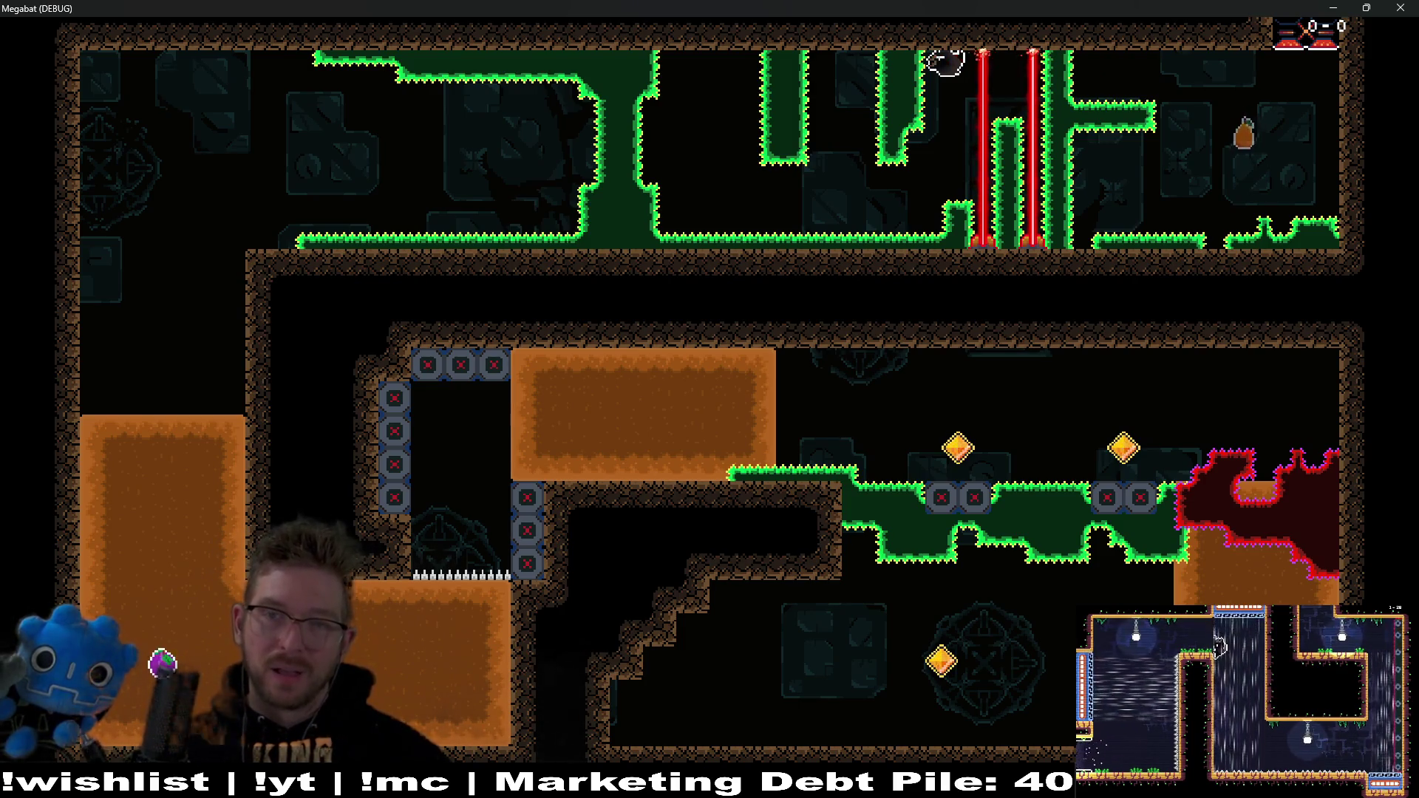
pyautogui.click(1400, 7)
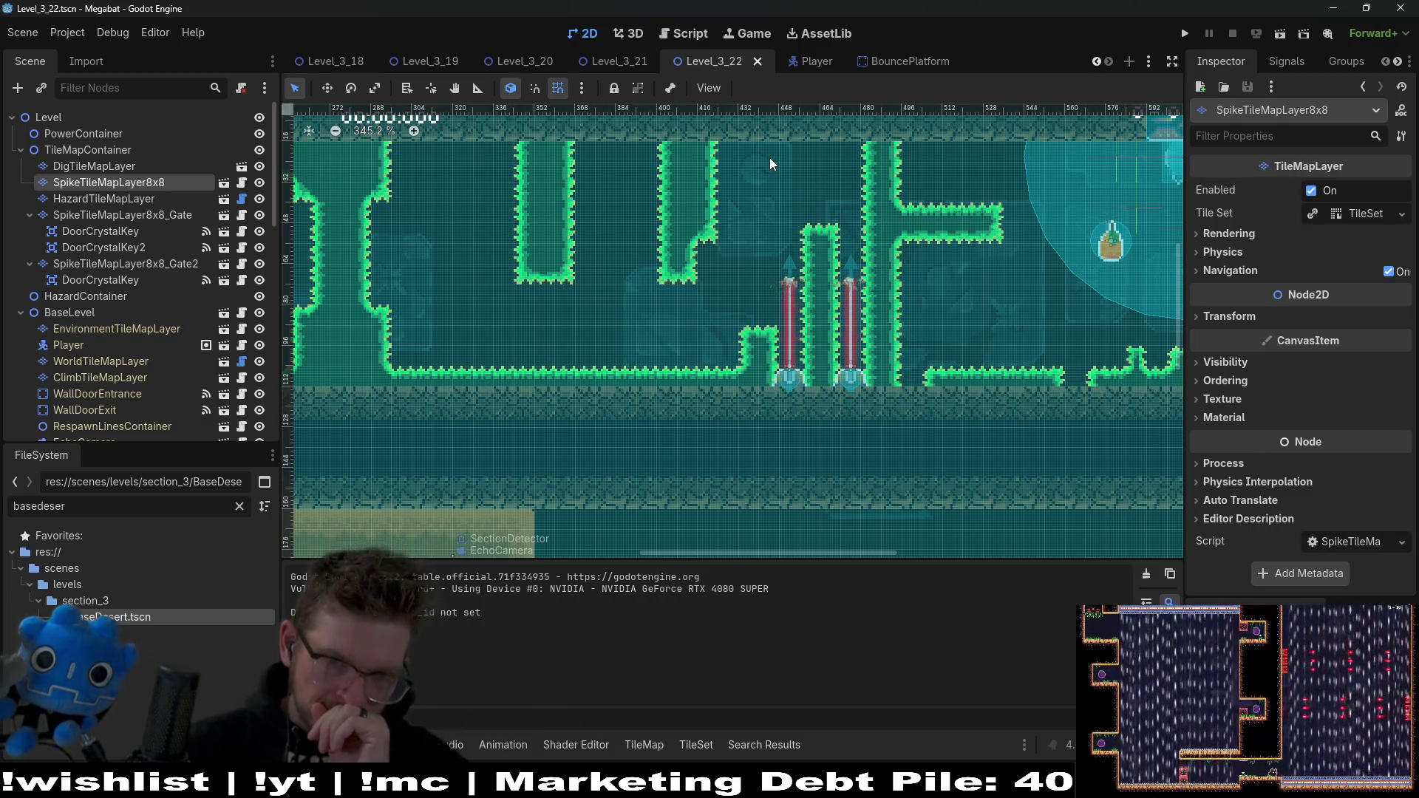
pyautogui.moveTo(843, 157)
pyautogui.mouseDown()
pyautogui.moveTo(798, 226)
pyautogui.moveTo(814, 223)
pyautogui.mouseUp()
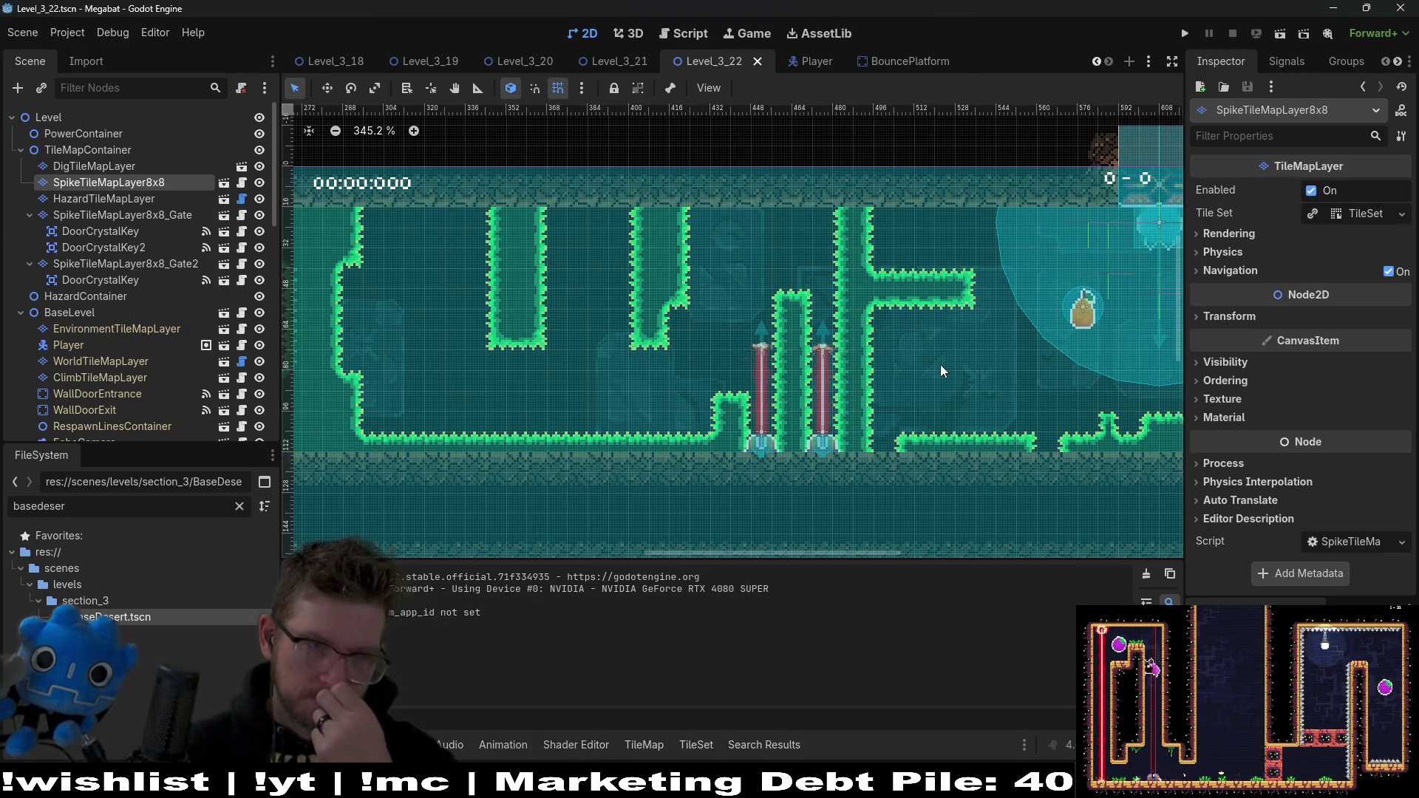
pyautogui.moveTo(1022, 360)
pyautogui.mouseDown()
pyautogui.moveTo(869, 363)
pyautogui.moveTo(925, 373)
pyautogui.mouseUp()
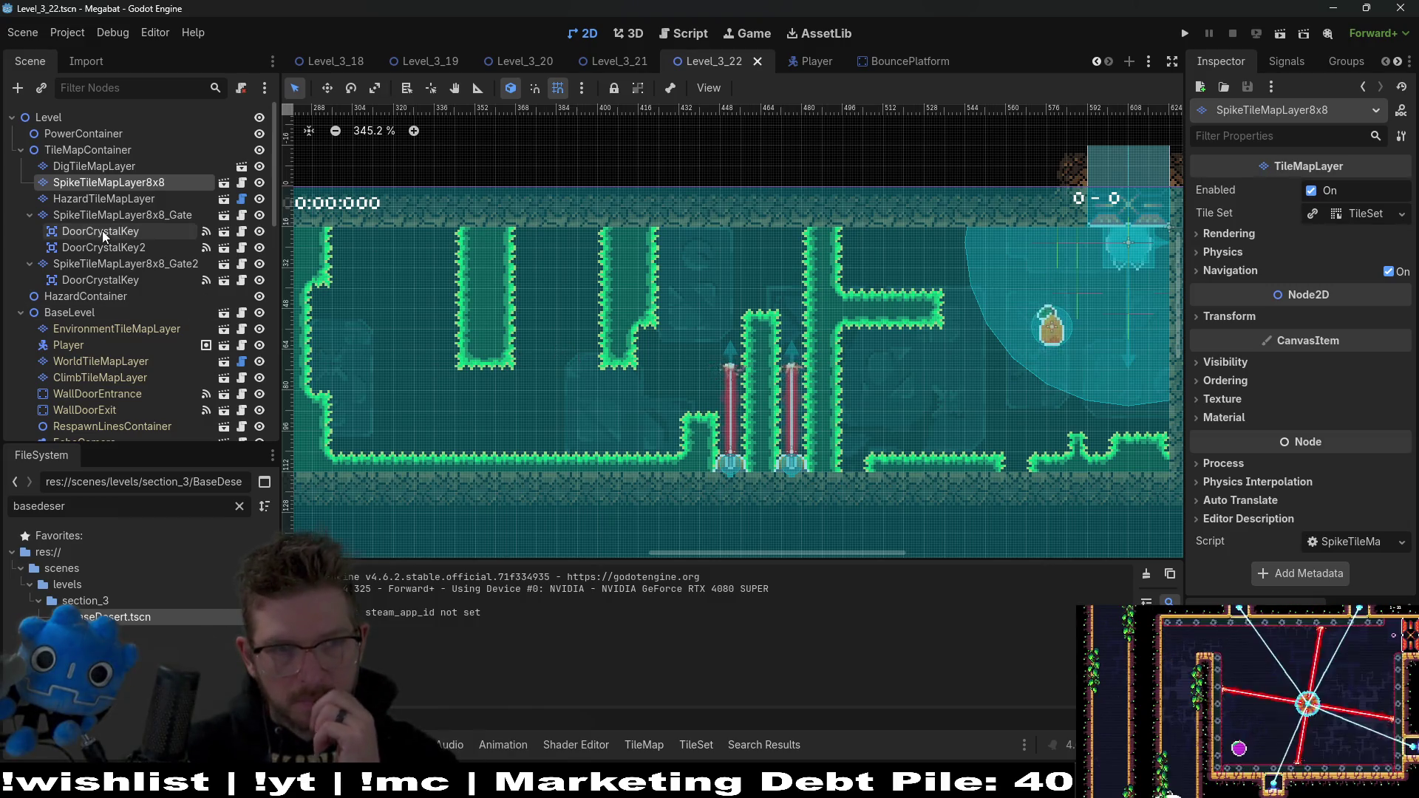
pyautogui.click(104, 198)
# Step: On SpikeTileMapLayer8x8, erase the bottom tiles of both hanging Emerald pillars, then select TileMapContainer
pyautogui.click(109, 169)
pyautogui.click(109, 182)
pyautogui.moveTo(446, 340); pyautogui.dragTo(643, 372)
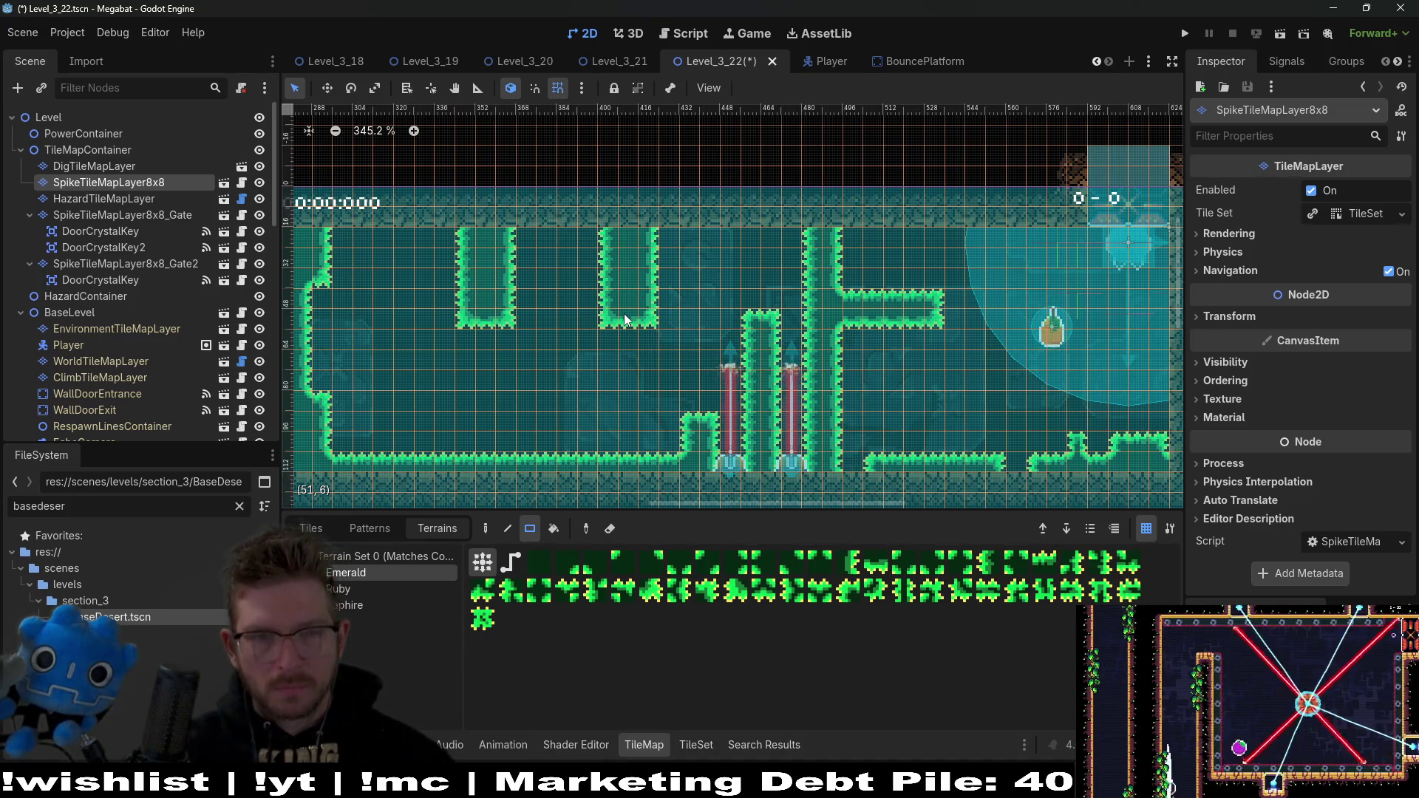
pyautogui.hscroll(-3, 624, 319)
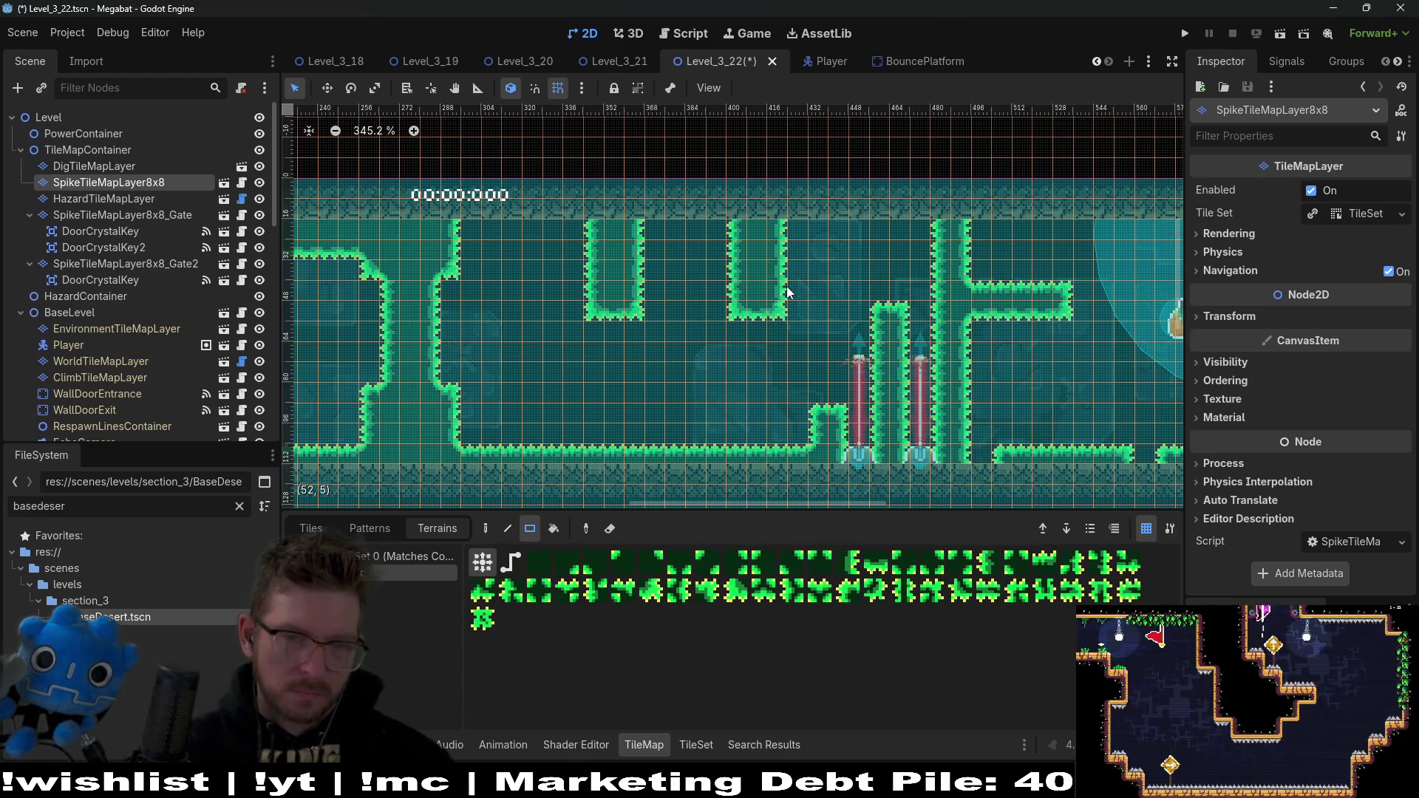
pyautogui.hscroll(5, 783, 291)
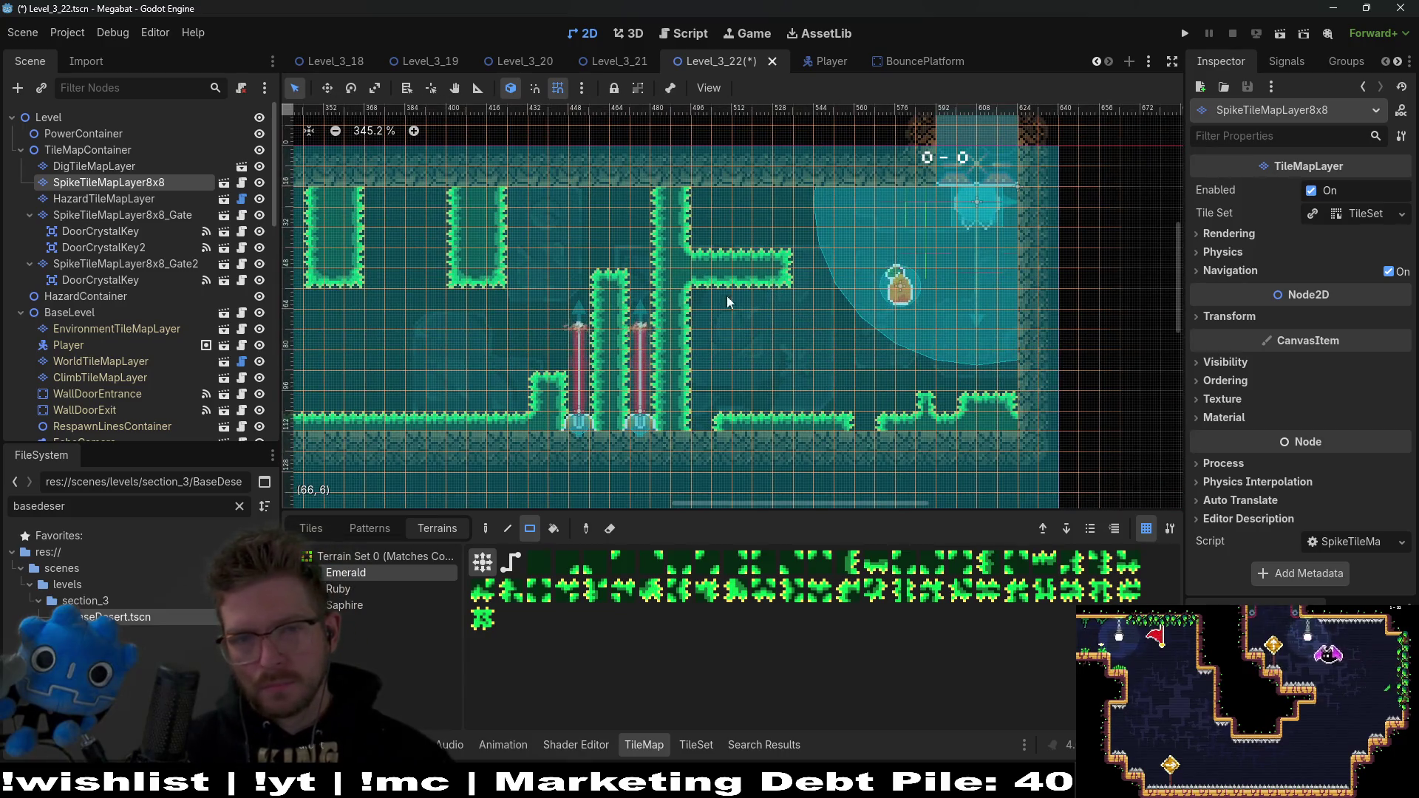
pyautogui.scroll(-5, 134, 300)
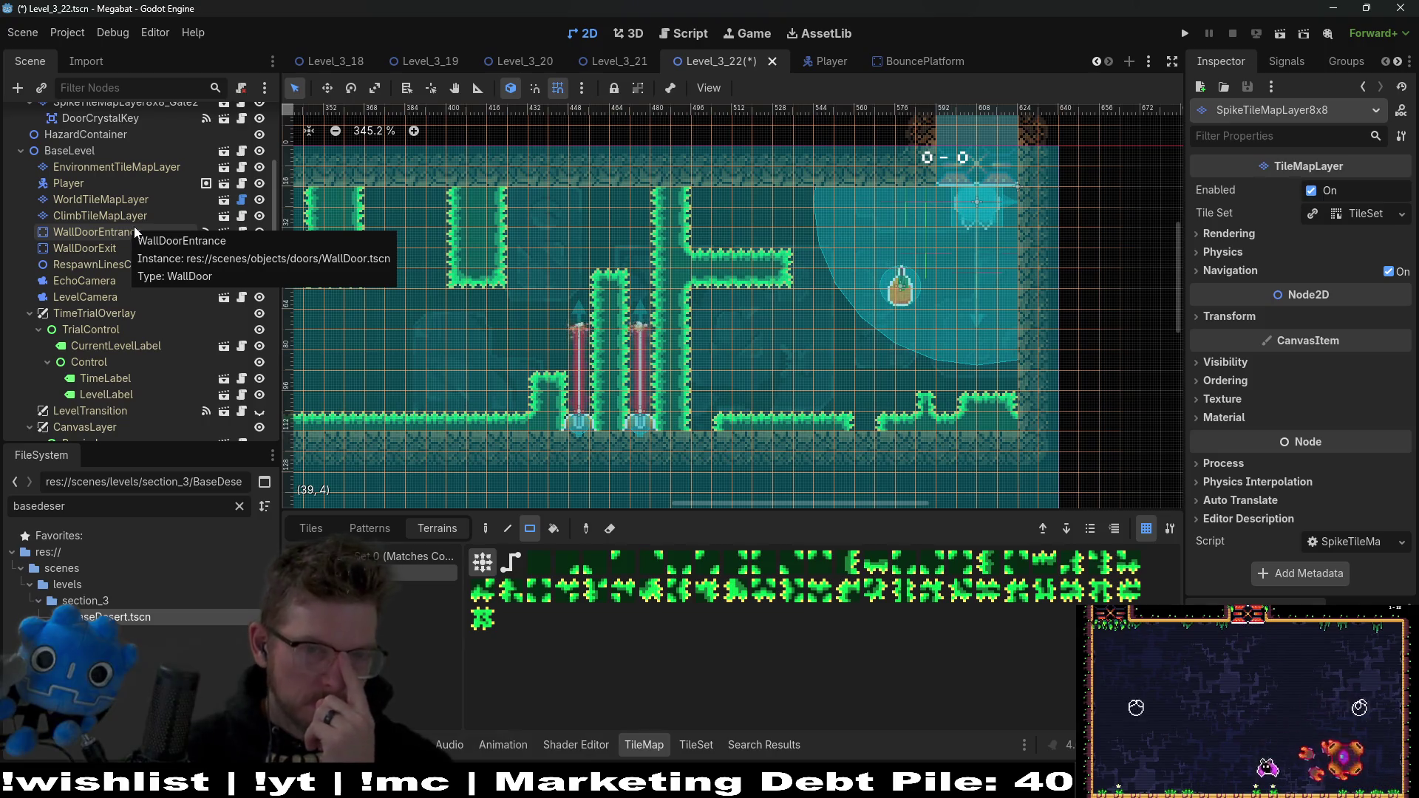
pyautogui.scroll(5, 111, 177)
pyautogui.click(108, 149)
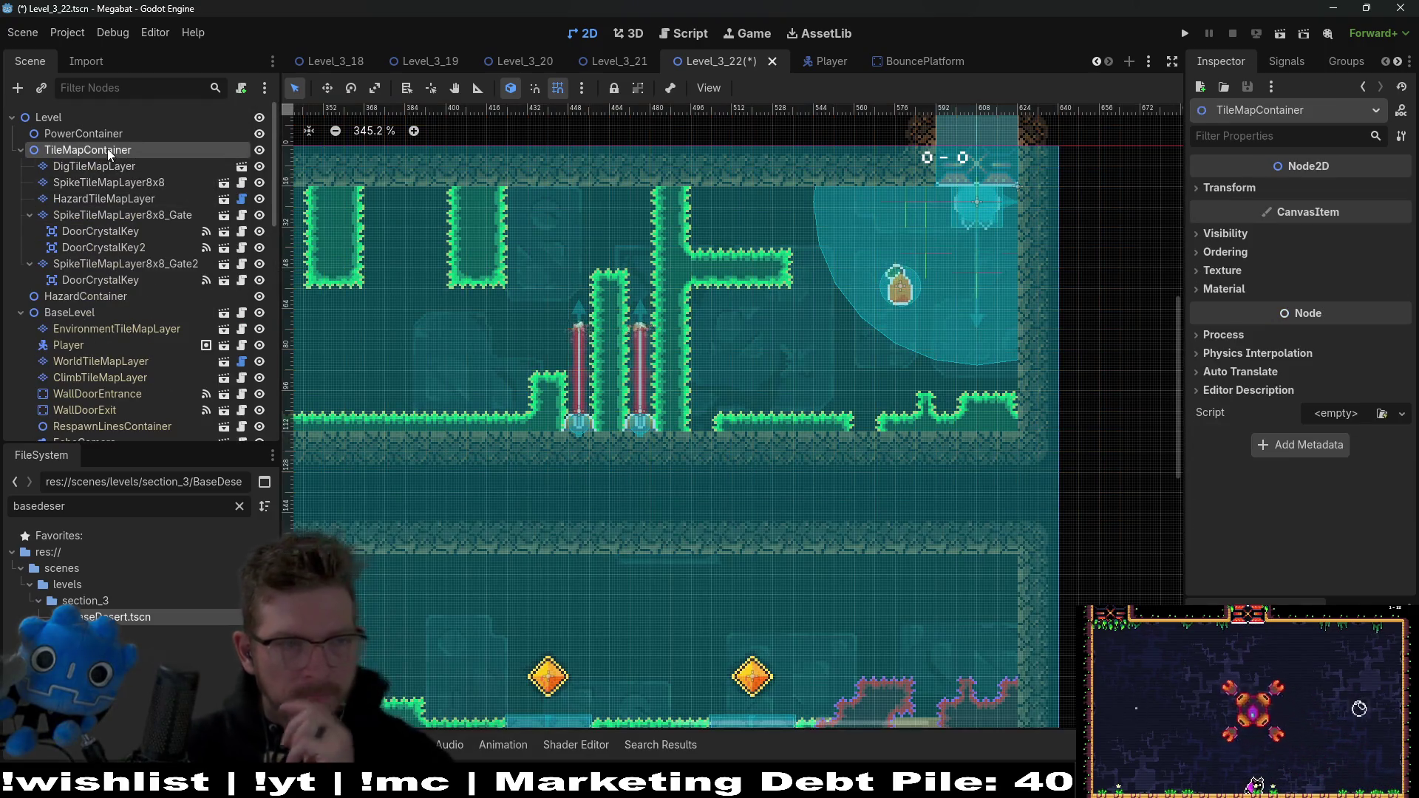
# Step: Add a SpikeTileMapLayer8x9 scene under TileMapContainer, rename it SpikeTileMapLayer8x8_Gate3, and pick Ruby terrain
pyautogui.hotkey('ctrl', 'shift', 'a')
pyautogui.write('spike')
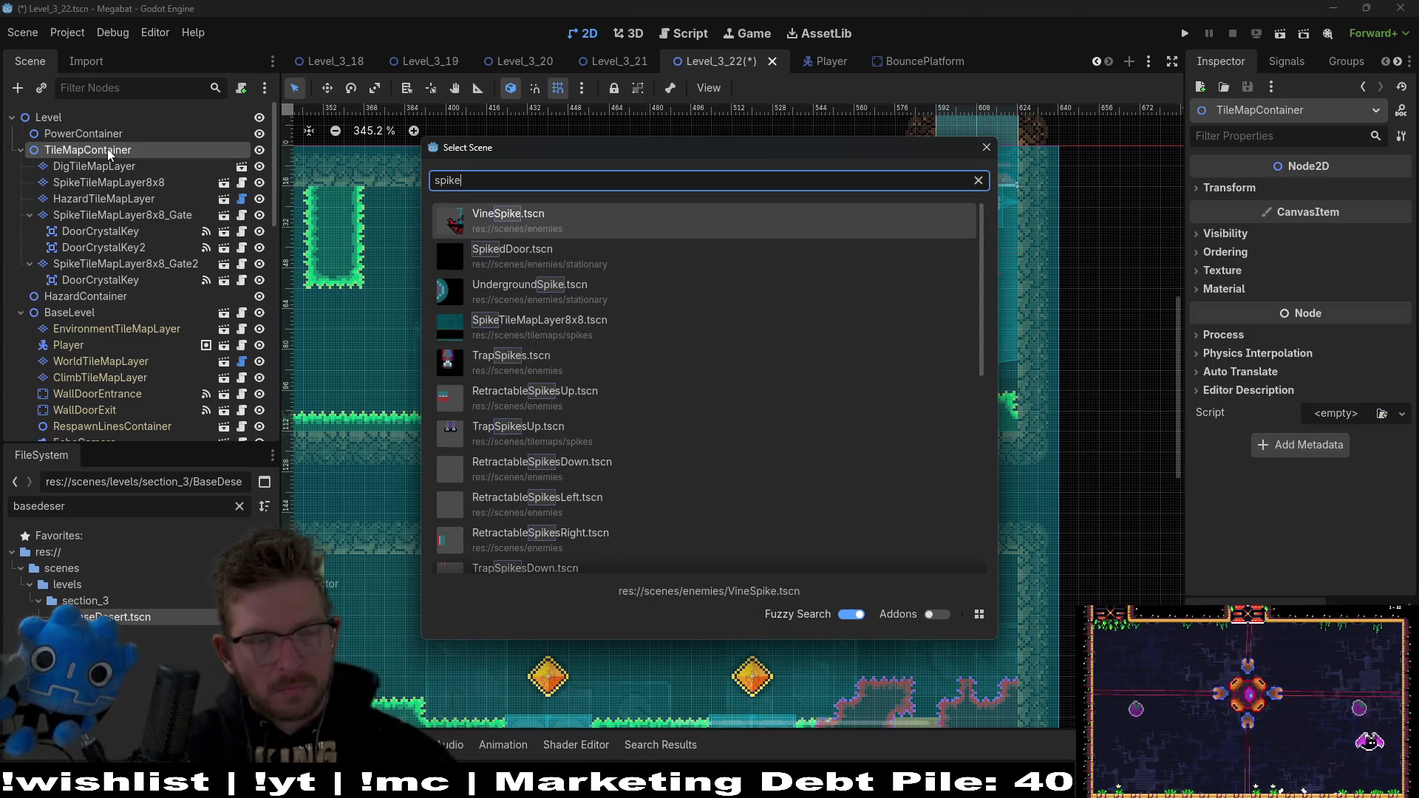
pyautogui.write('8x9')
pyautogui.press('Return')
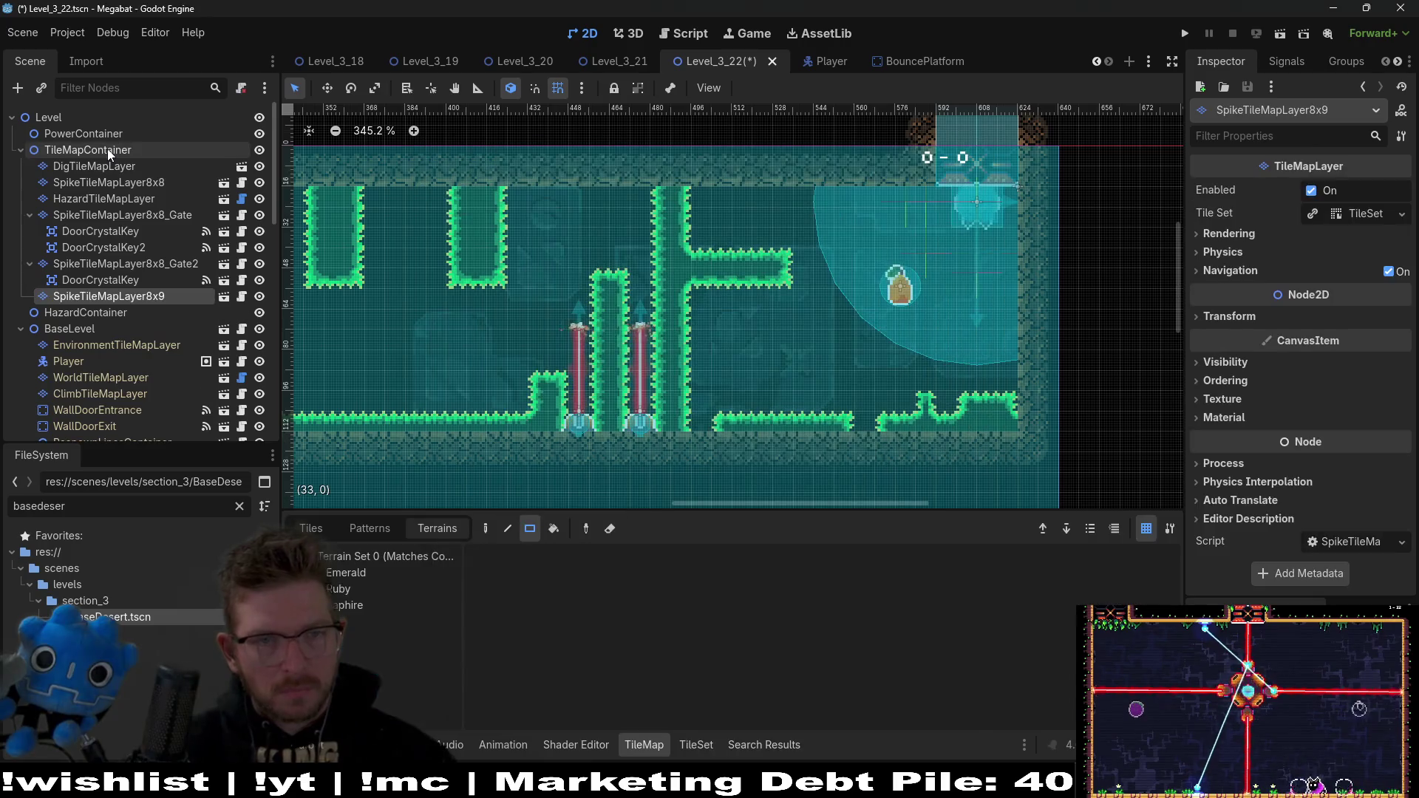
pyautogui.click(188, 298)
pyautogui.press('BackSpace')
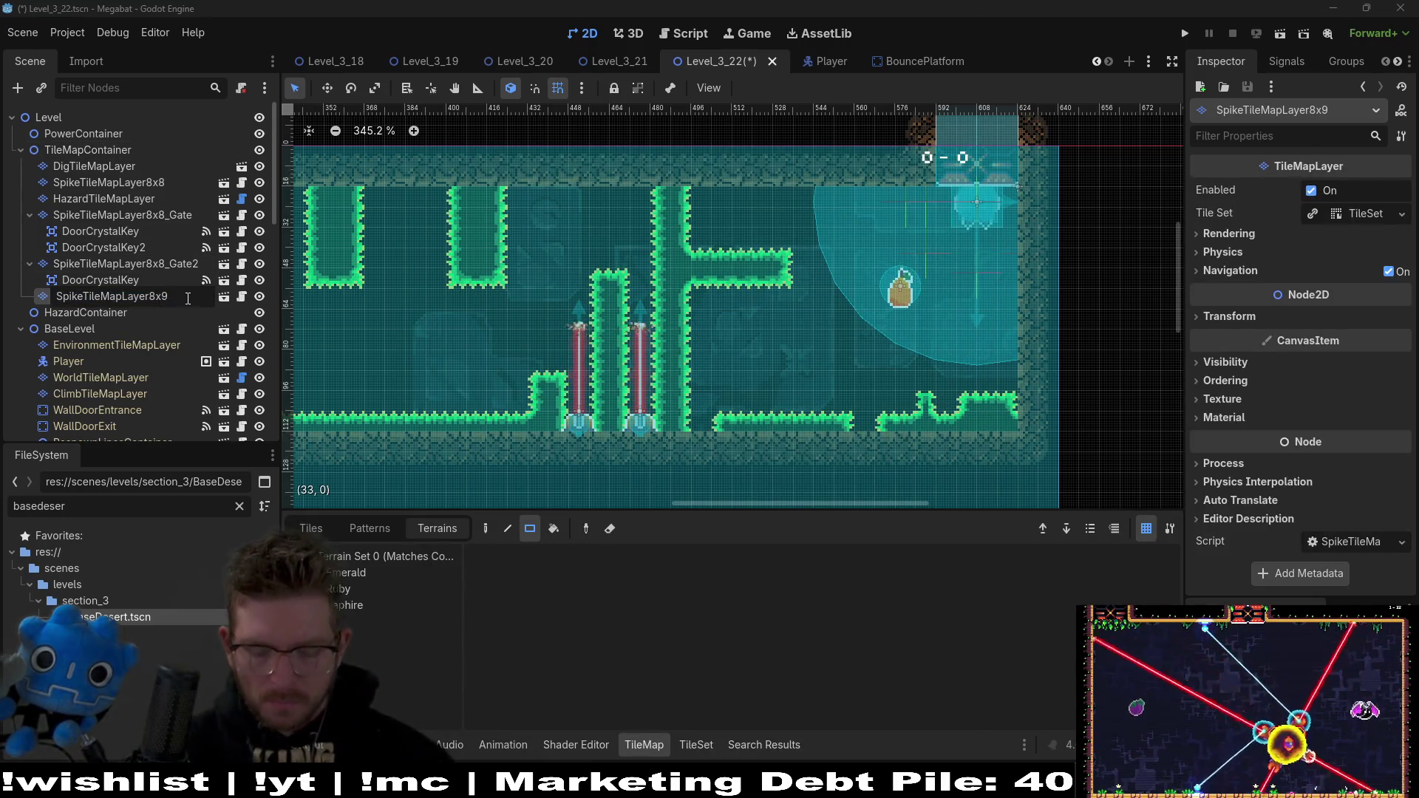
pyautogui.write('8_')
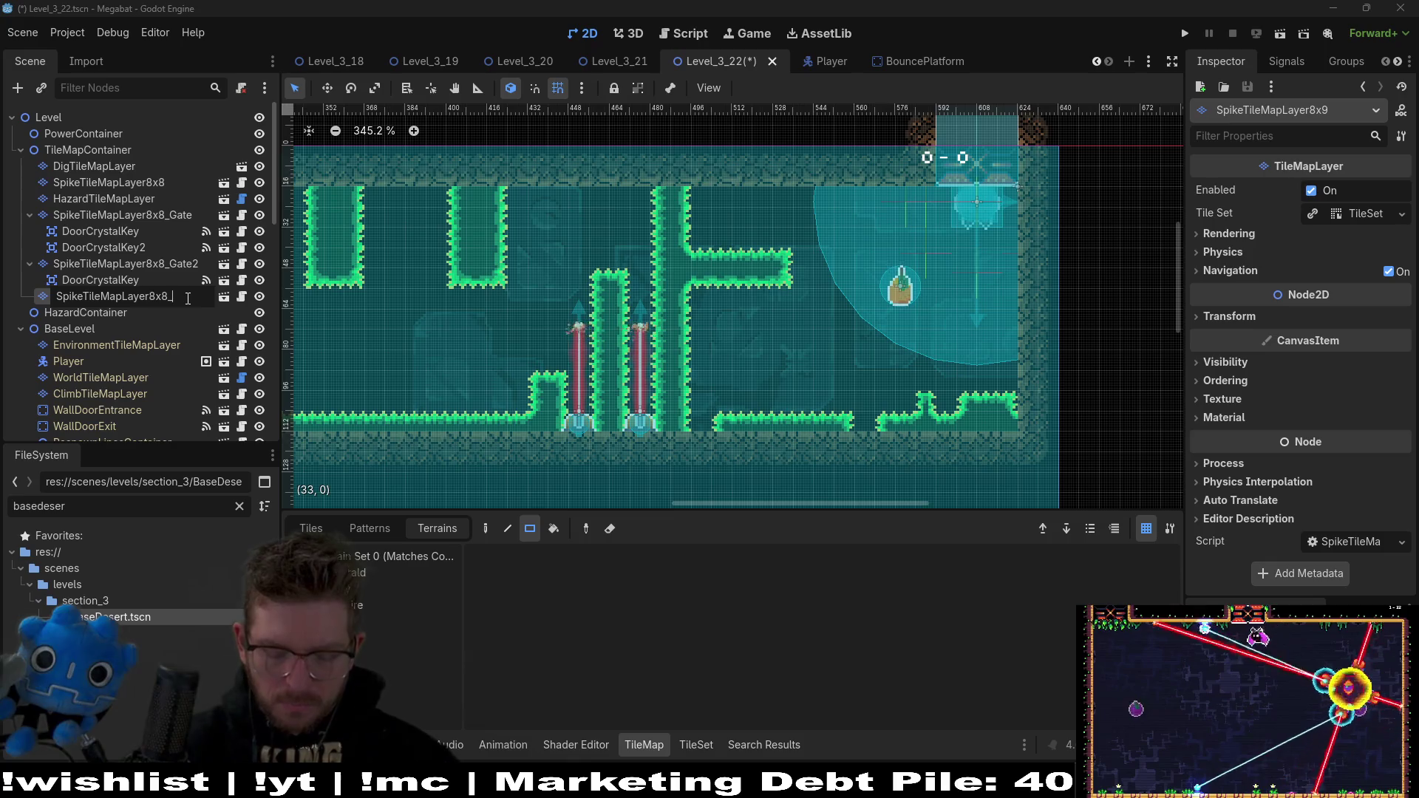
pyautogui.write('Gate3')
pyautogui.press('Return')
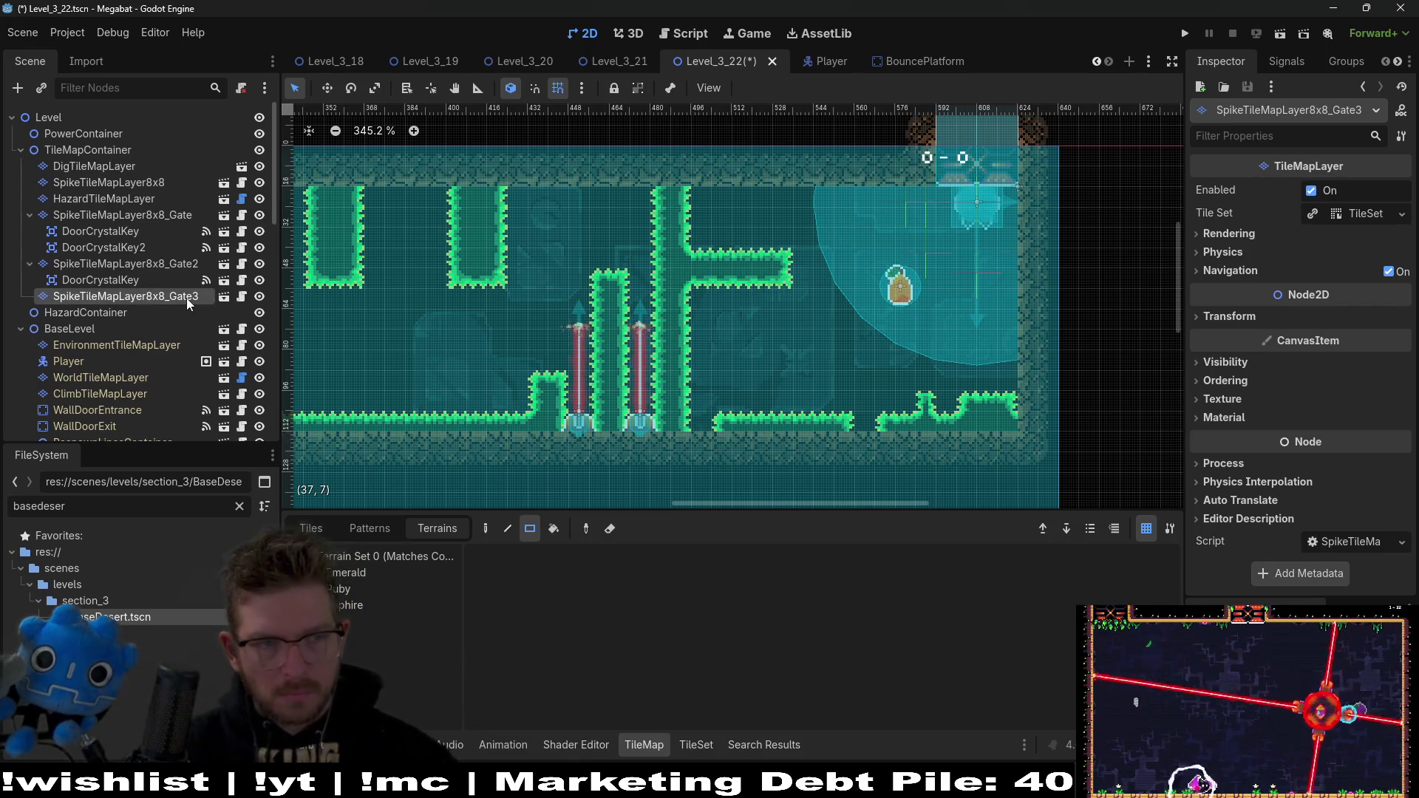
pyautogui.click(342, 589)
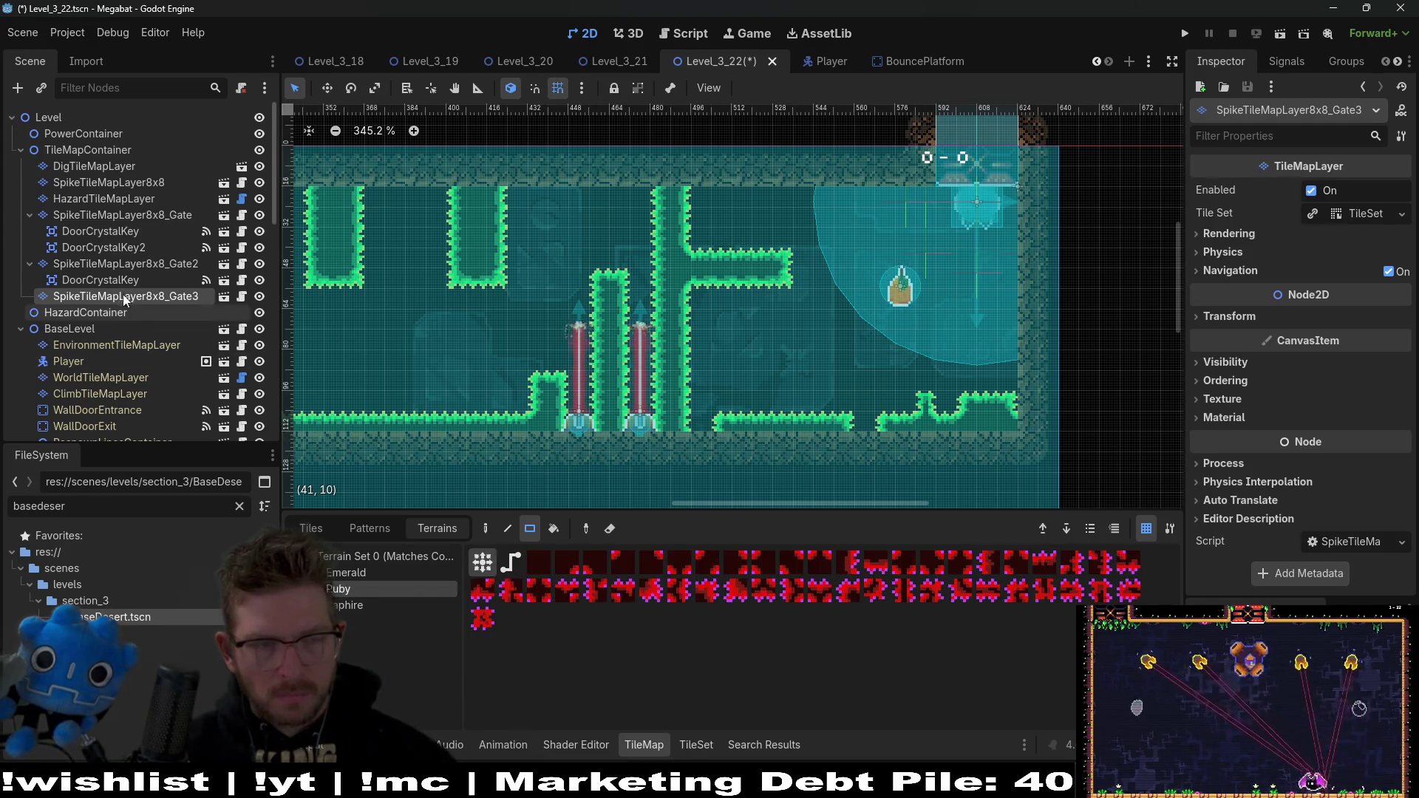
# Step: Instance DoorCrystalKey under the Gate3 layer and move it near the upper corridor ceiling
pyautogui.click(102, 265)
pyautogui.click(99, 310)
pyautogui.click(101, 299)
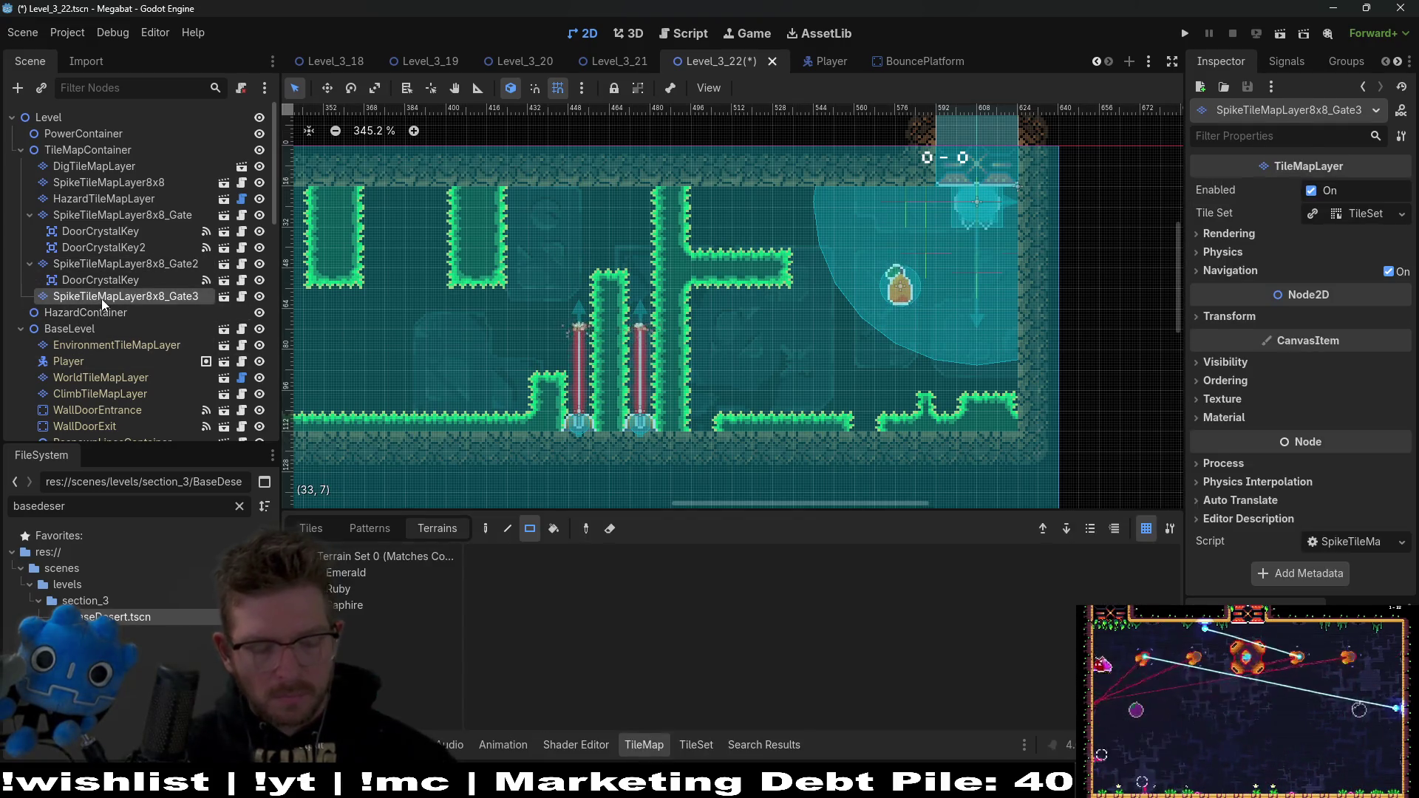
pyautogui.hotkey('ctrl', 'shift', 'a')
pyautogui.write('do')
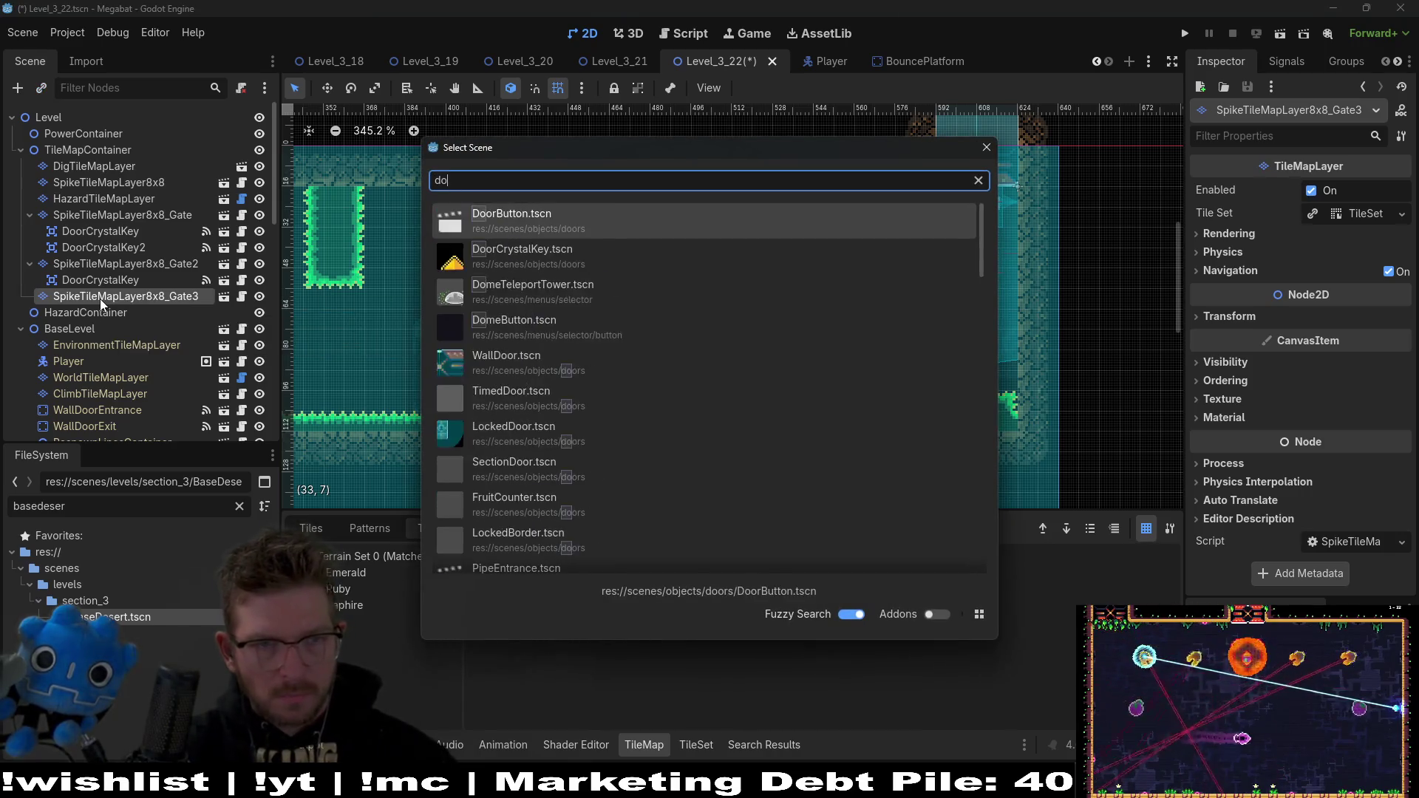
pyautogui.write('orcrystal')
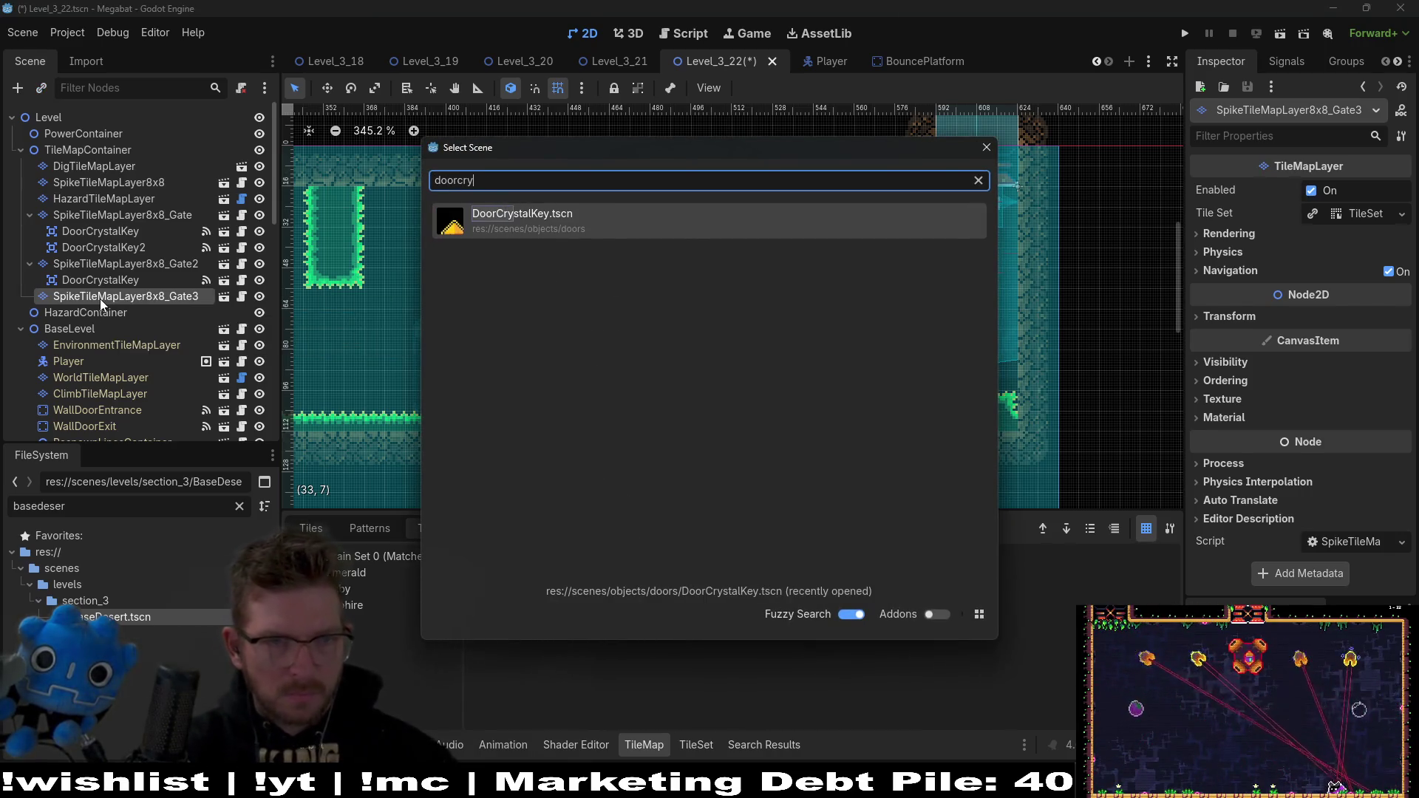
pyautogui.press('Return')
pyautogui.scroll(-2, 655, 306)
pyautogui.press('w')
pyautogui.moveTo(656, 359)
pyautogui.mouseDown()
pyautogui.moveTo(766, 367)
pyautogui.moveTo(745, 266)
pyautogui.mouseUp()
pyautogui.scroll(3, 743, 266)
pyautogui.scroll(2, 743, 266)
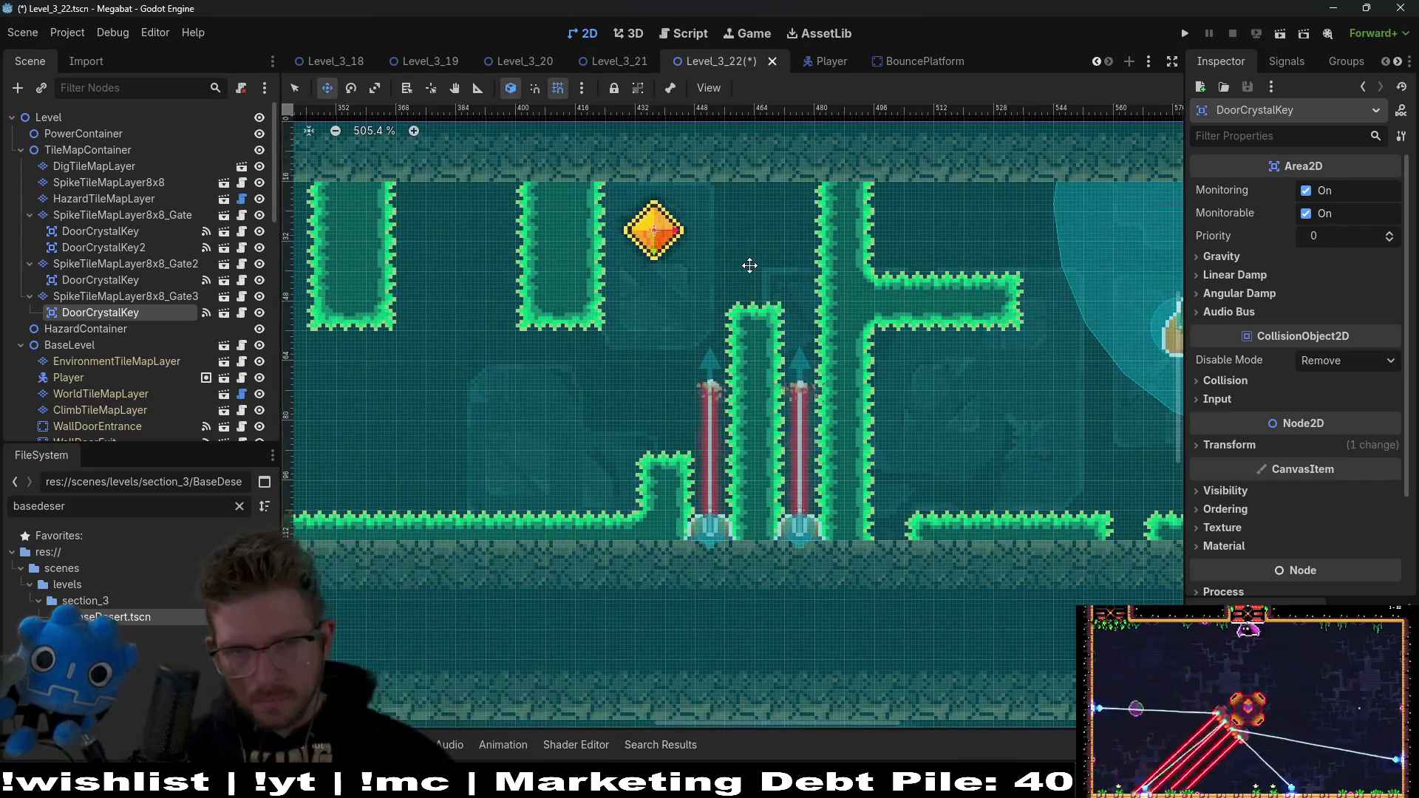
# Step: Nudge the crystal key a step right, then pan the view right and back to check it
pyautogui.press('Right')
pyautogui.press('Right')
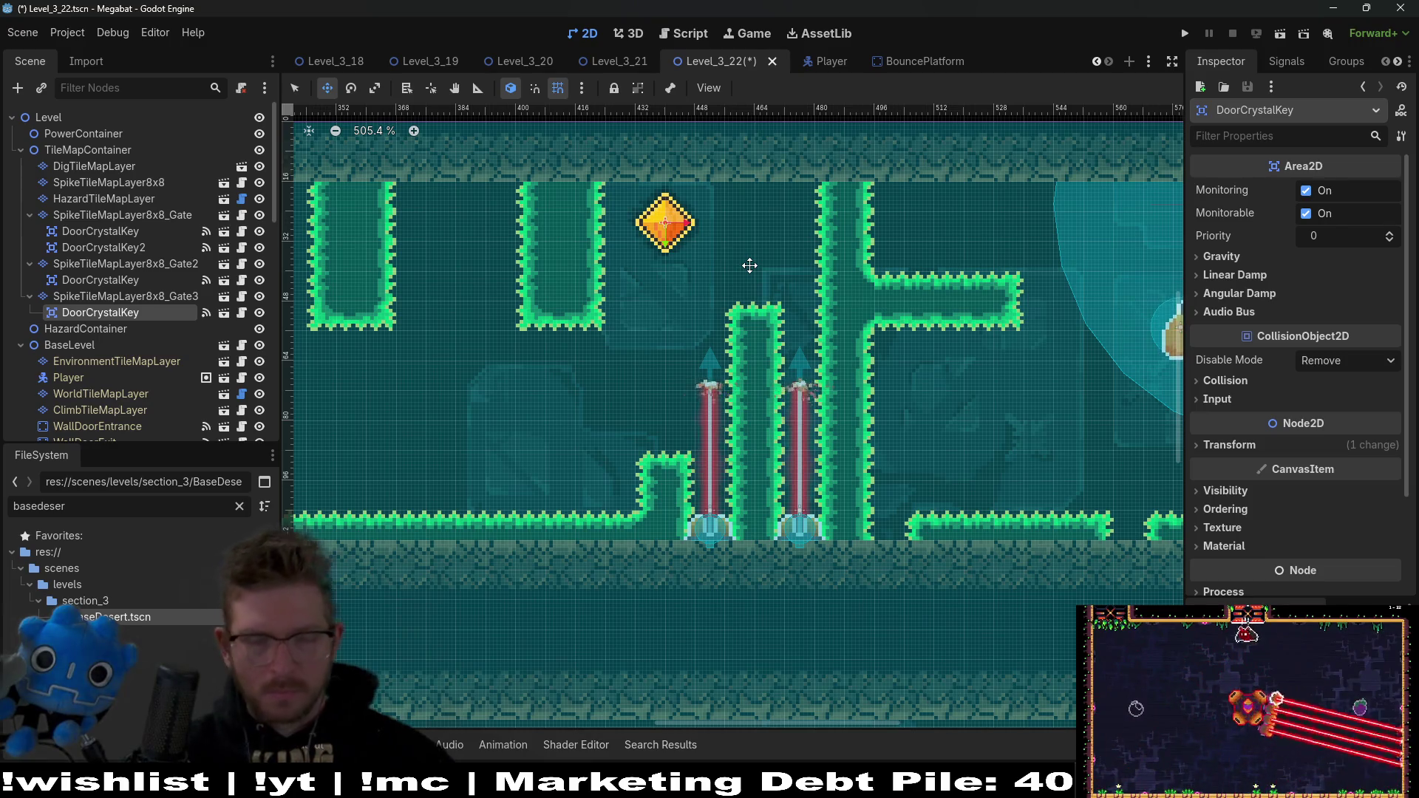
pyautogui.moveTo(936, 283); pyautogui.dragTo(751, 325)
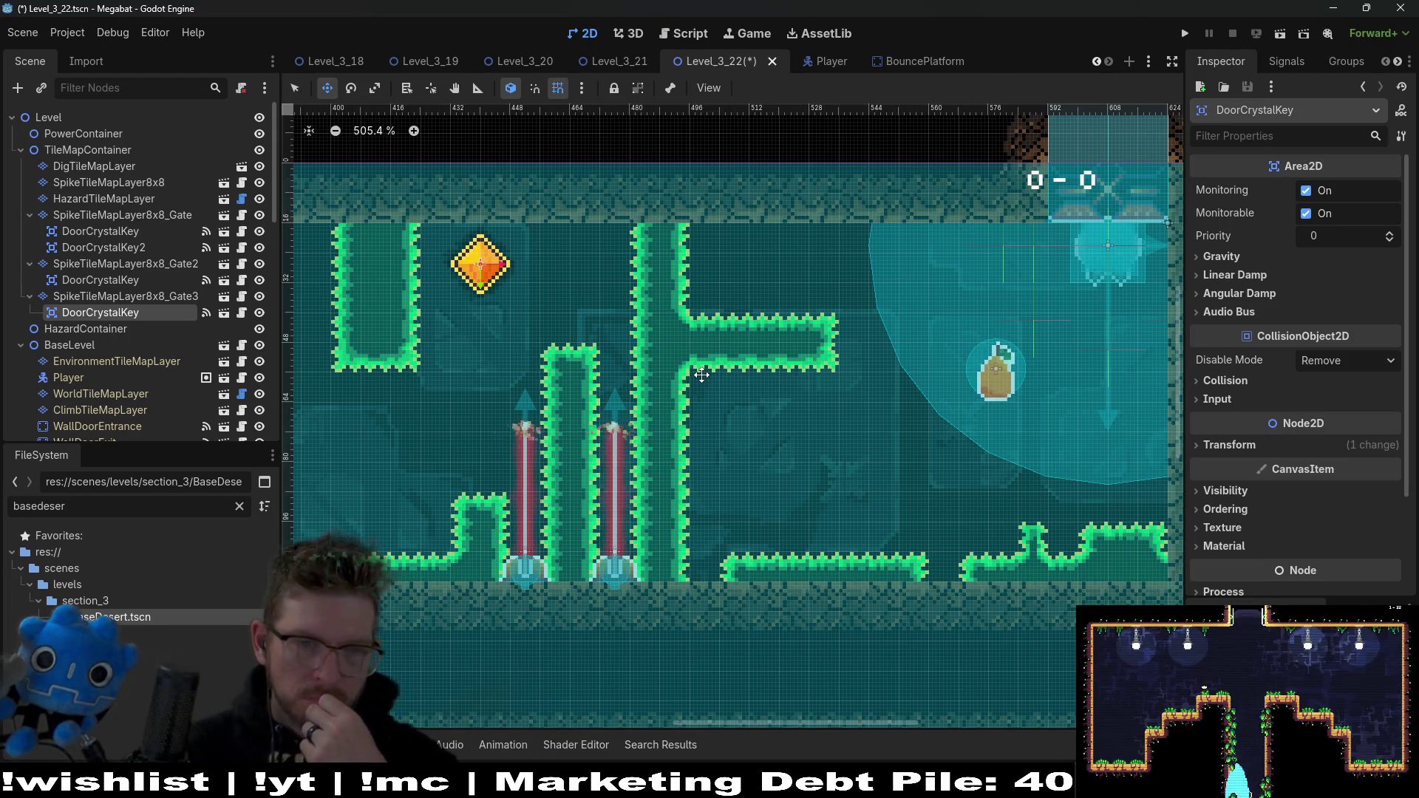
pyautogui.moveTo(573, 365); pyautogui.dragTo(677, 351)
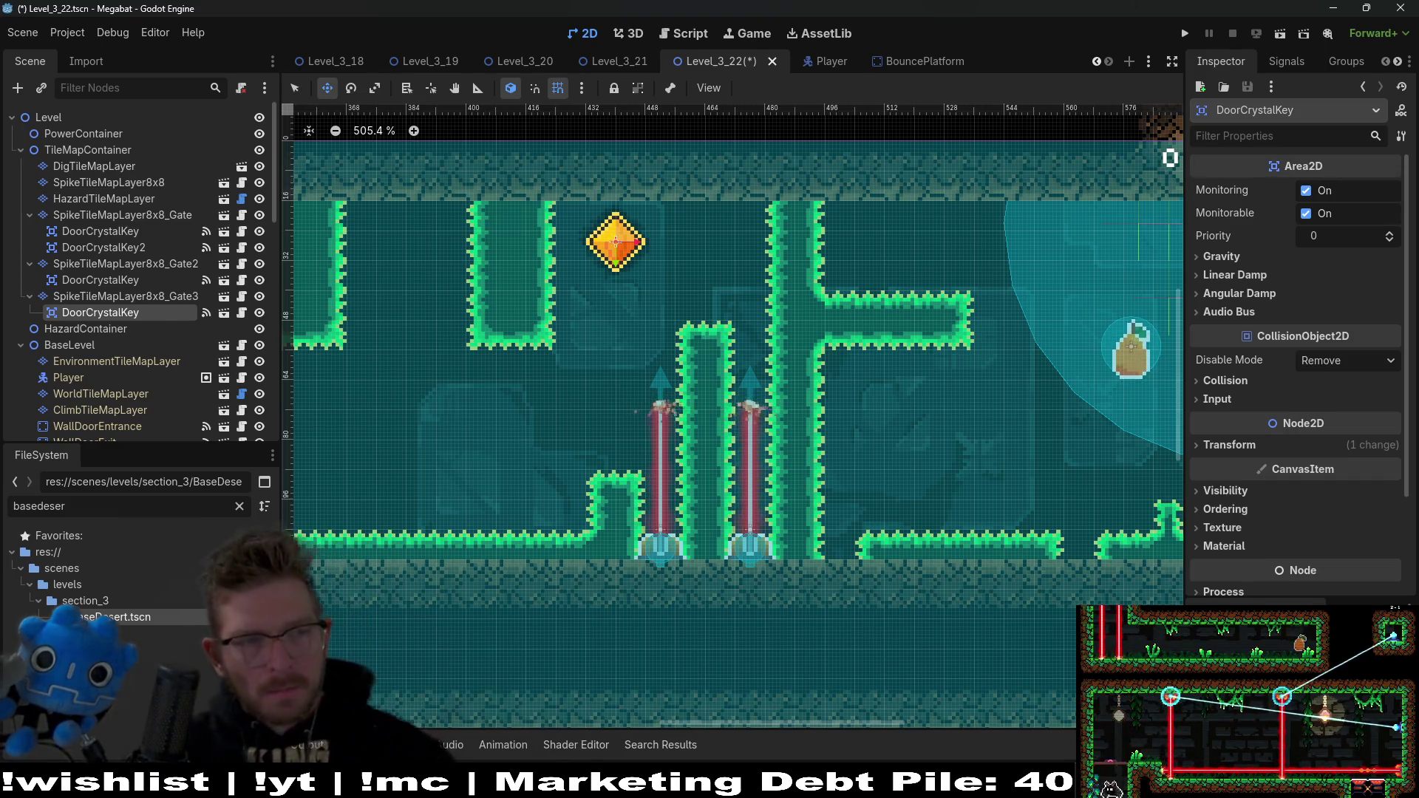
# Step: Delete the LaserWall2 node and confirm the removal
pyautogui.scroll(-5, 168, 335)
pyautogui.scroll(-5, 162, 336)
pyautogui.click(92, 392)
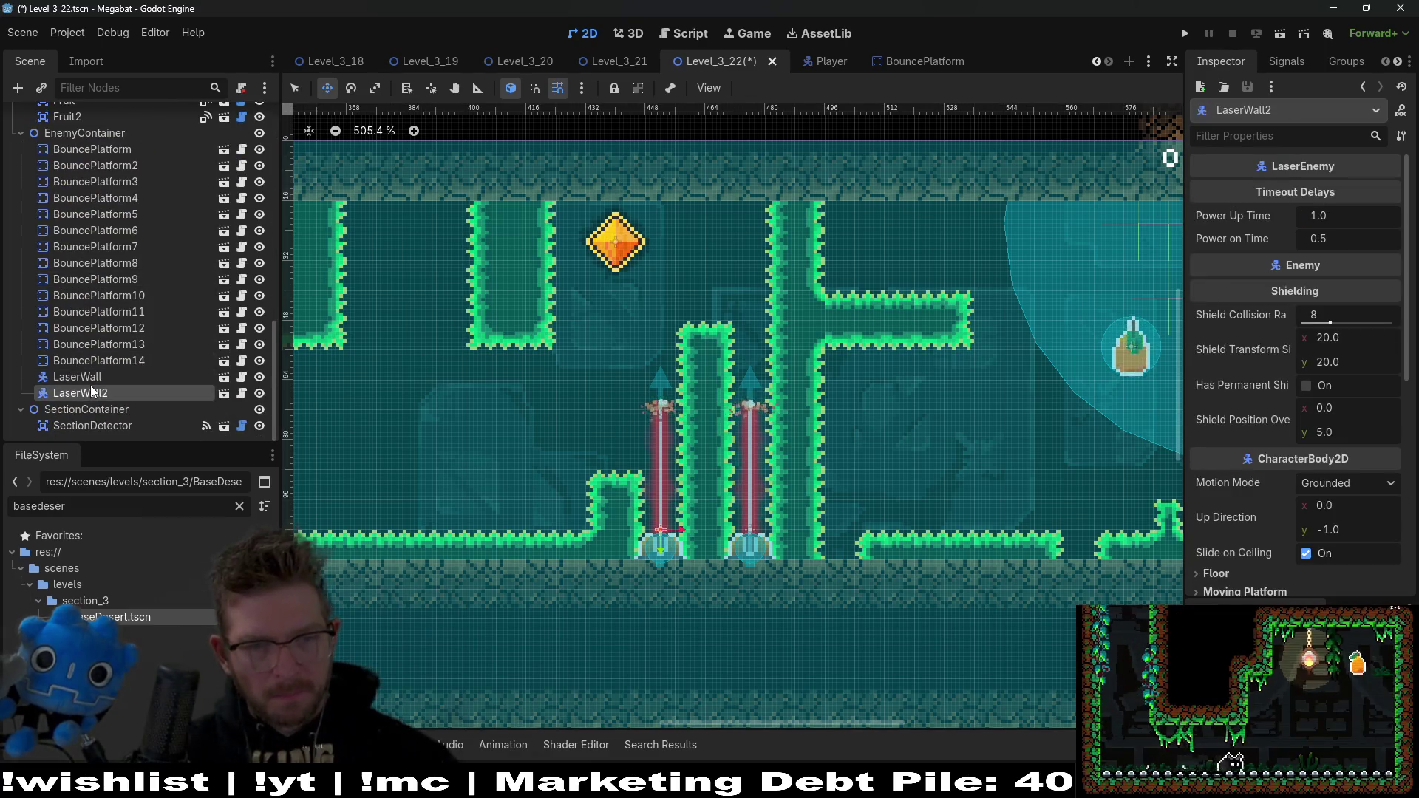
pyautogui.press('Delete')
pyautogui.click(665, 409)
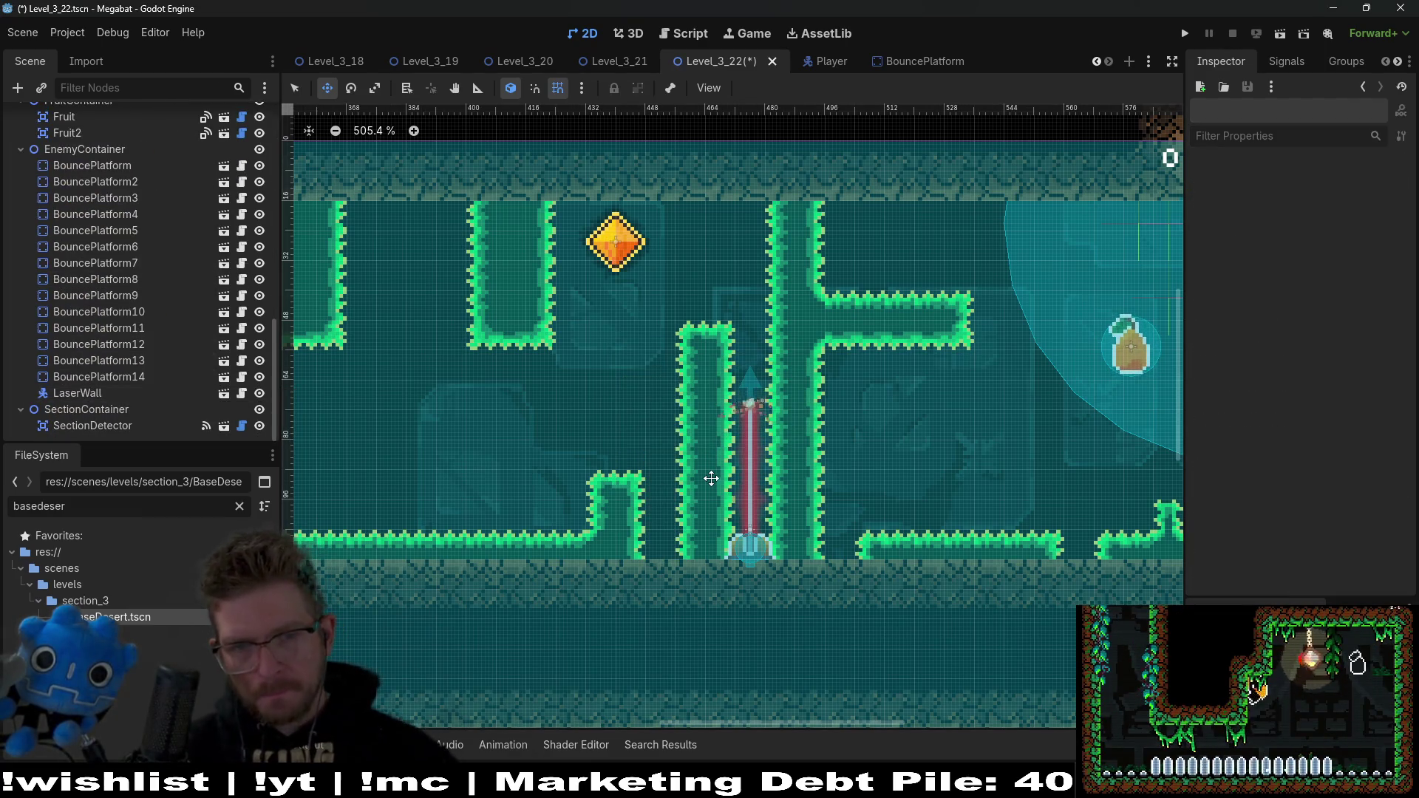
# Step: Paint Emerald spikes on SpikeTileMapLayer8x8 to extend the wall from the ceiling, then save and run
pyautogui.scroll(3, 119, 292)
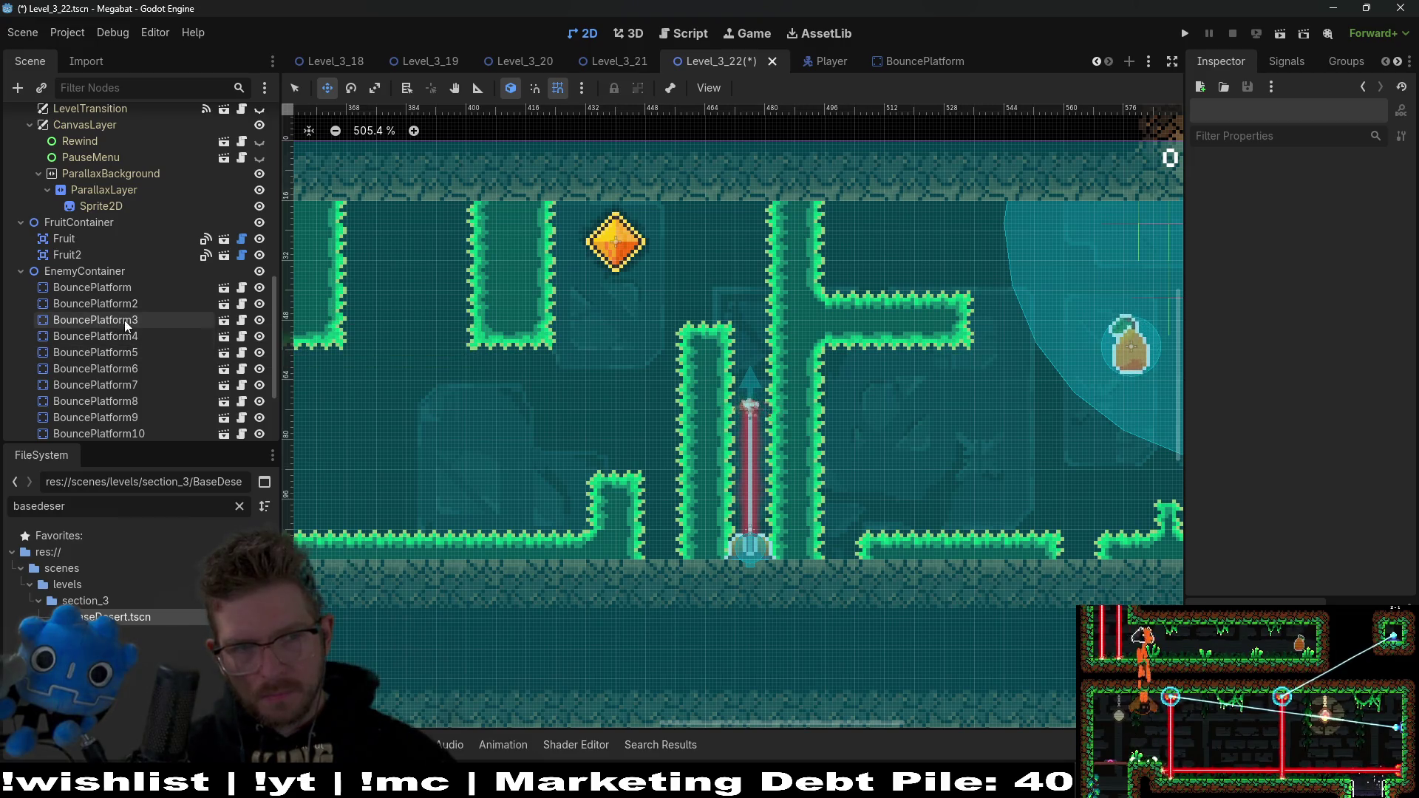
pyautogui.scroll(-5, 125, 308)
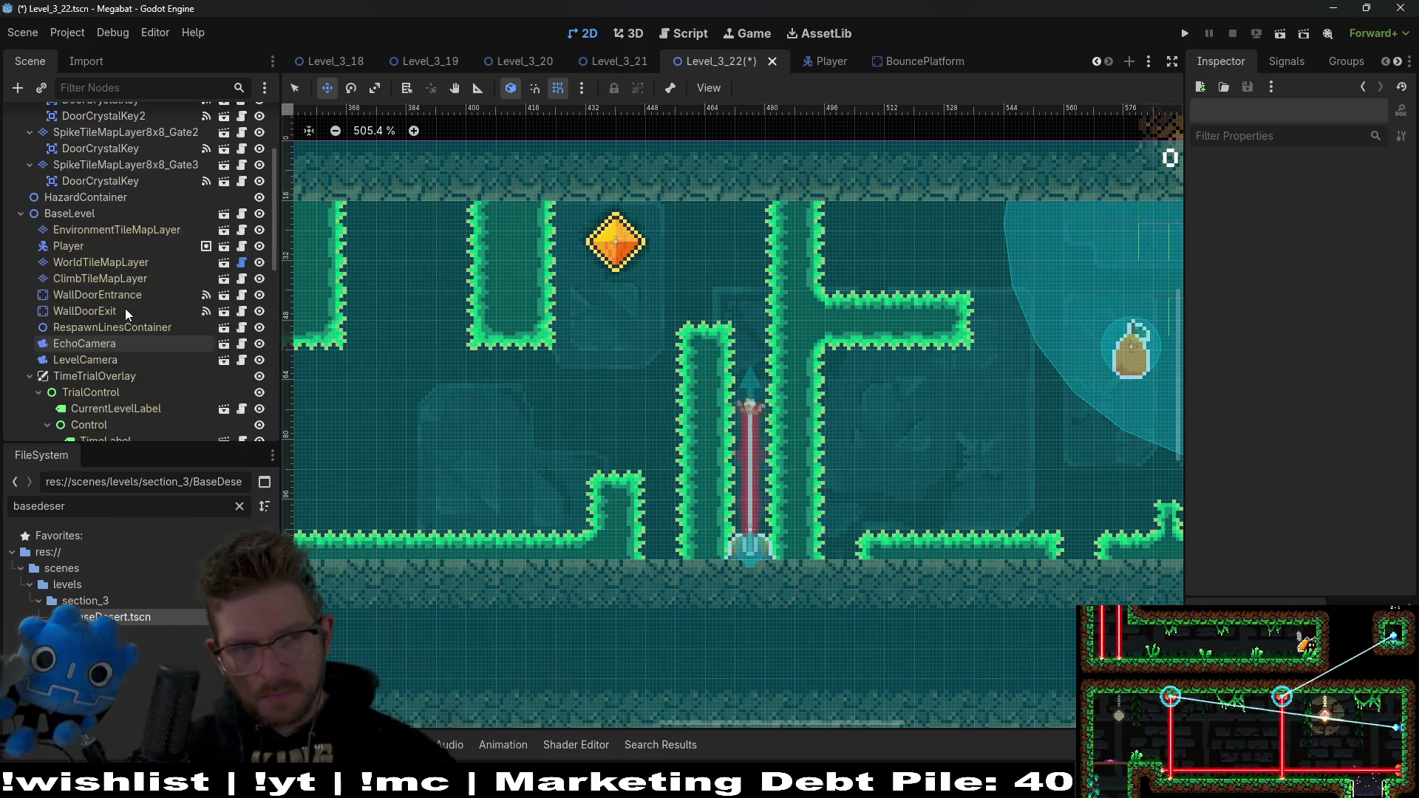
pyautogui.scroll(4, 126, 308)
pyautogui.click(127, 182)
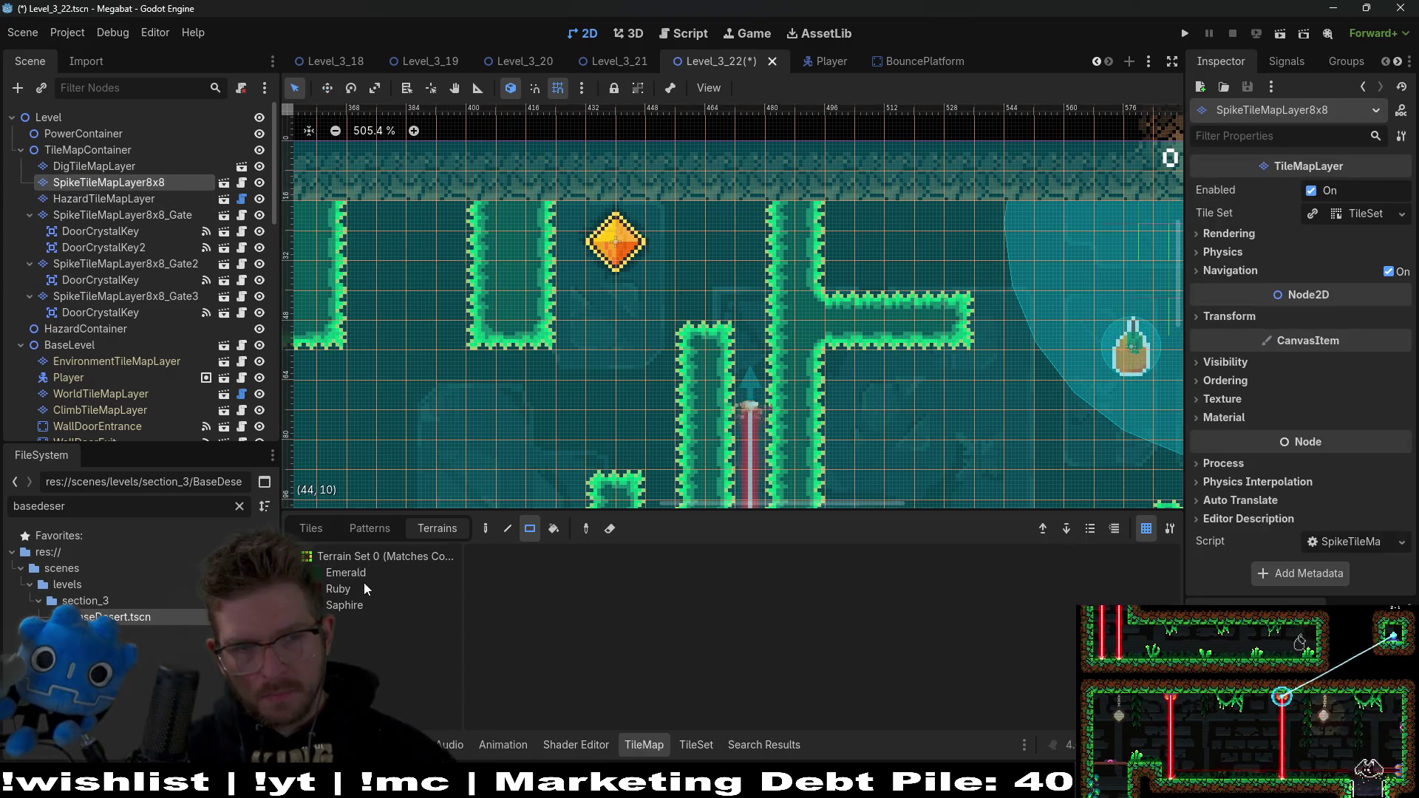
pyautogui.click(371, 576)
pyautogui.hscroll(2, 680, 278)
pyautogui.scroll(-2, 681, 278)
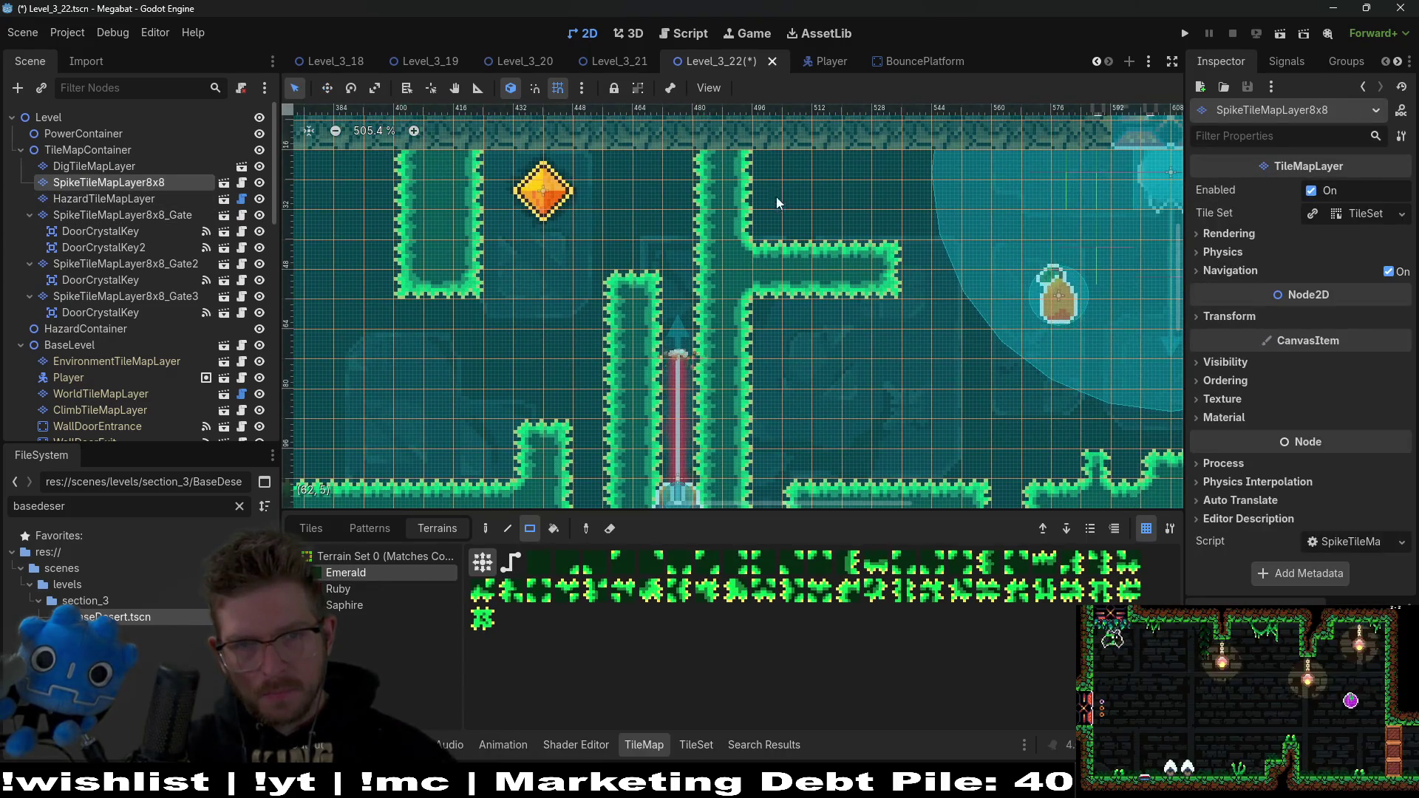
pyautogui.moveTo(775, 182); pyautogui.dragTo(798, 221)
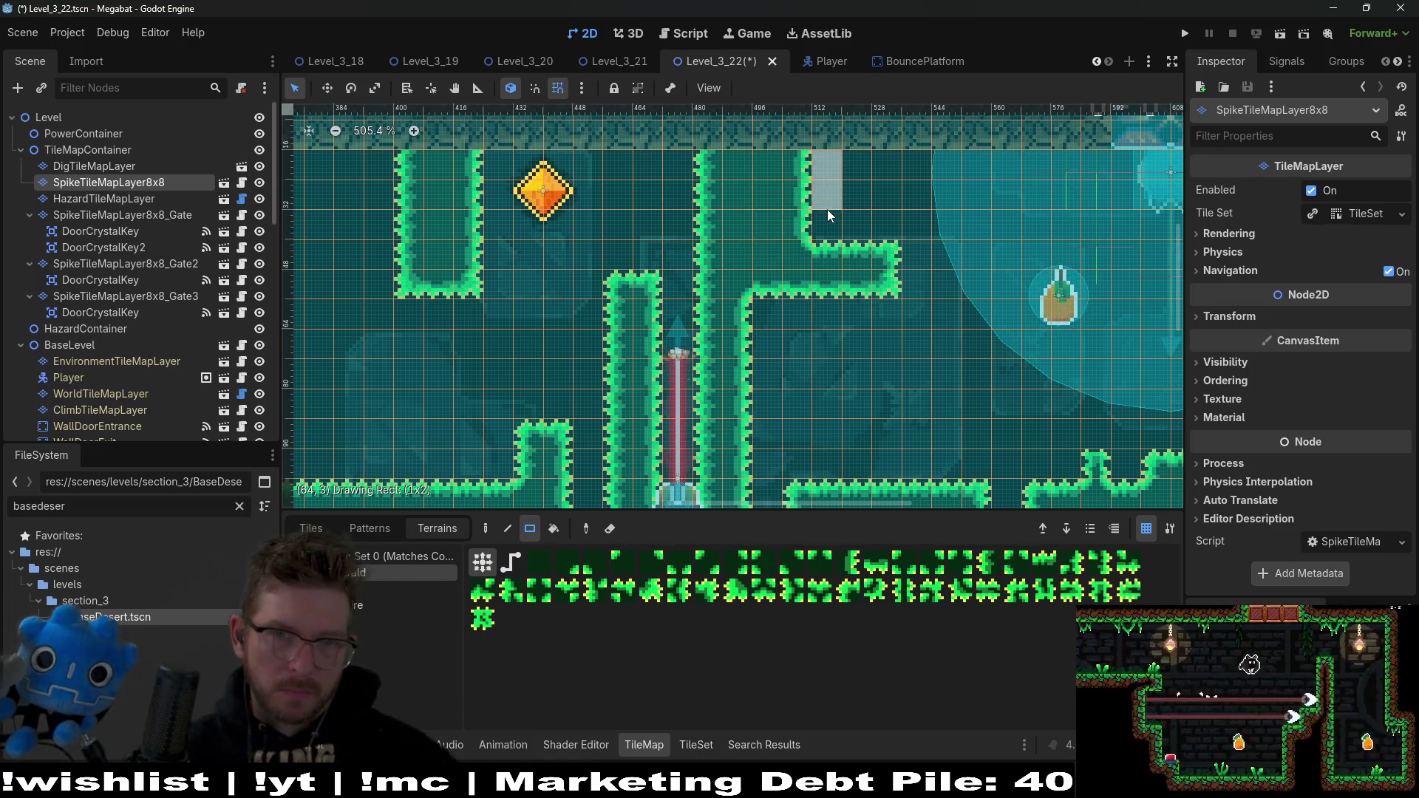
pyautogui.moveTo(827, 215); pyautogui.dragTo(833, 246)
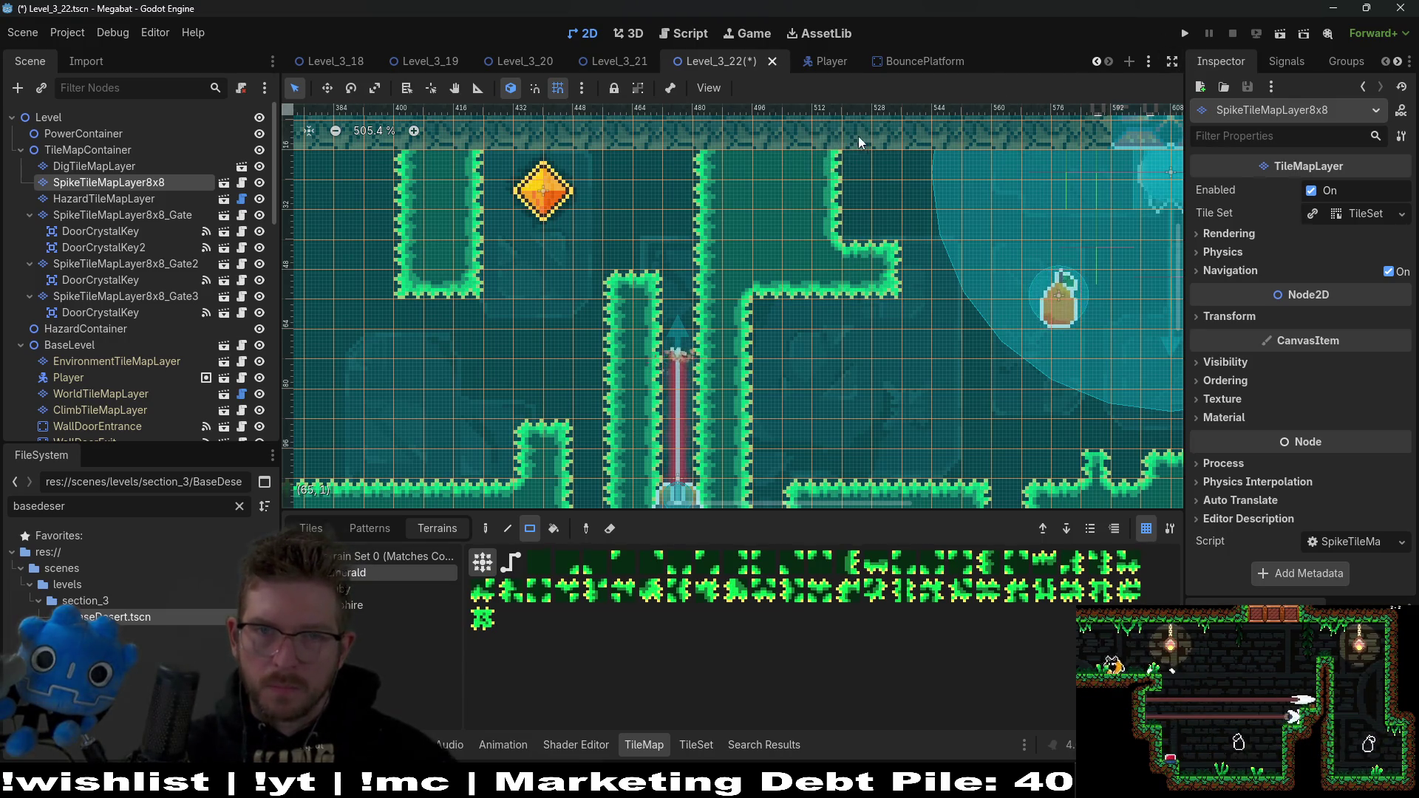
pyautogui.click(1277, 37)
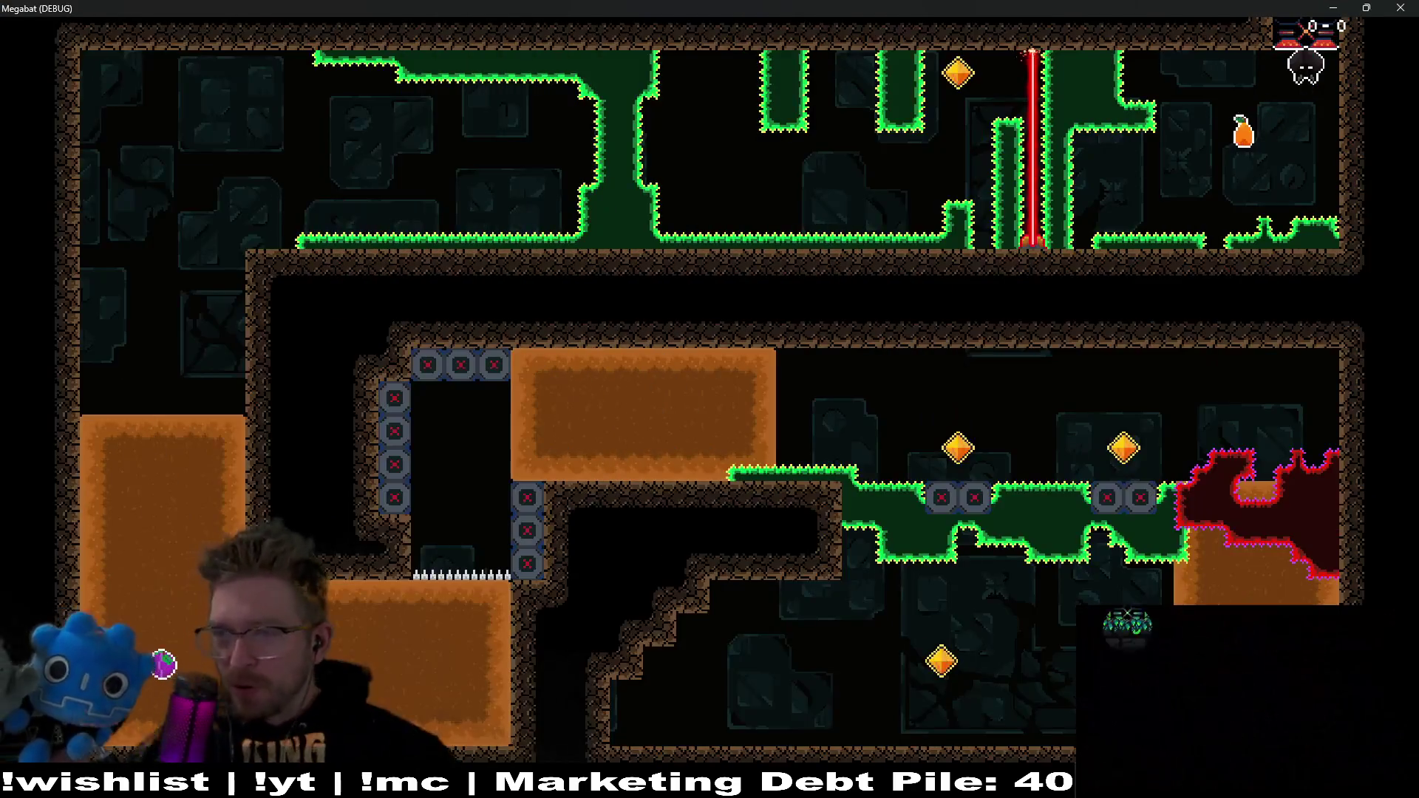
# Step: Fly the bat left past the carrot toward the laser, then stop the game with F8
pyautogui.press('Left')
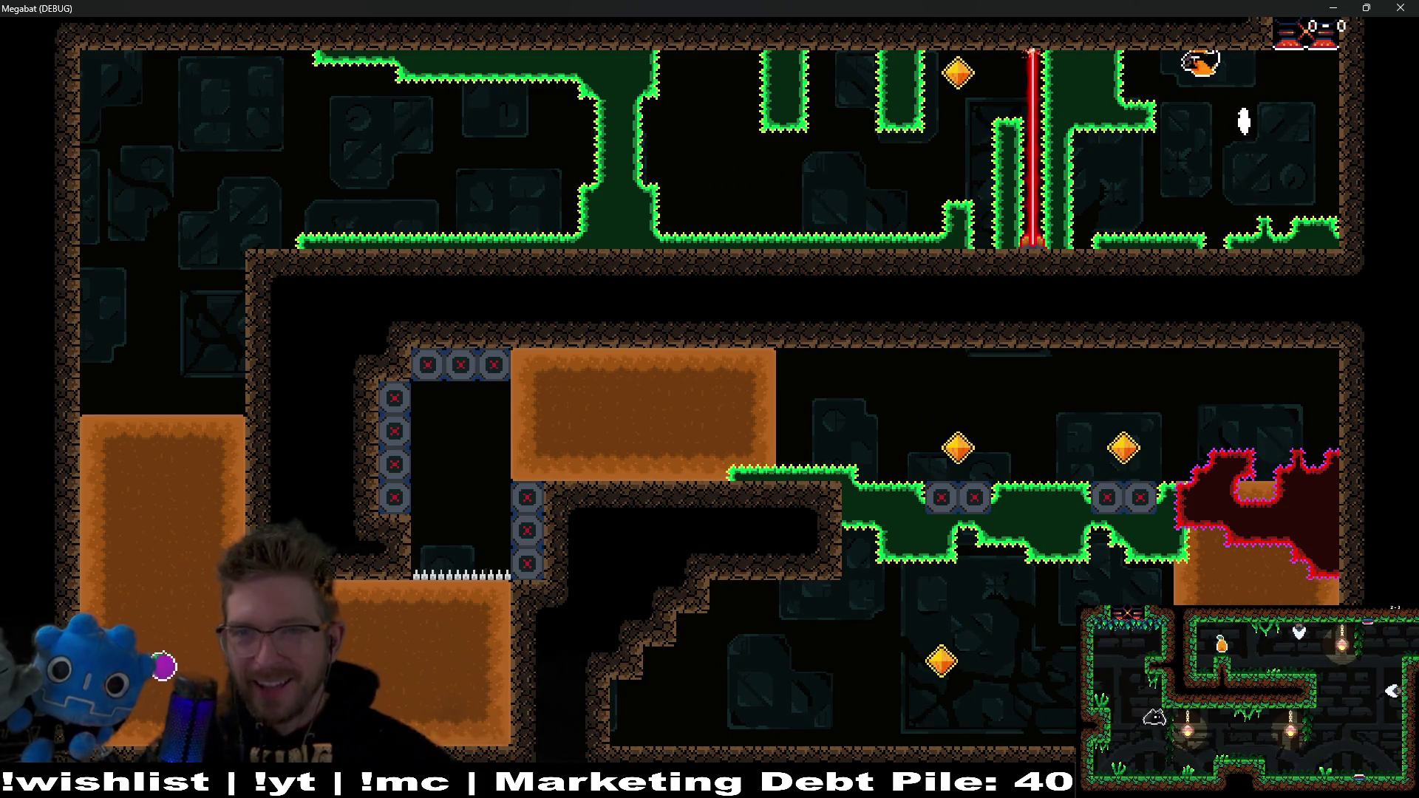
pyautogui.press('Left')
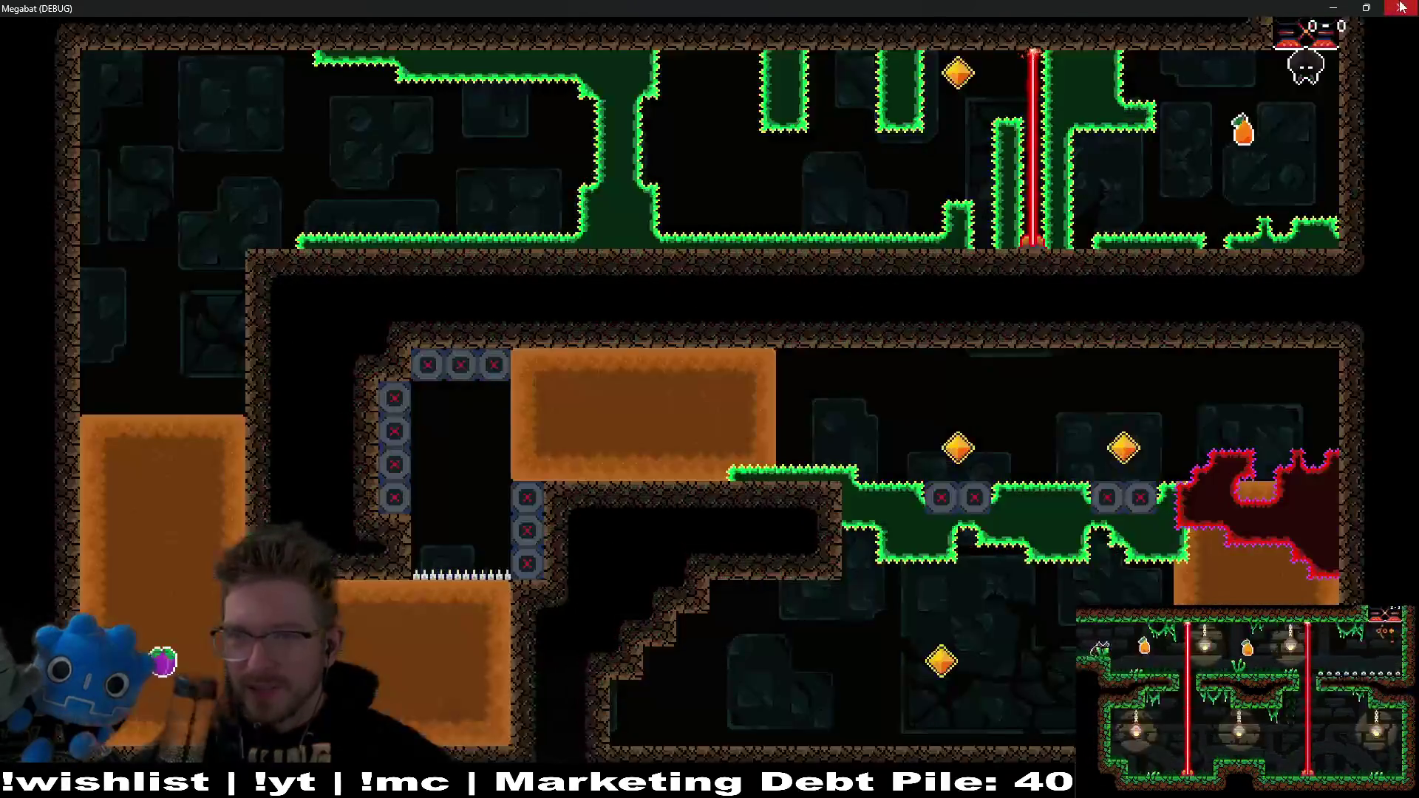
pyautogui.press('F8')
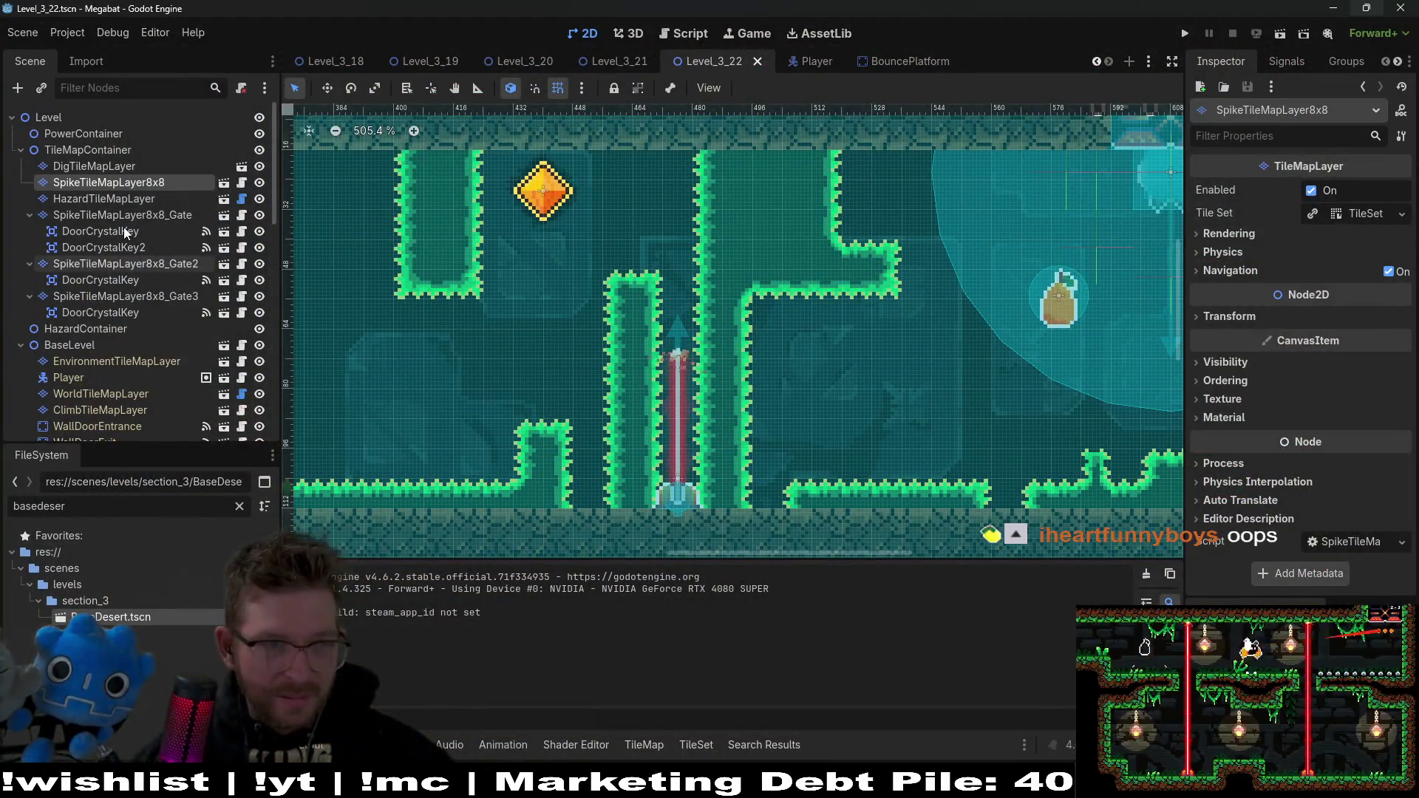
# Step: Fill the notch beside the upper-right wall with Emerald spikes, then rerun, test-fly and stop the game
pyautogui.click(108, 182)
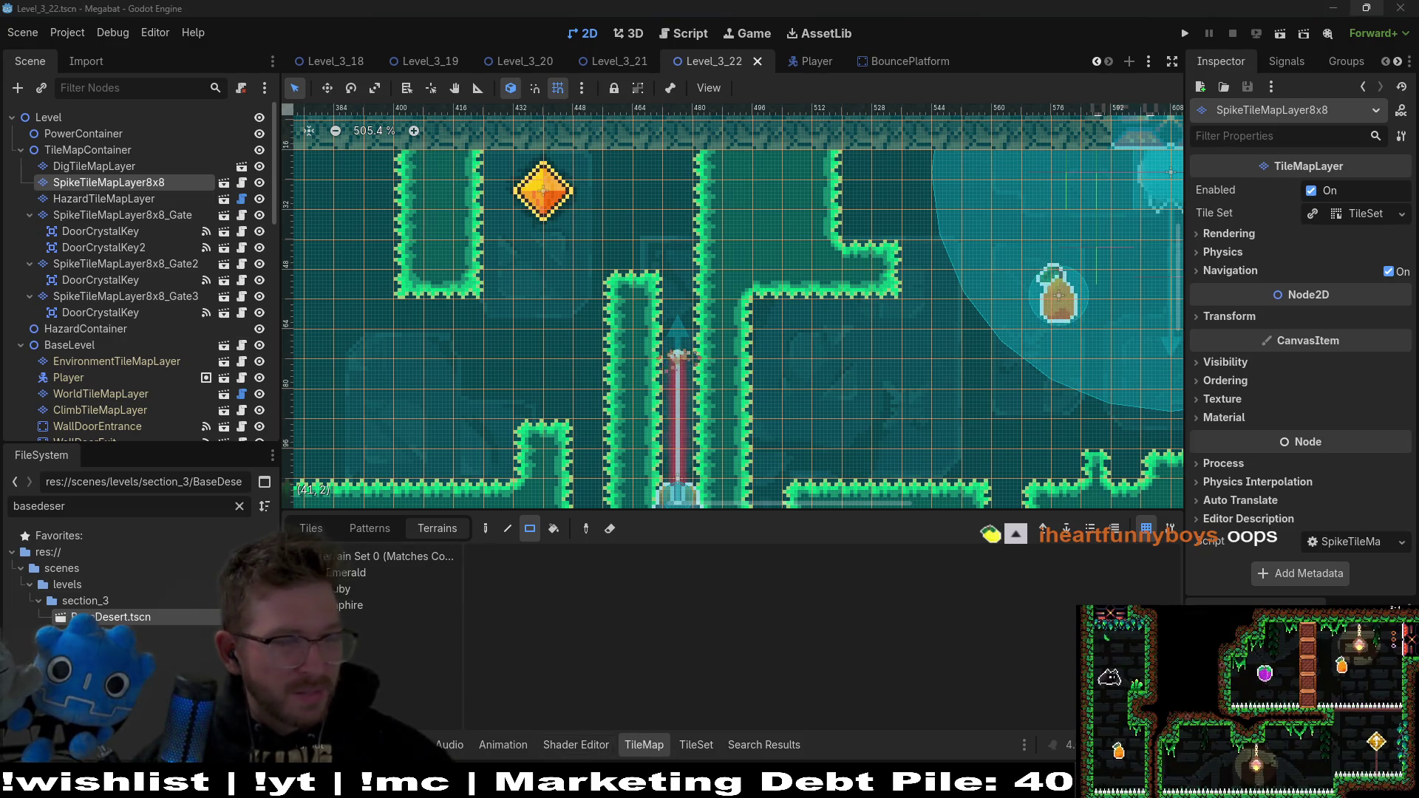
pyautogui.click(349, 575)
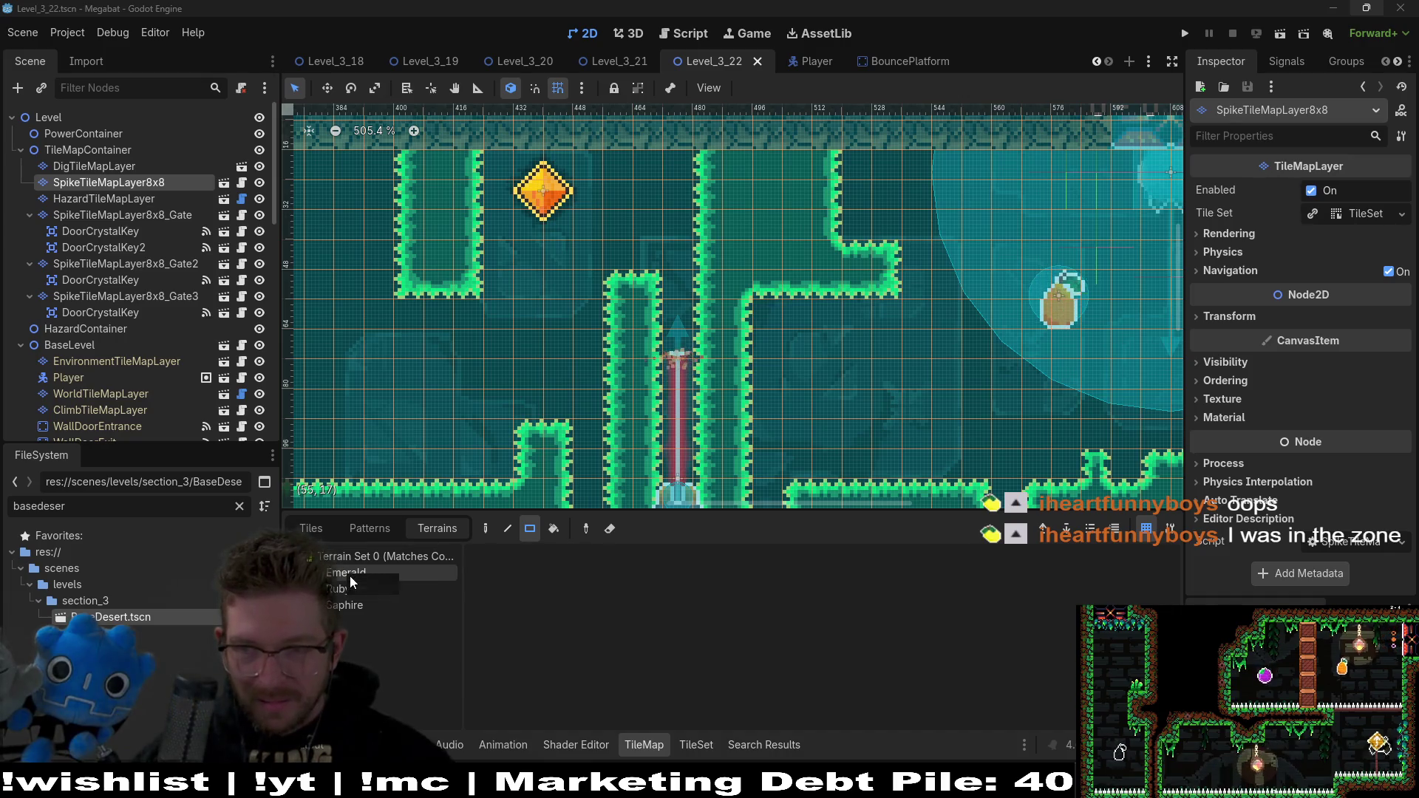
pyautogui.moveTo(863, 170); pyautogui.dragTo(874, 217)
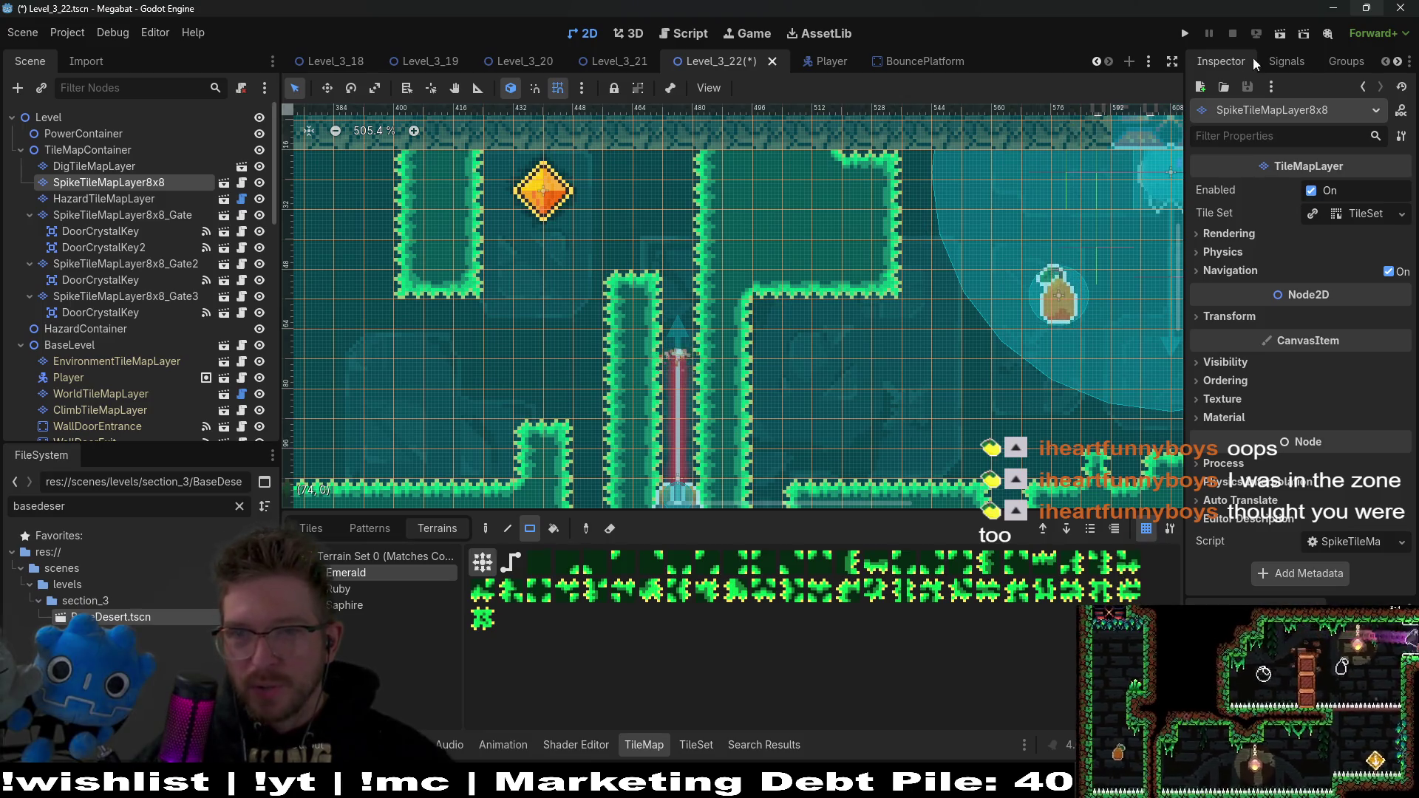
pyautogui.click(1277, 34)
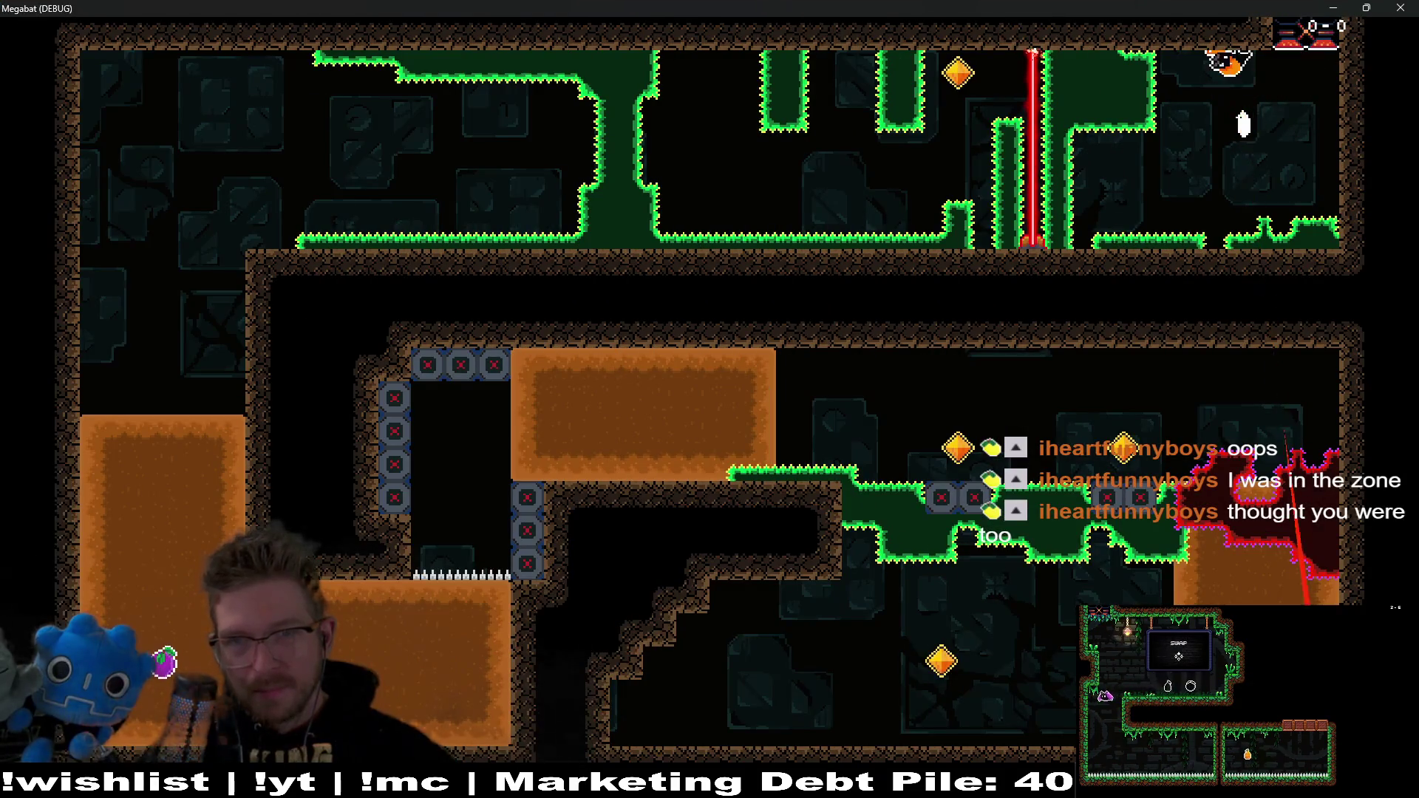
pyautogui.press('Right')
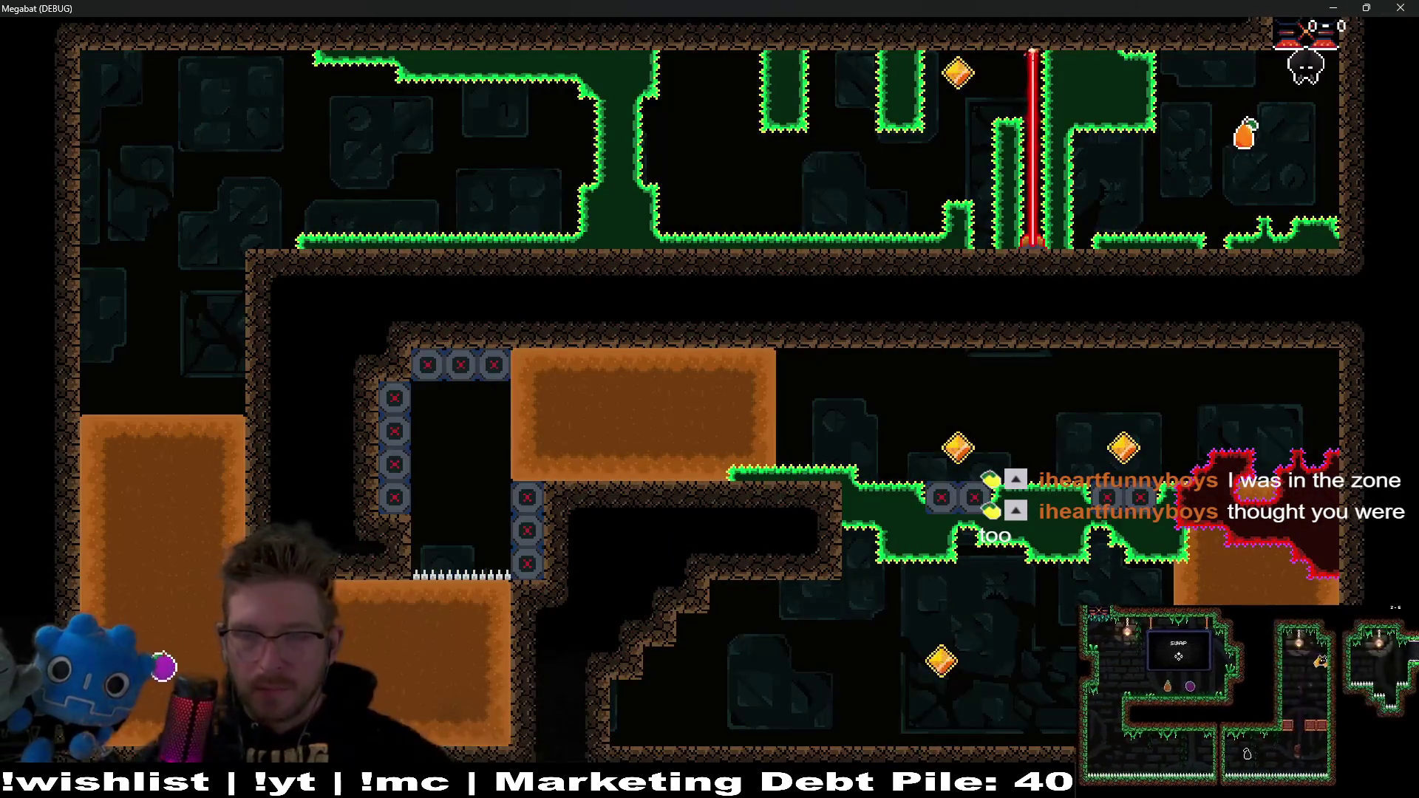
pyautogui.press('Right')
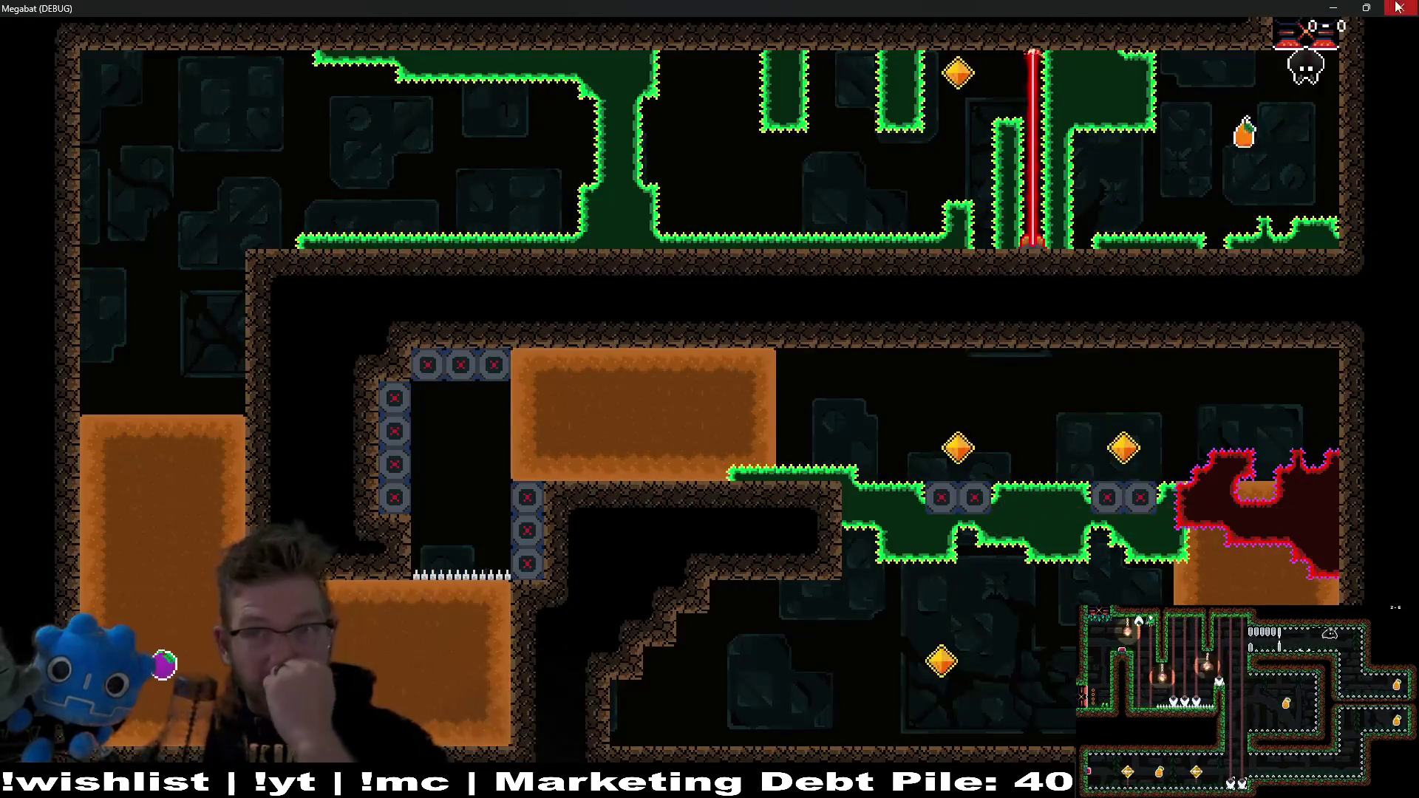
pyautogui.press('F8')
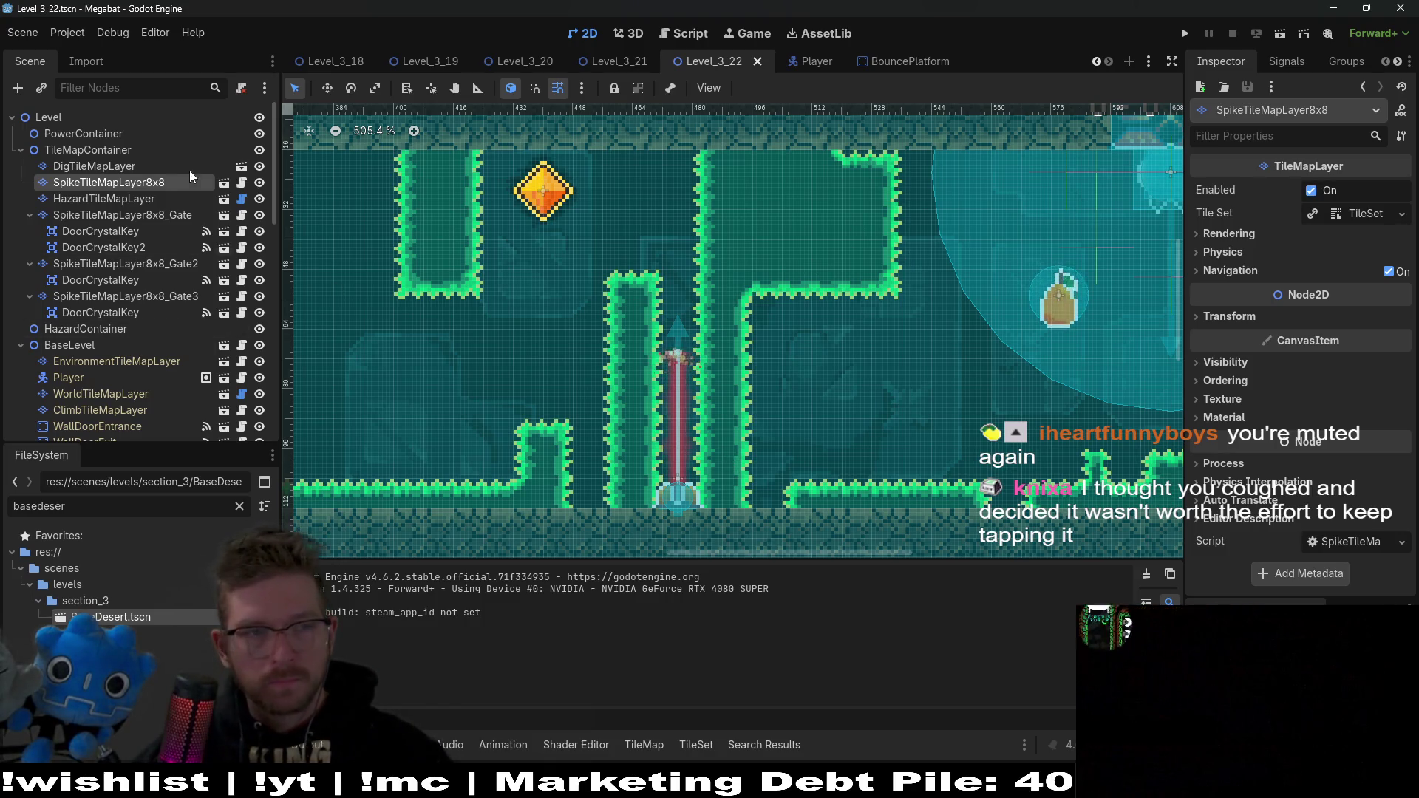
# Step: Erase the right column of the Emerald wall on the spike layer and save the scene
pyautogui.click(133, 183)
pyautogui.click(352, 577)
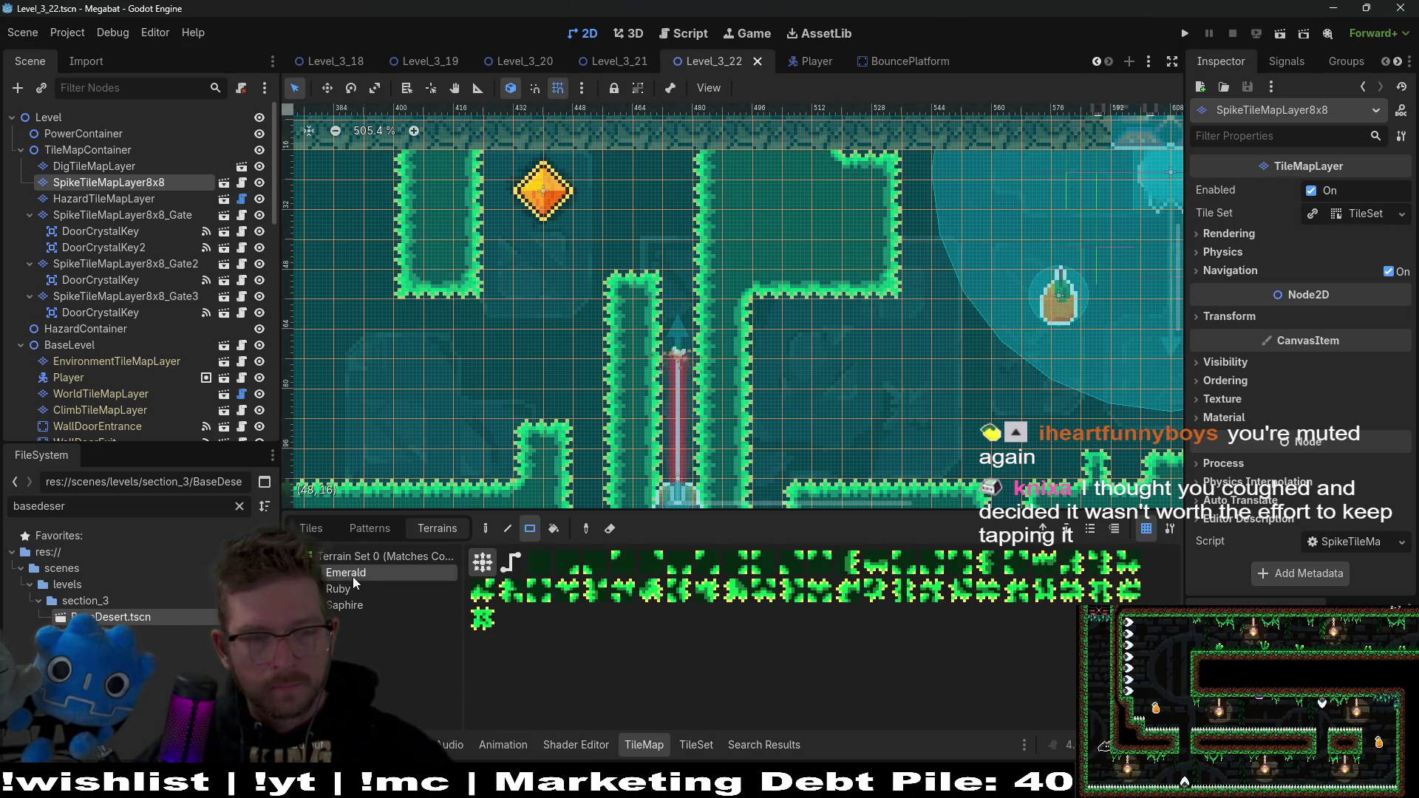
pyautogui.moveTo(890, 283); pyautogui.dragTo(888, 156)
pyautogui.hotkey('ctrl', 's')
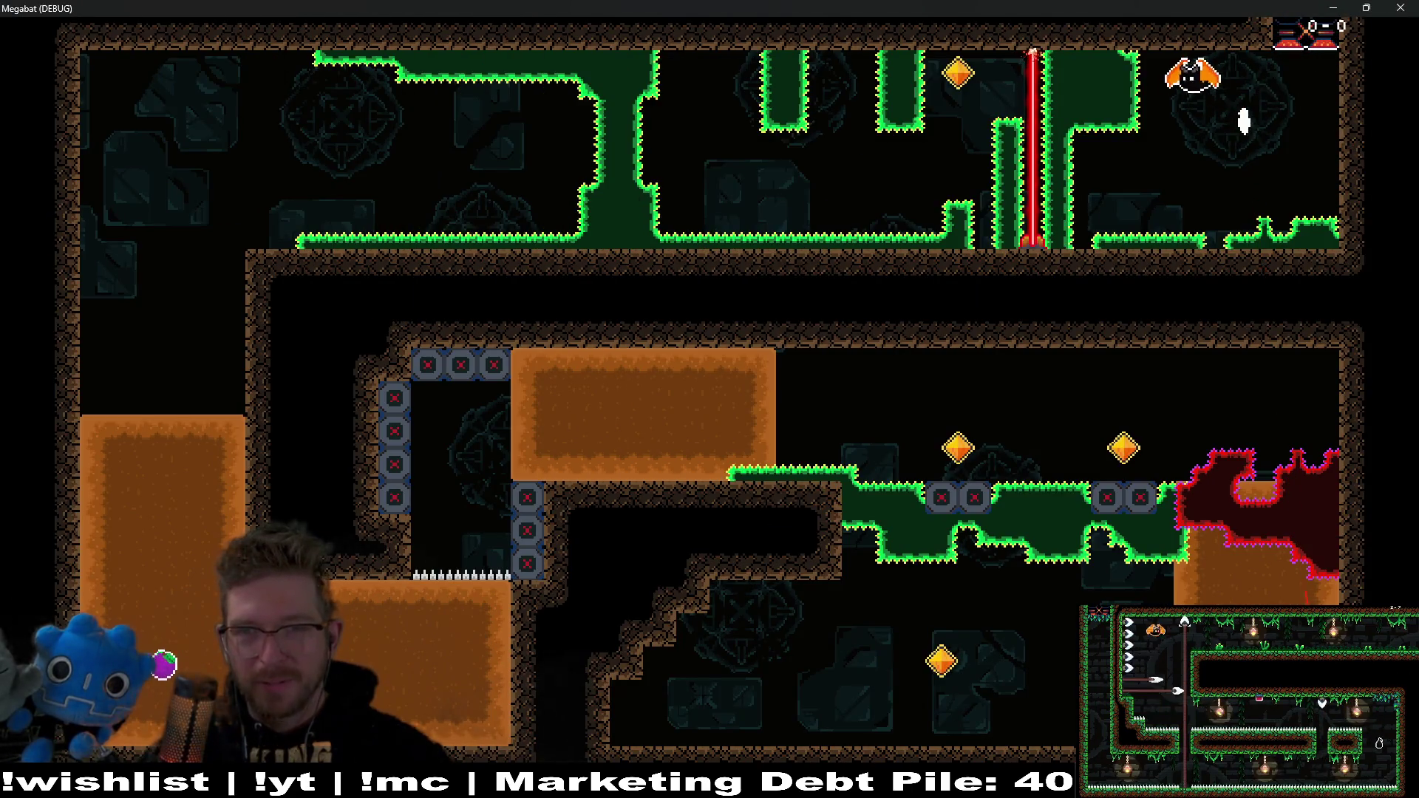
# Step: Fly the bat up to the ceiling and left toward the laser, then close the game
pyautogui.press('Left')
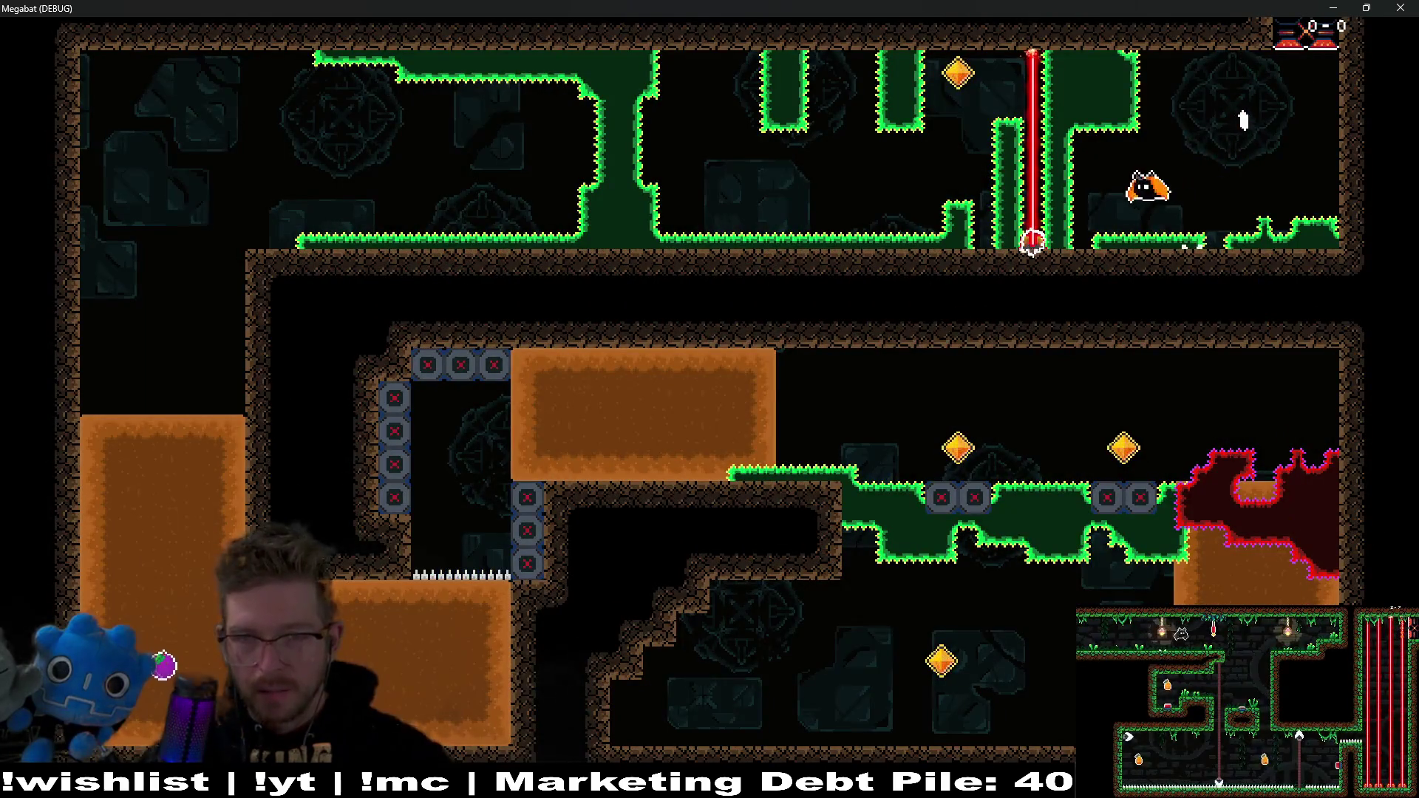
pyautogui.press('space')
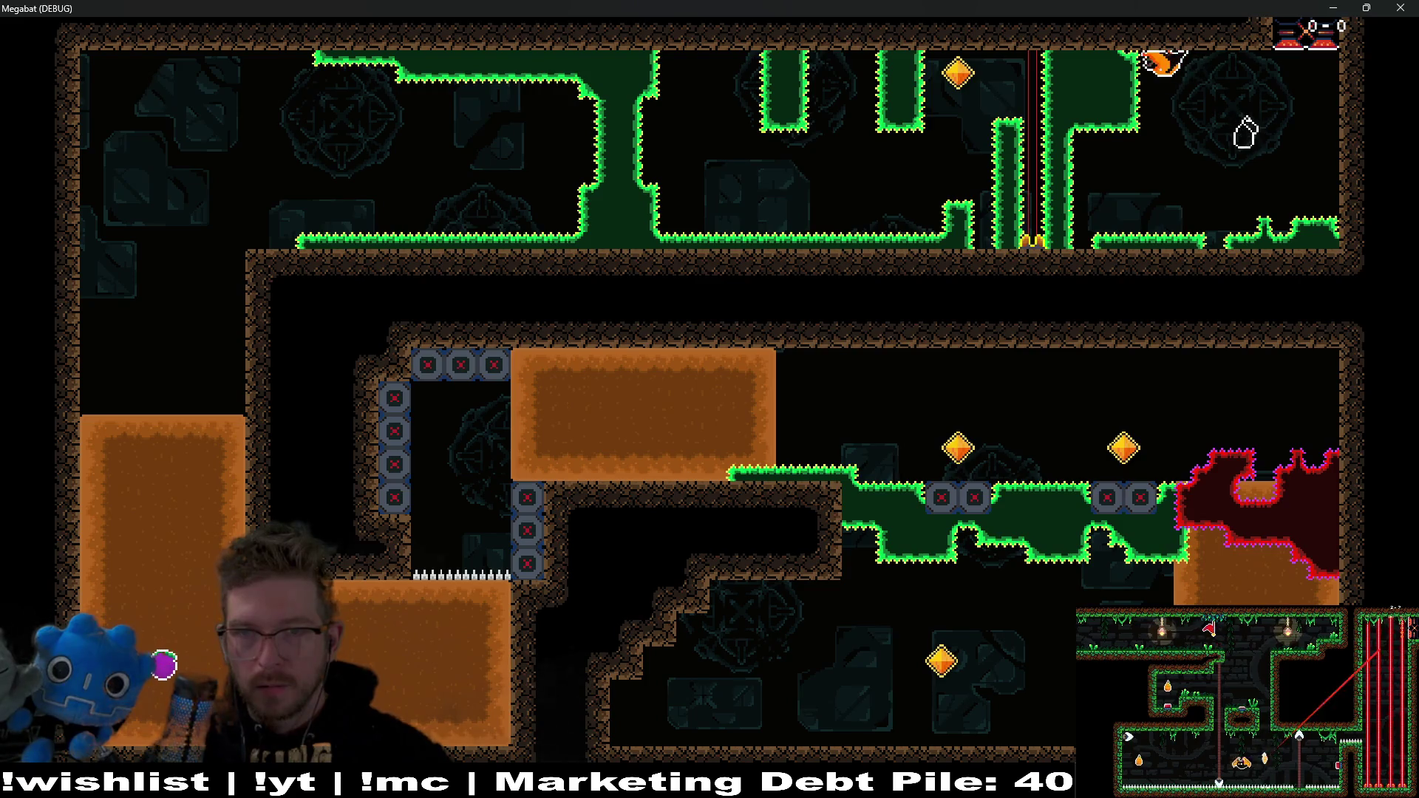
pyautogui.press('Left')
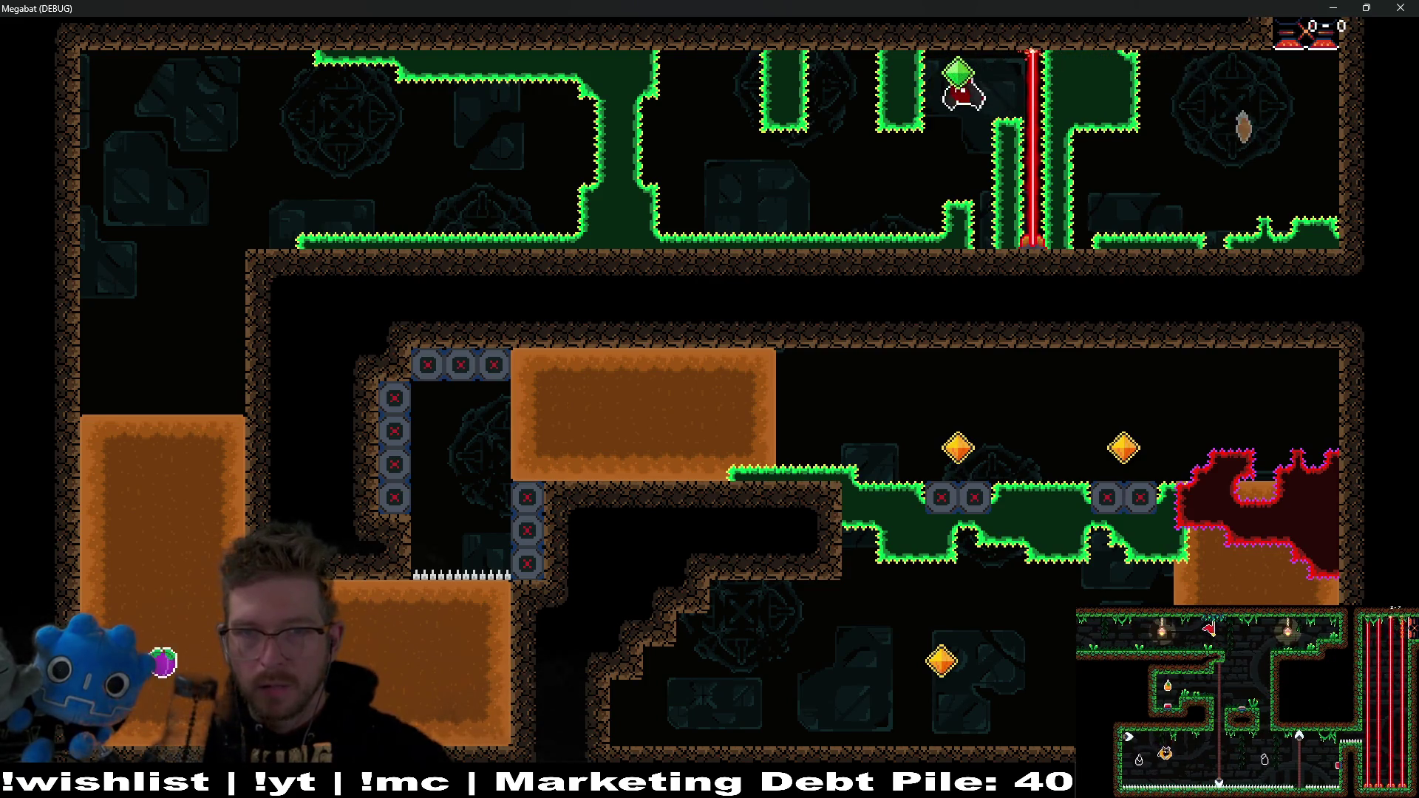
pyautogui.press('space')
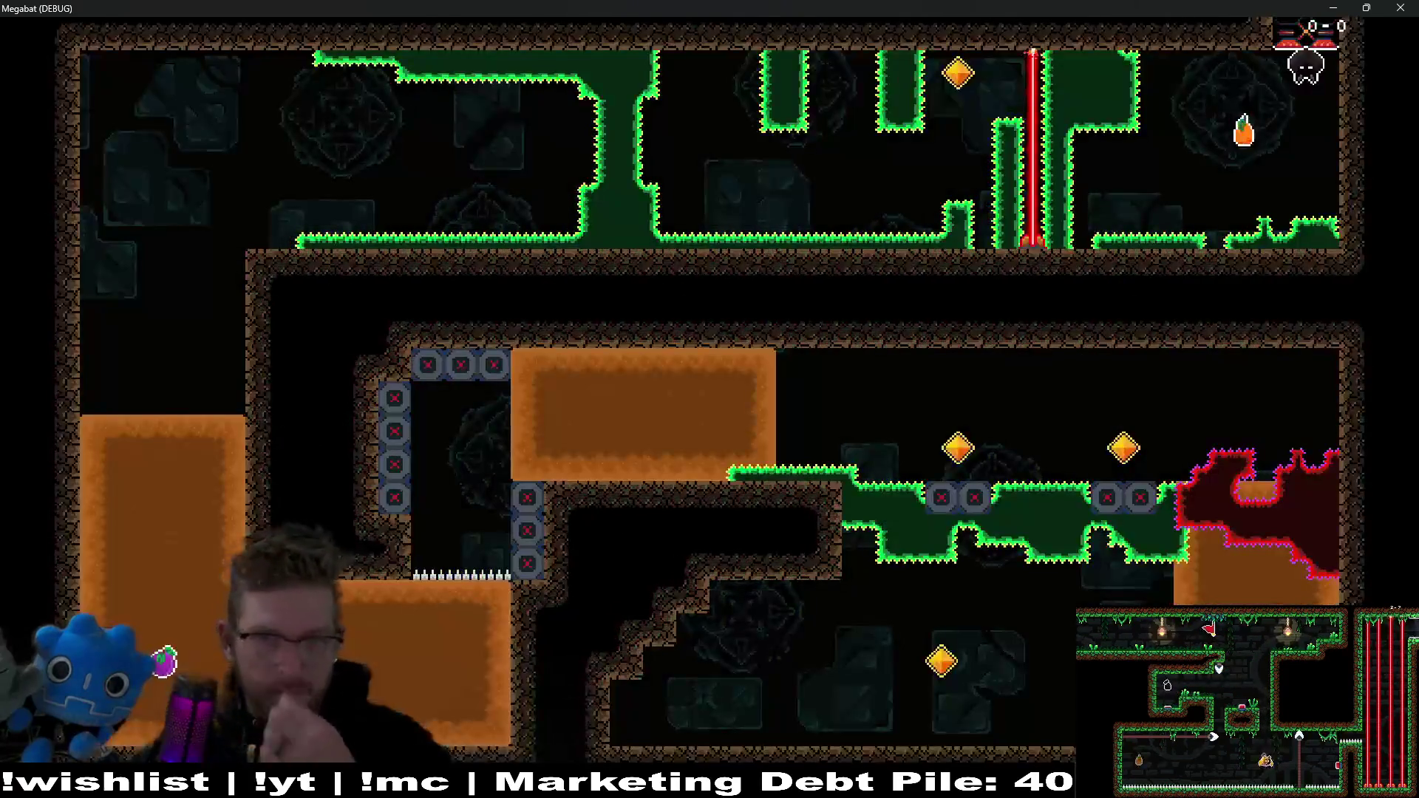
pyautogui.click(1411, 6)
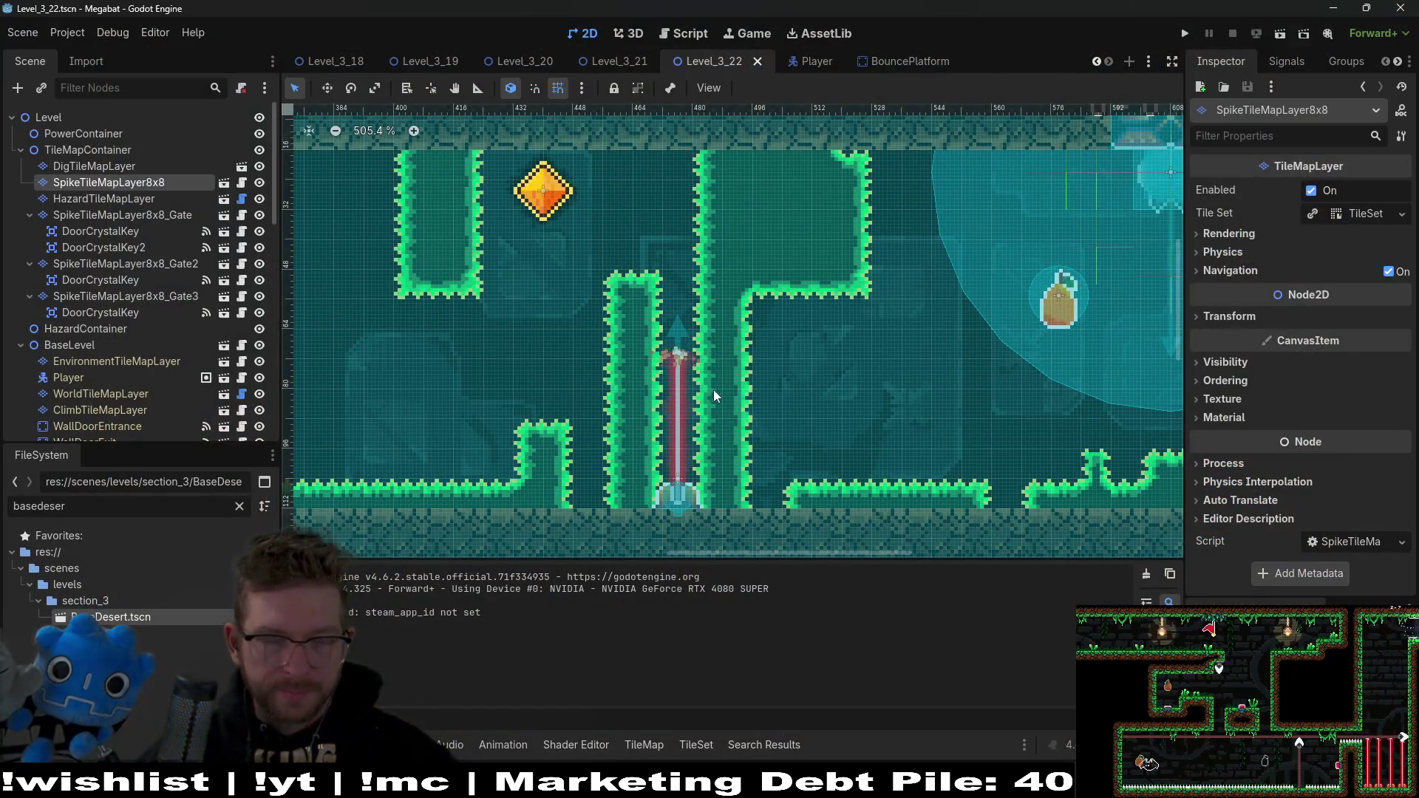
# Step: On SpikeTileMapLayer8x8, erase the Emerald spike pillar just left of the laser
pyautogui.click(143, 199)
pyautogui.click(148, 182)
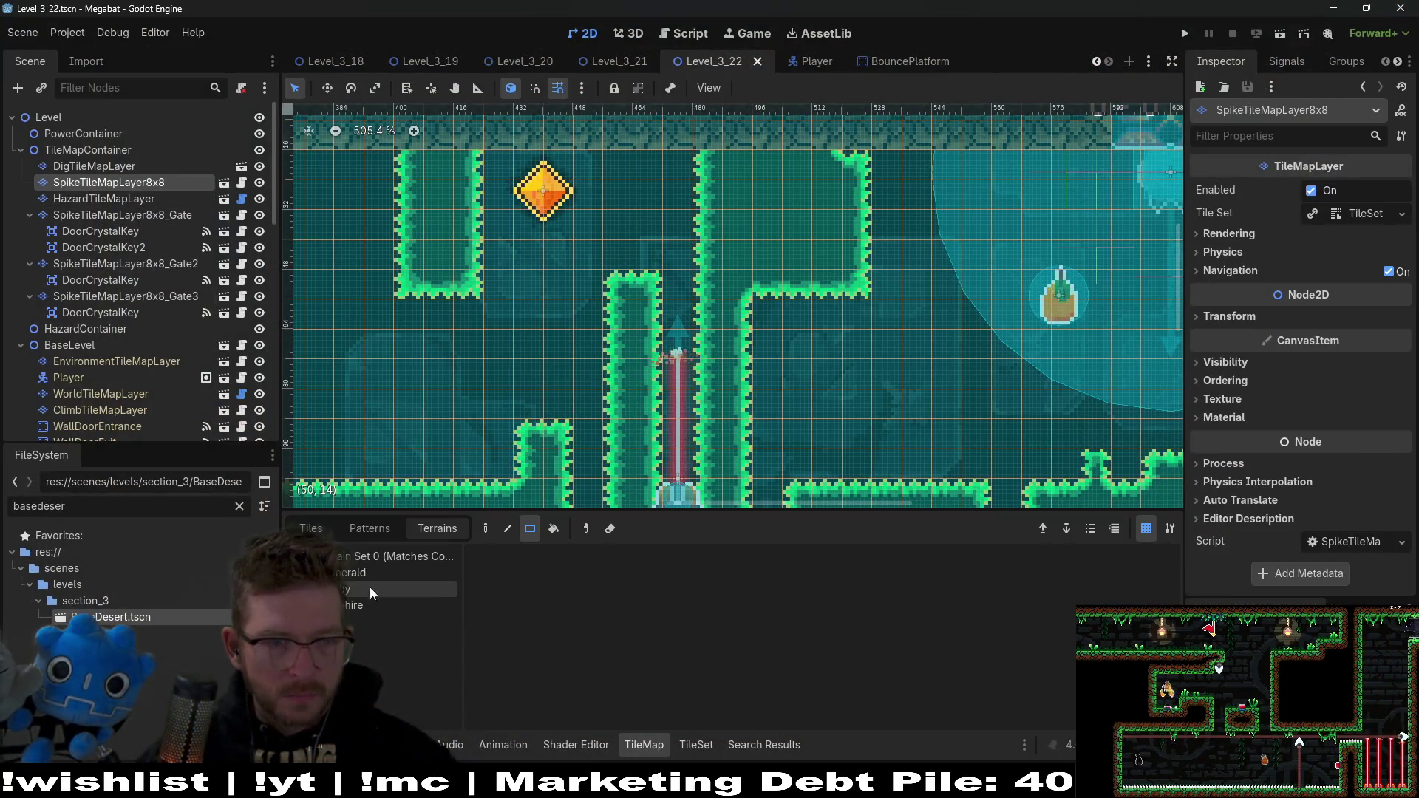
pyautogui.click(356, 589)
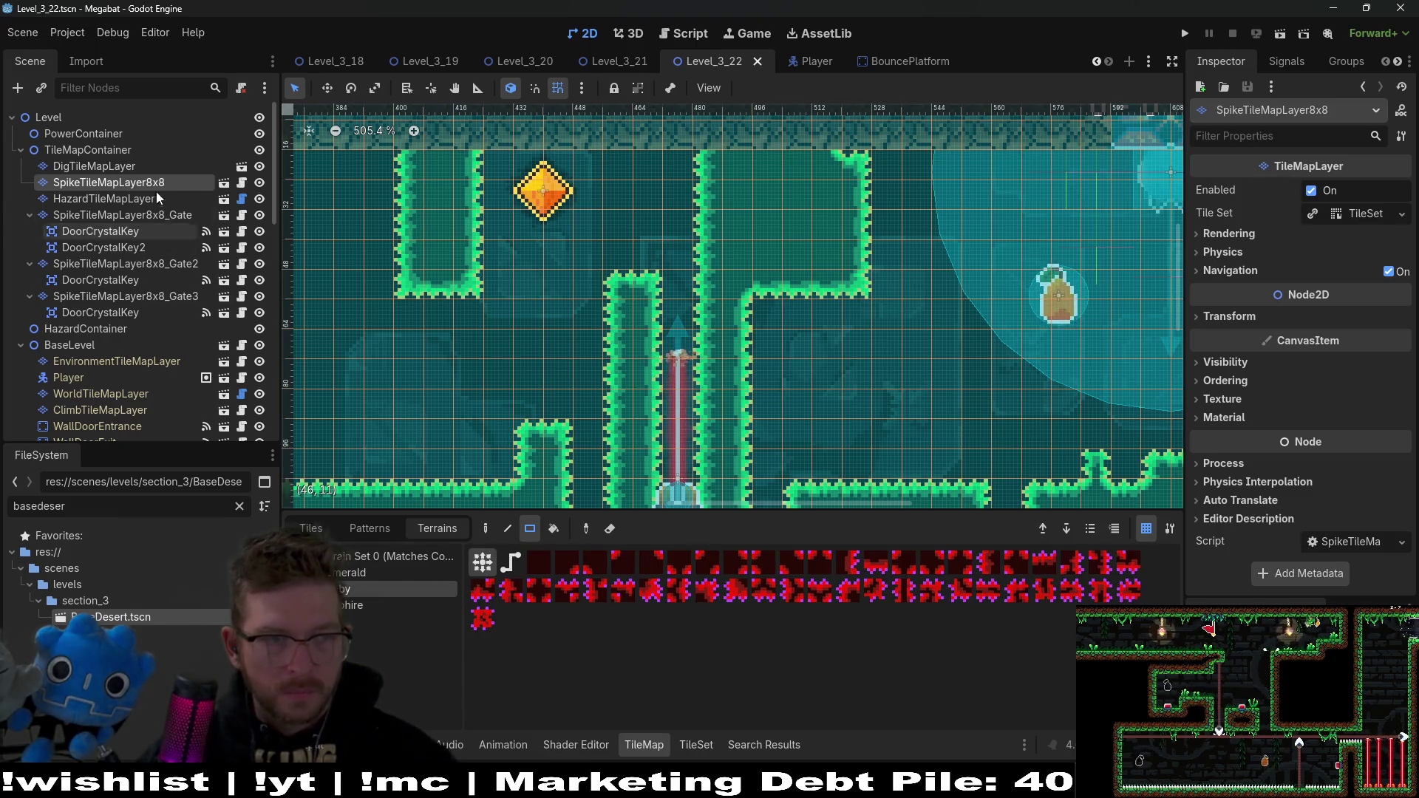
pyautogui.click(349, 574)
pyautogui.moveTo(633, 275)
pyautogui.mouseDown()
pyautogui.moveTo(631, 508)
pyautogui.moveTo(641, 482)
pyautogui.mouseUp()
pyautogui.scroll(-3, 667, 302)
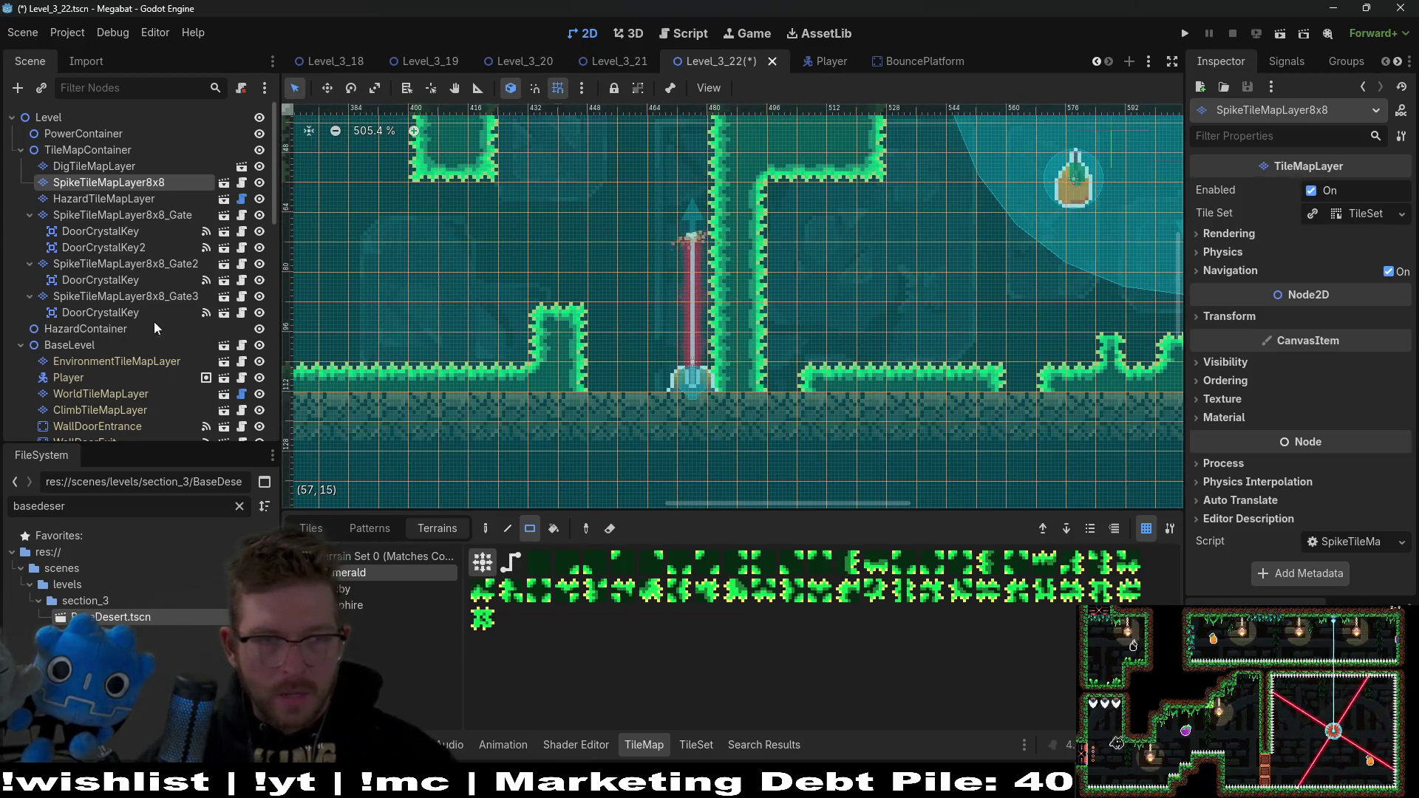
pyautogui.scroll(-5, 130, 331)
pyautogui.scroll(-4, 130, 331)
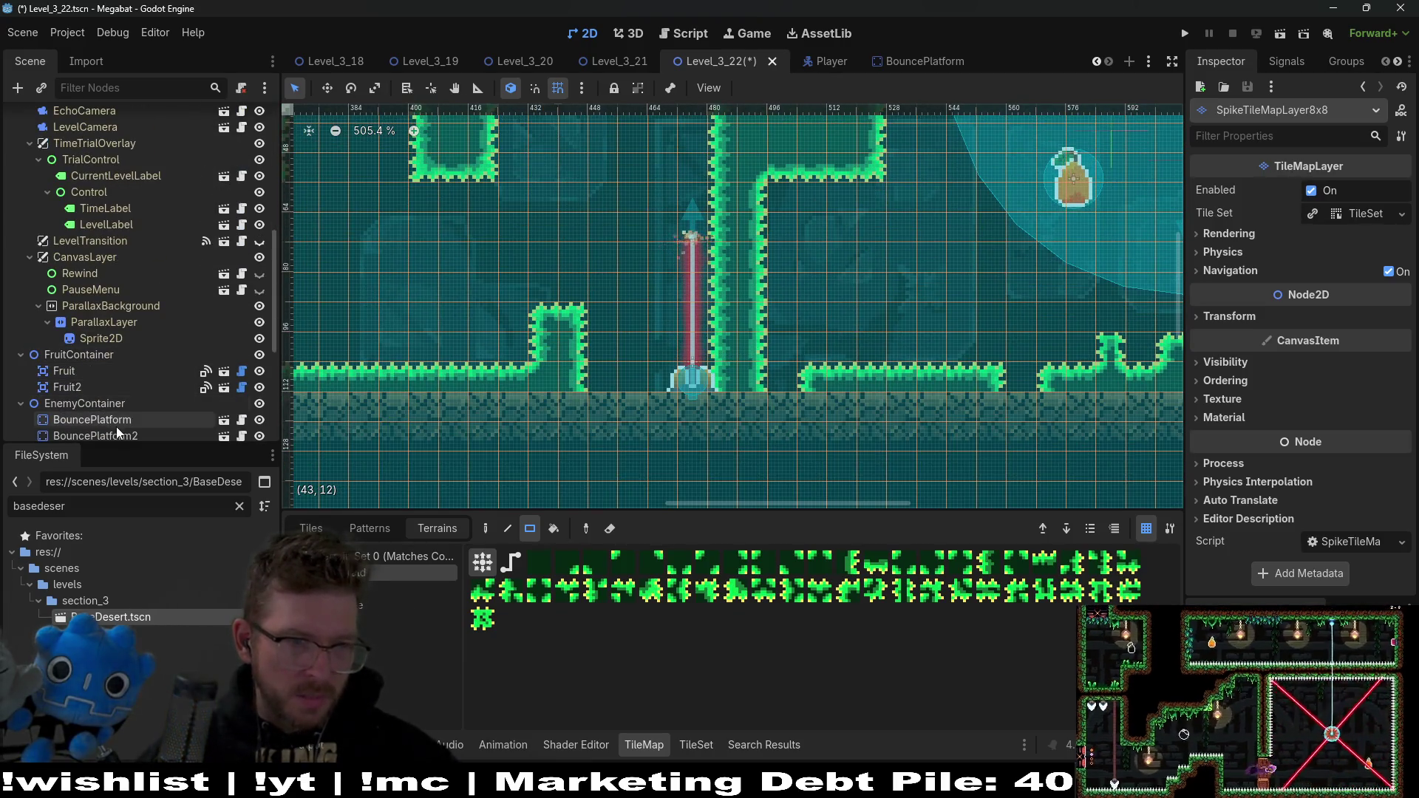
pyautogui.scroll(4, 795, 218)
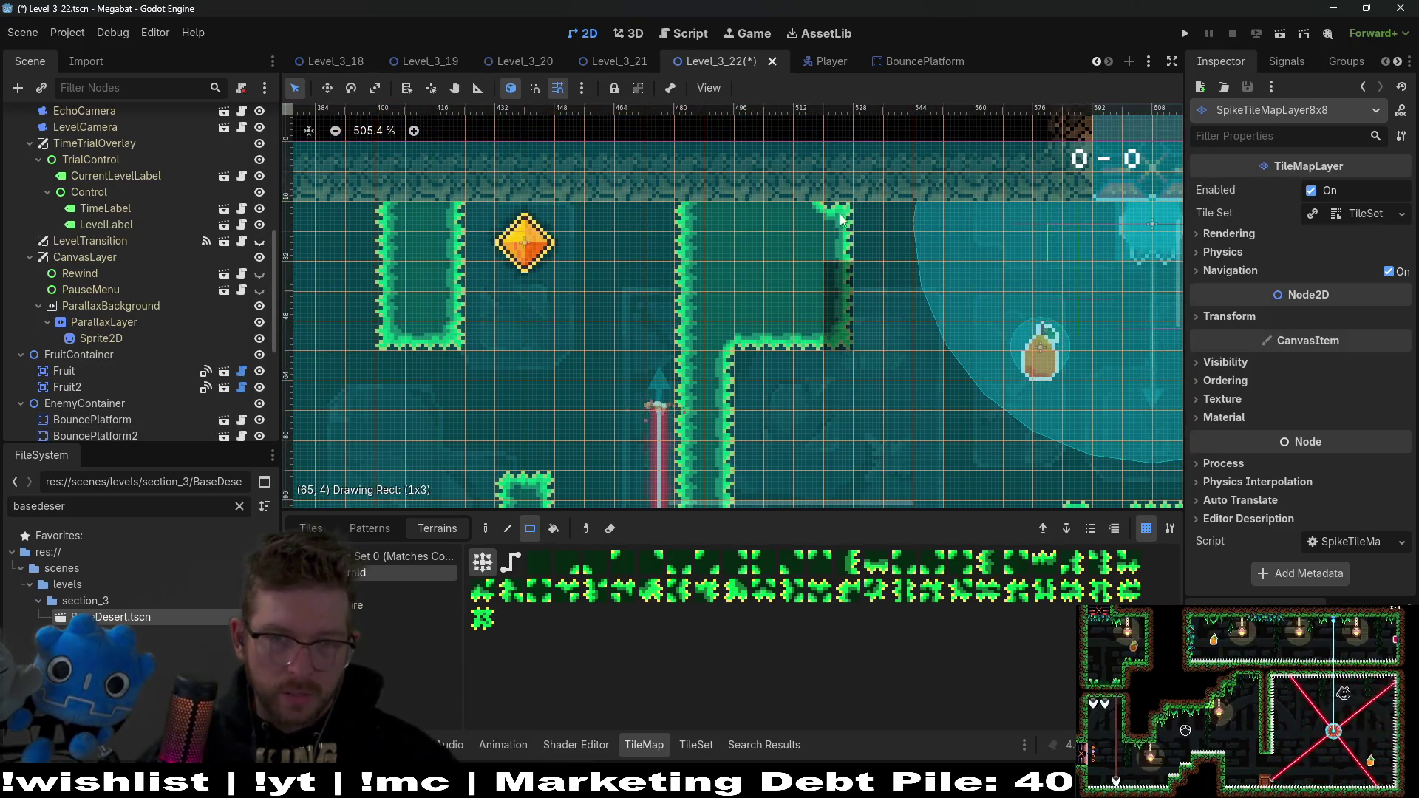
pyautogui.scroll(-3, 661, 400)
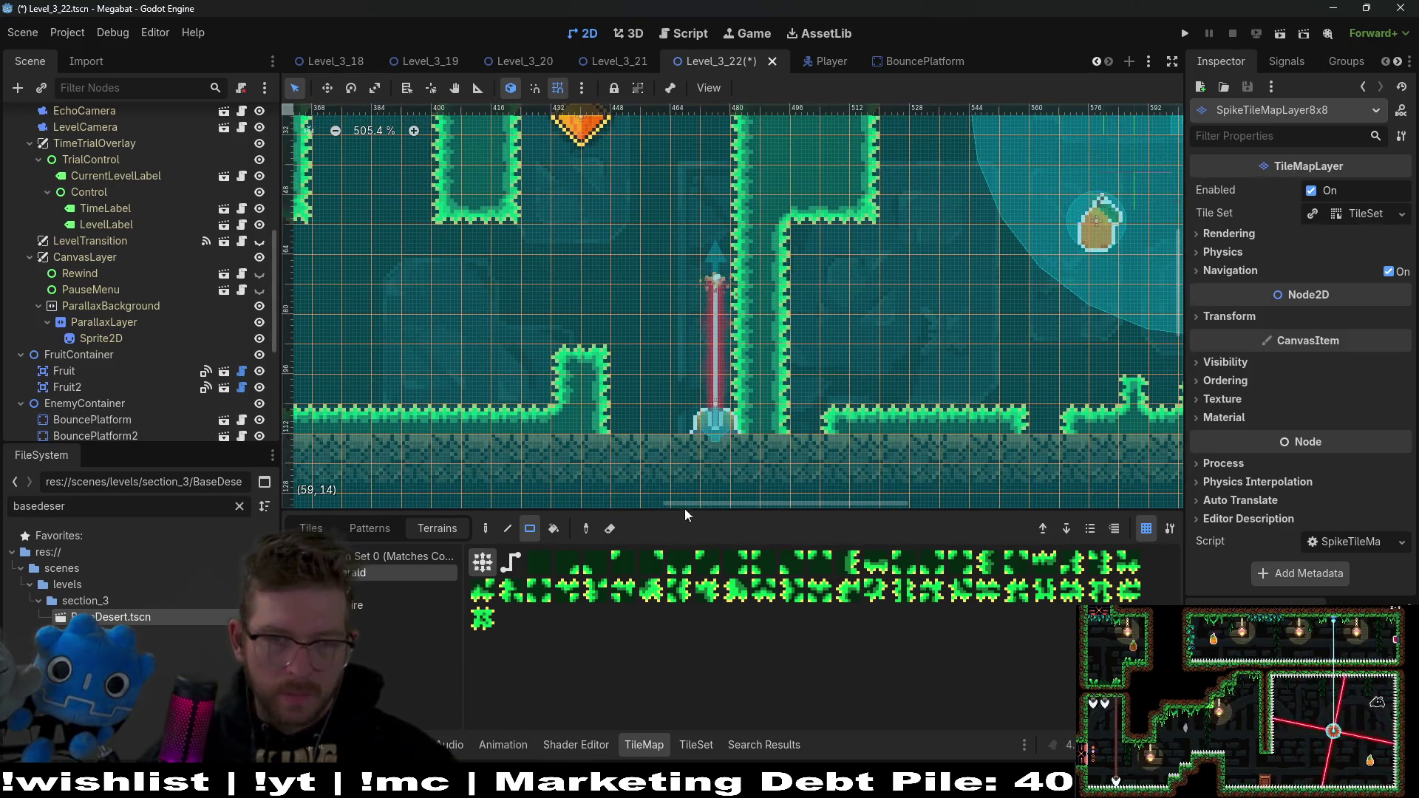
# Step: Inspect the Fruit2, Fruit and BouncePlatform nodes, then reselect the spike tile layer
pyautogui.click(80, 391)
pyautogui.click(87, 373)
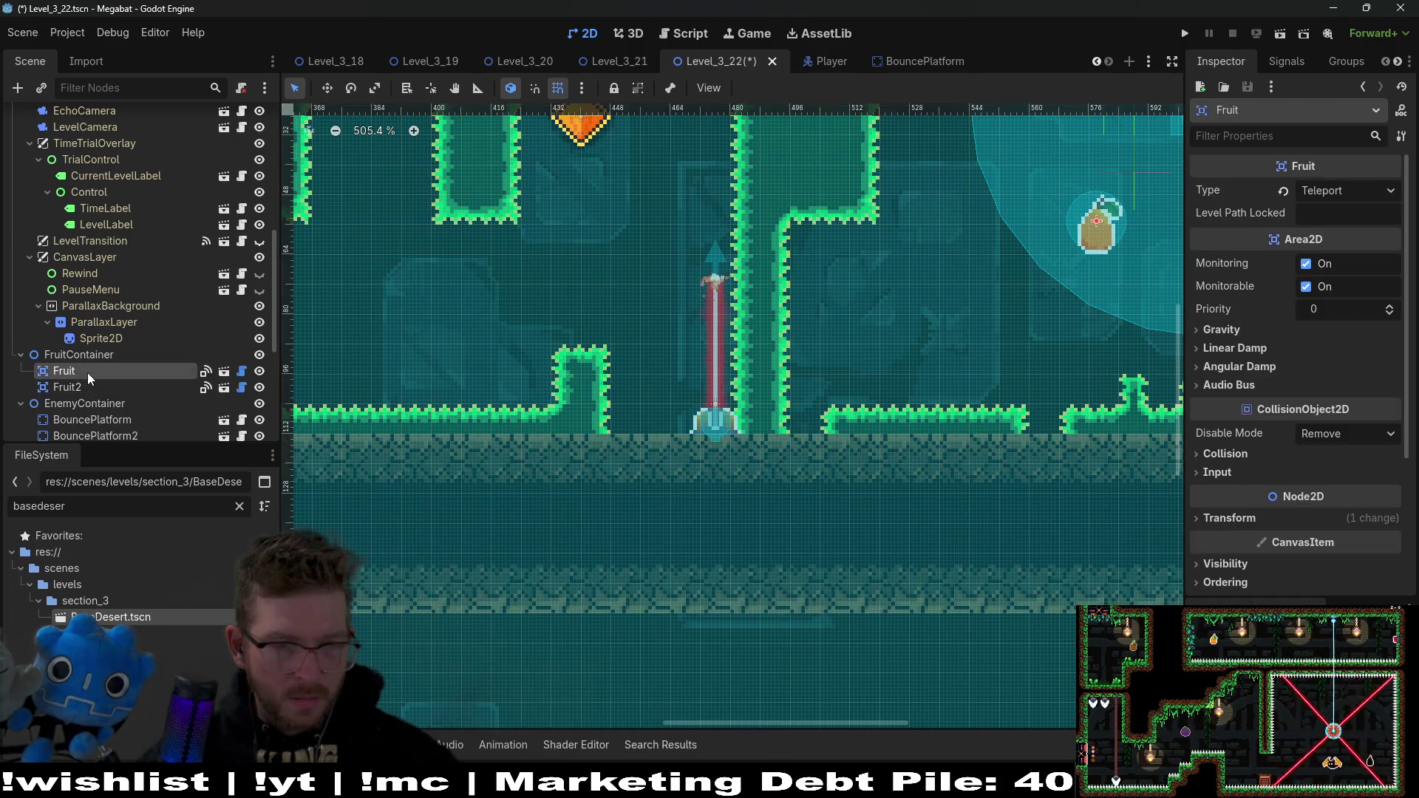
pyautogui.click(102, 421)
pyautogui.scroll(-5, 126, 402)
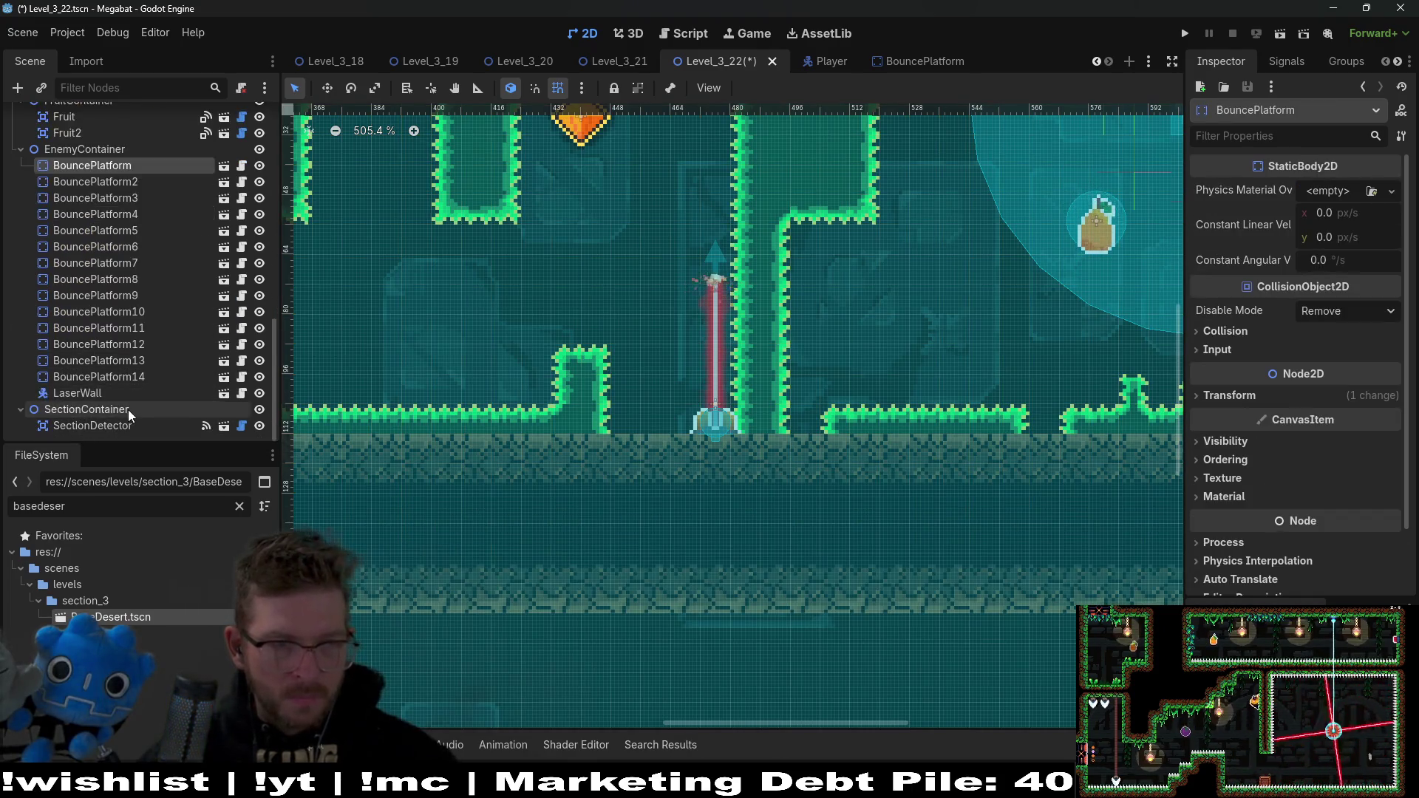
pyautogui.scroll(8, 127, 409)
pyautogui.scroll(5, 127, 409)
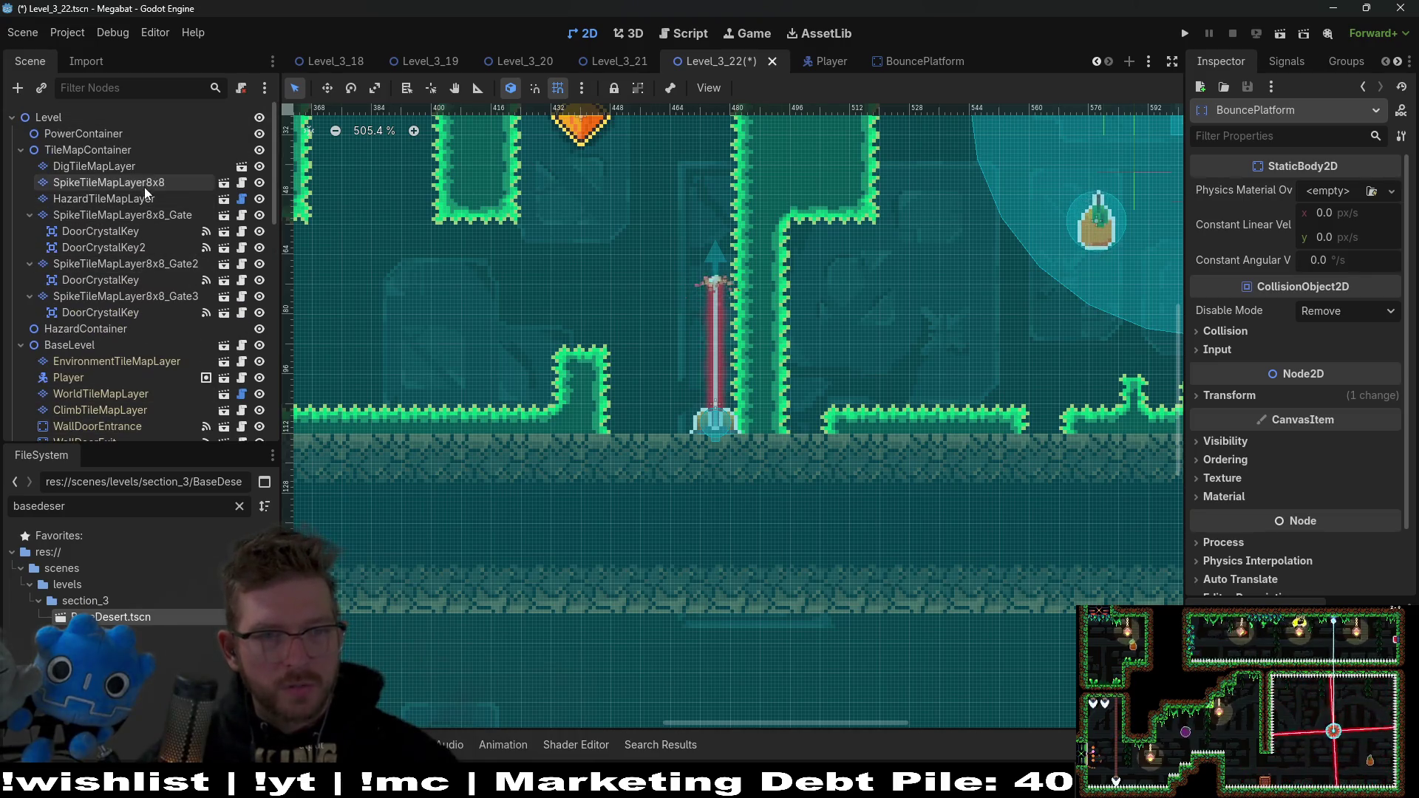
pyautogui.click(144, 184)
pyautogui.scroll(-10, 122, 299)
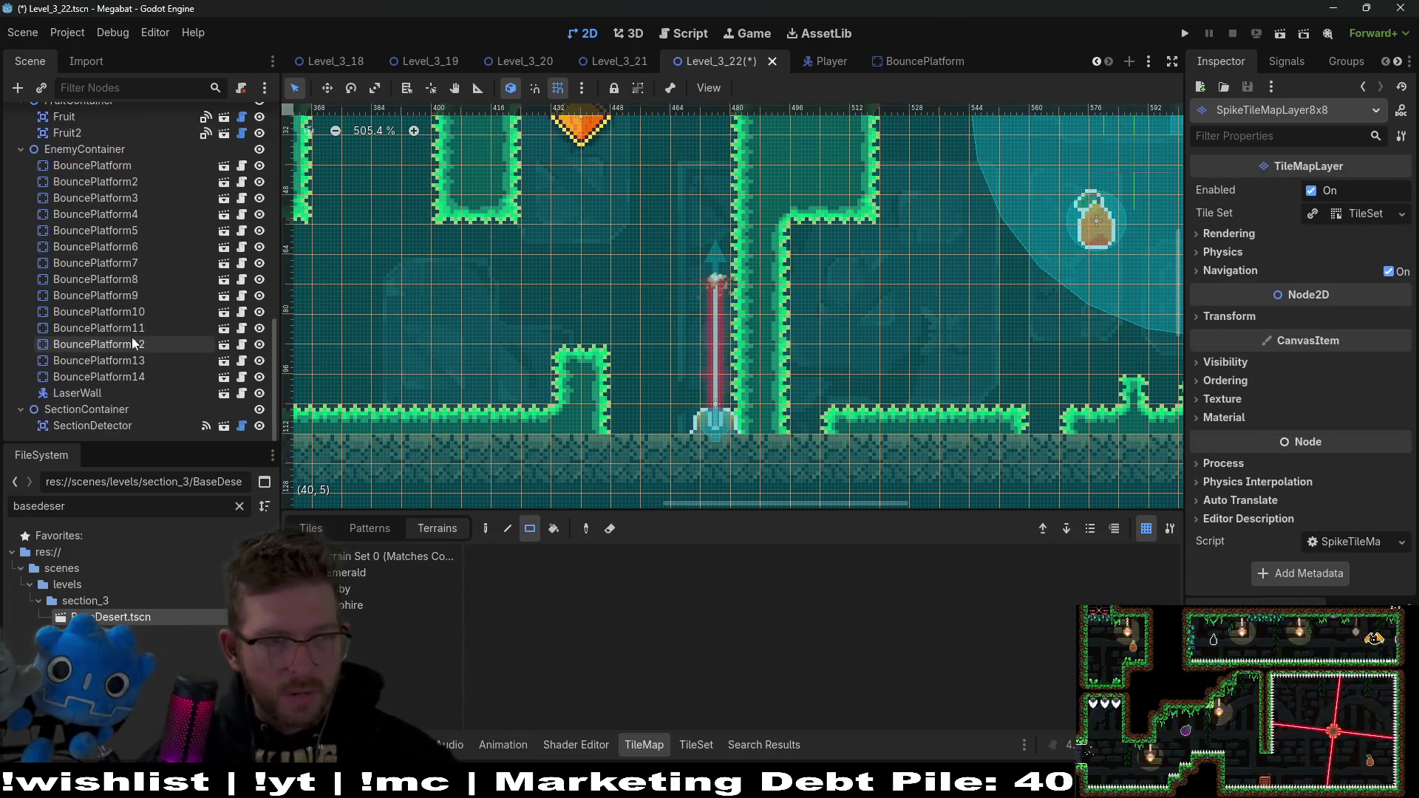
# Step: Move the LaserWall node a few pixels left and run the current scene
pyautogui.click(108, 392)
pyautogui.press('w')
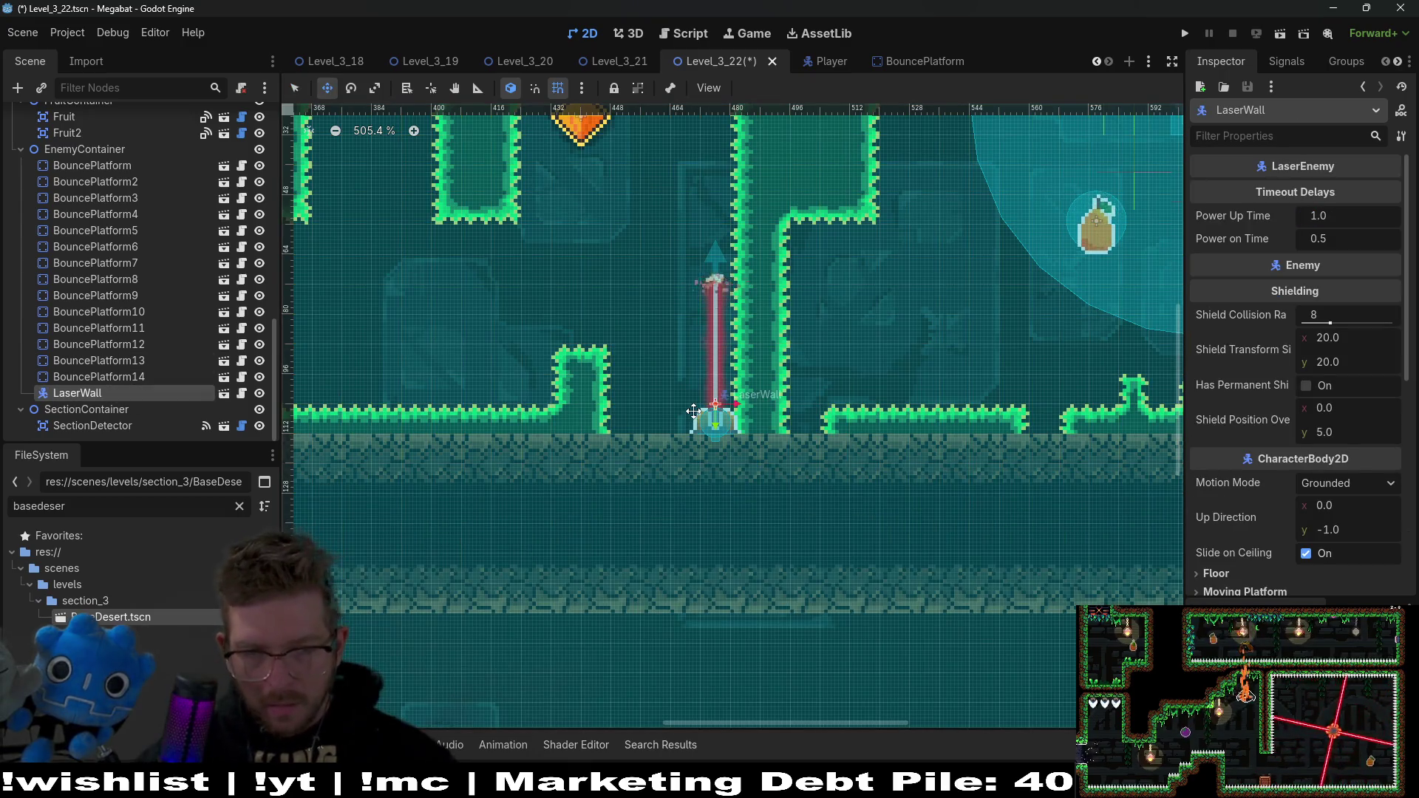
pyautogui.moveTo(705, 411); pyautogui.dragTo(693, 410)
pyautogui.press('Left')
pyautogui.scroll(-3, 821, 311)
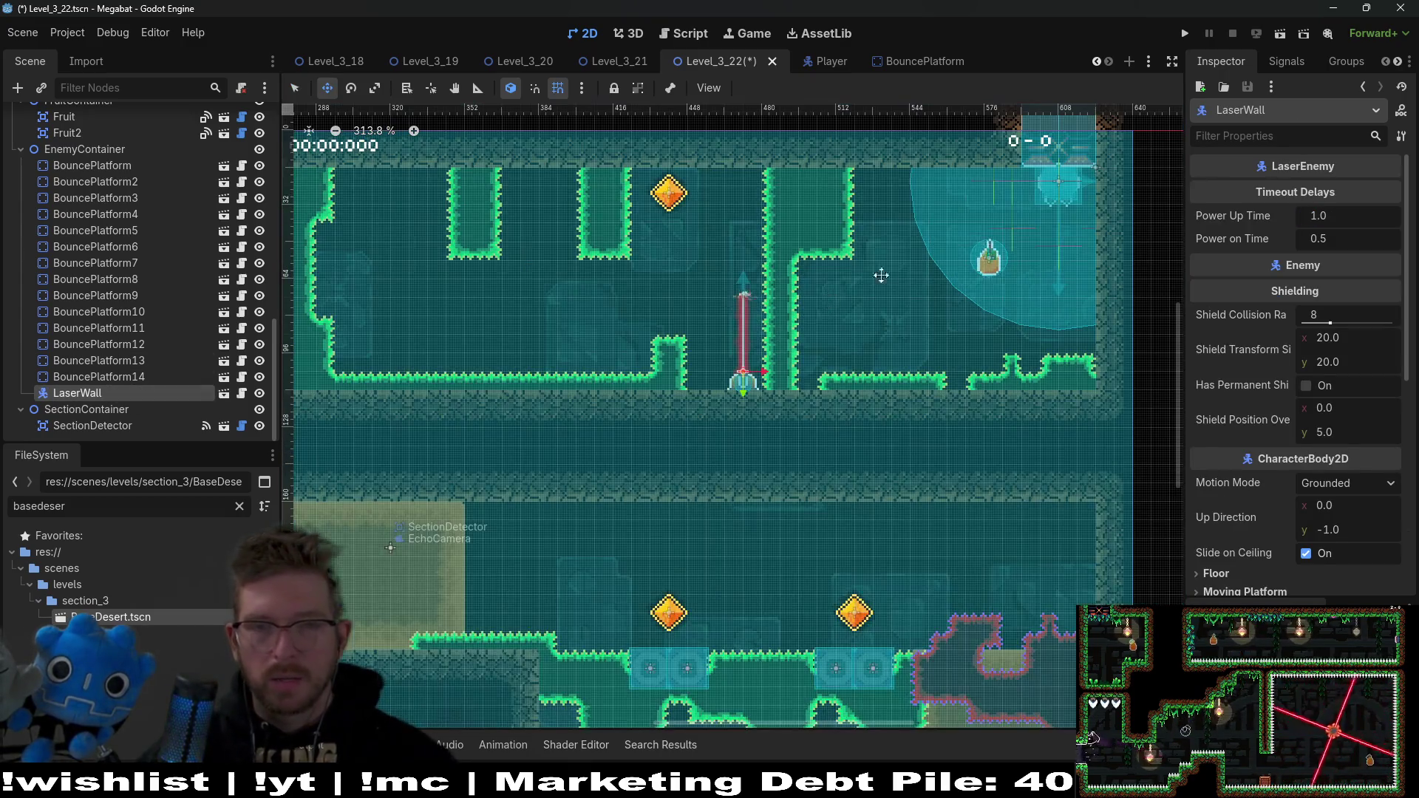
pyautogui.click(1279, 32)
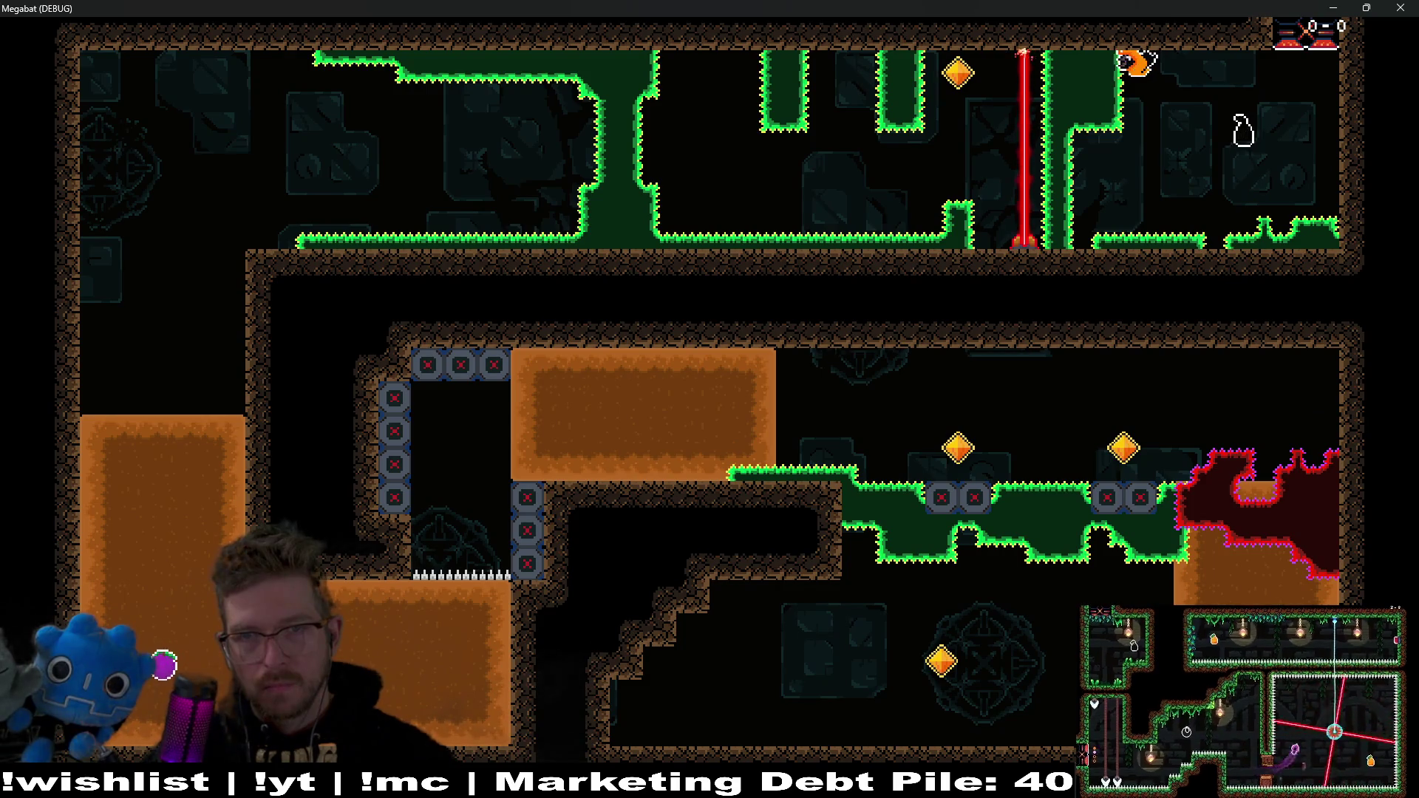
# Step: Close the game and paint a vertical column of Emerald spikes on SpikeTileMapLayer8x8 in the upper corridor
pyautogui.press('Left')
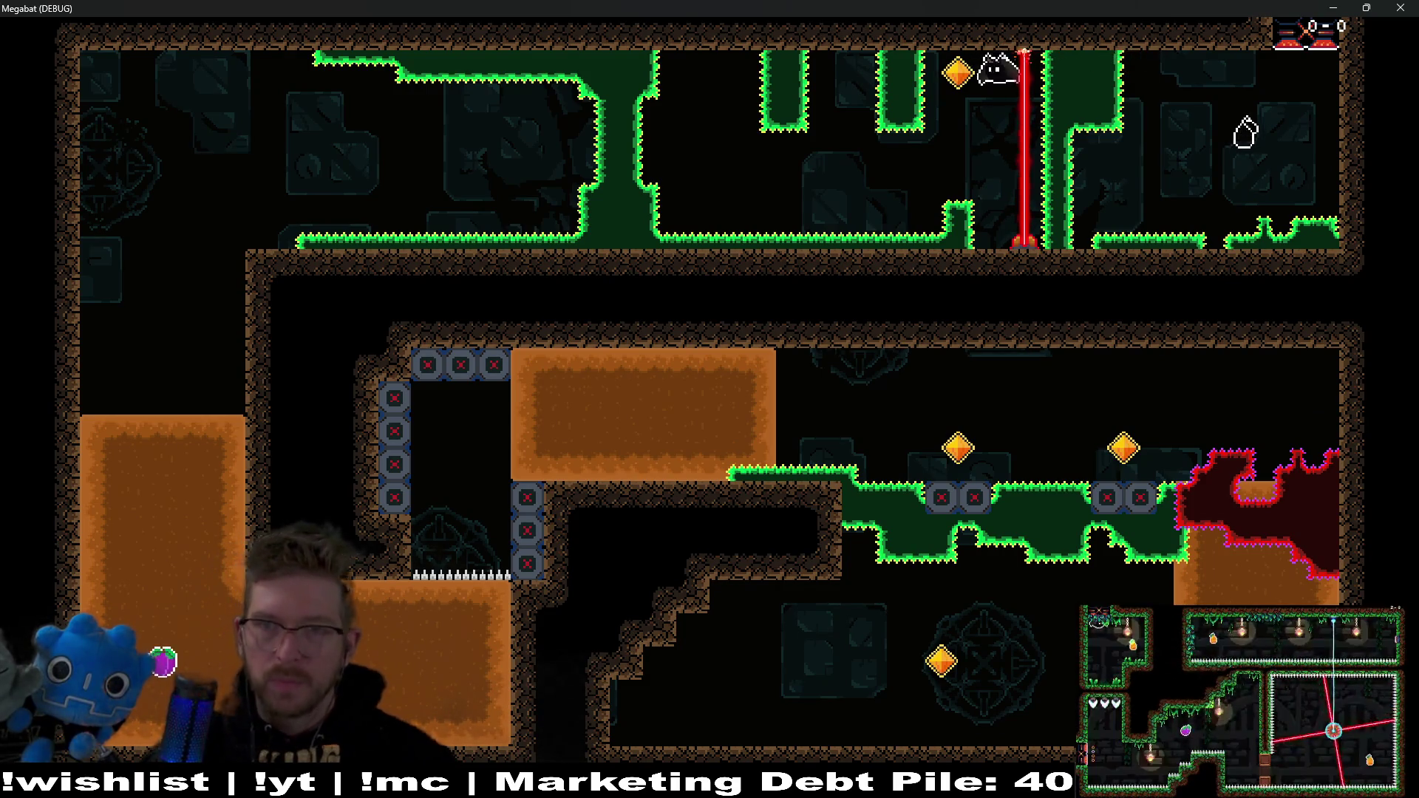
pyautogui.press('Escape')
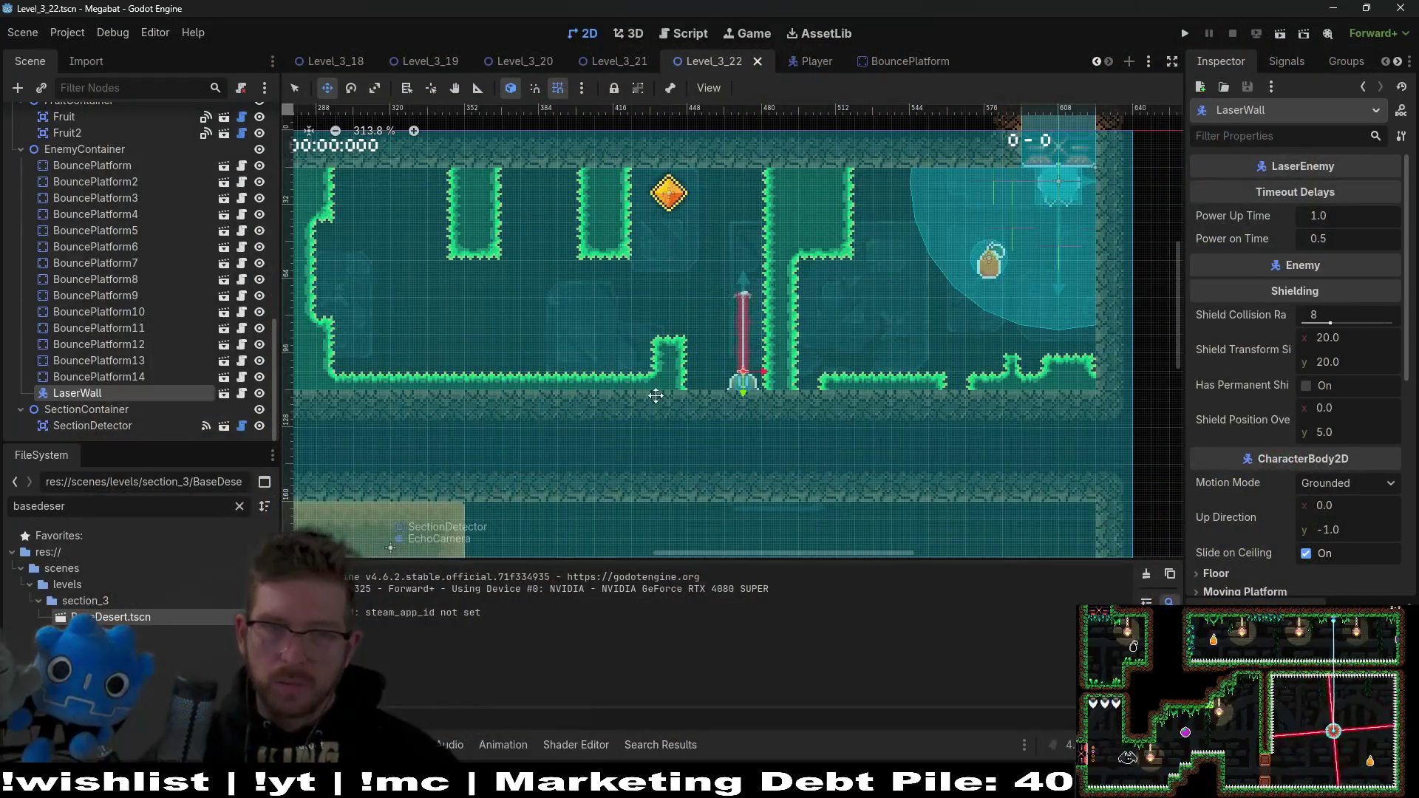
pyautogui.scroll(15, 79, 255)
pyautogui.click(141, 181)
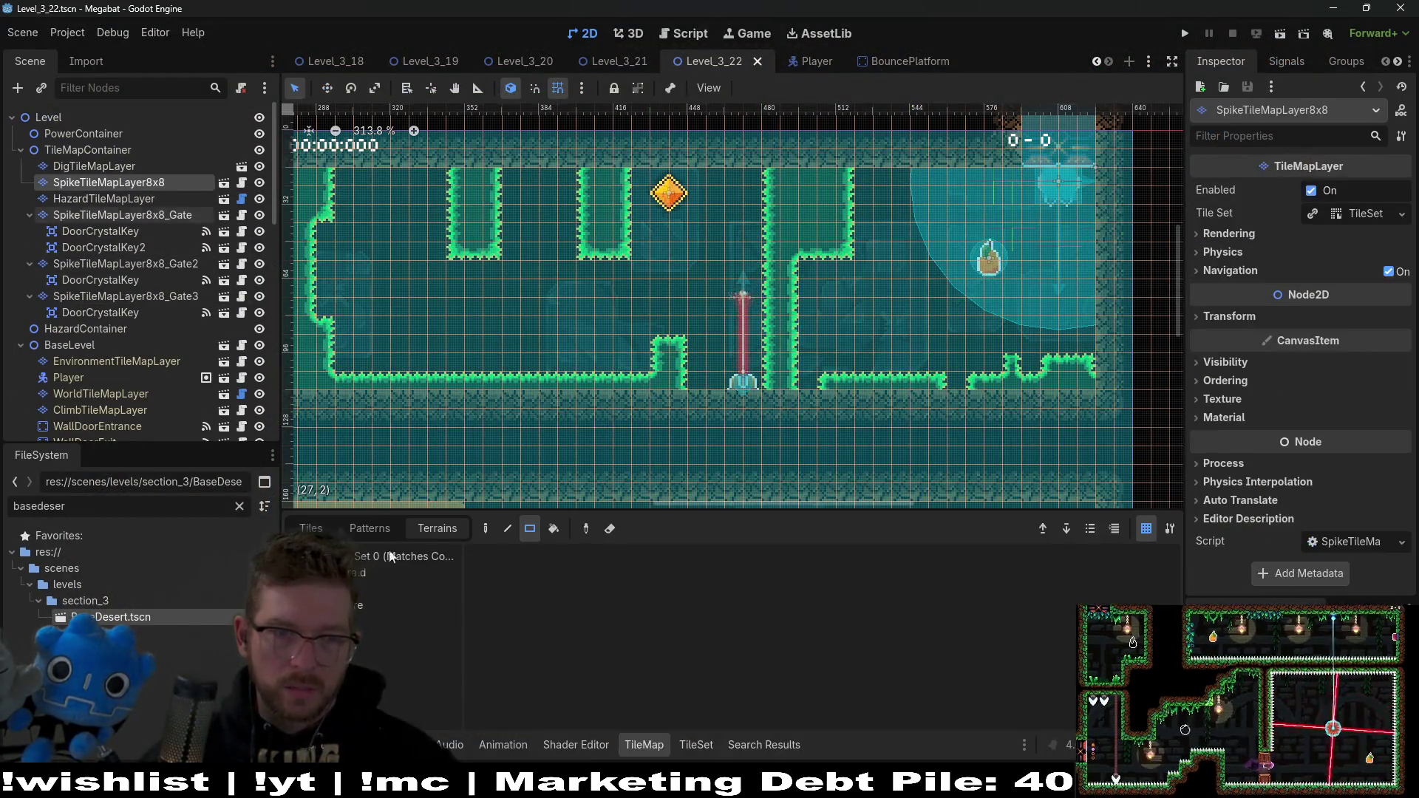
pyautogui.click(395, 572)
pyautogui.moveTo(862, 248); pyautogui.dragTo(852, 176)
# Step: Run the level, fly the bat left toward the red laser twice, then close the game
pyautogui.click(1274, 35)
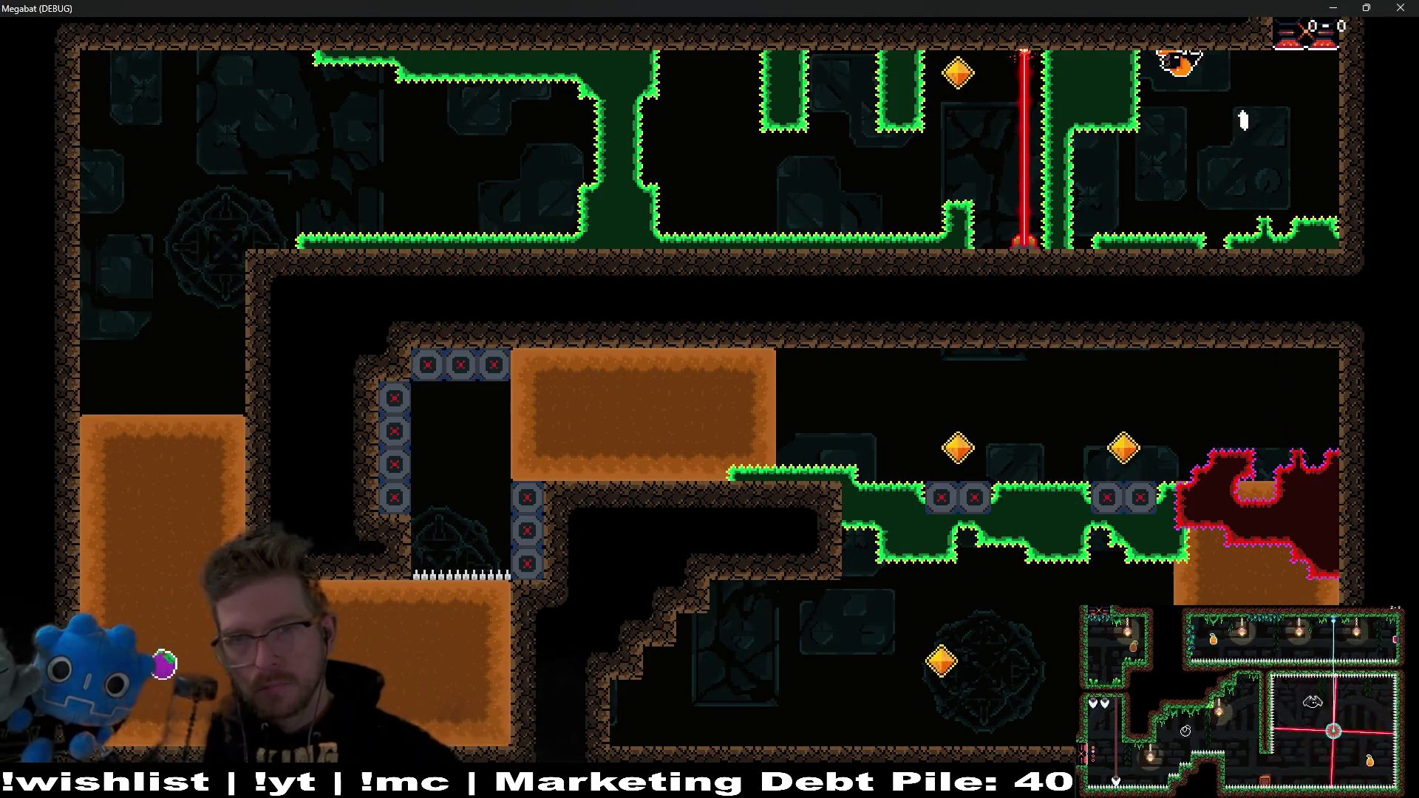
pyautogui.press('Left')
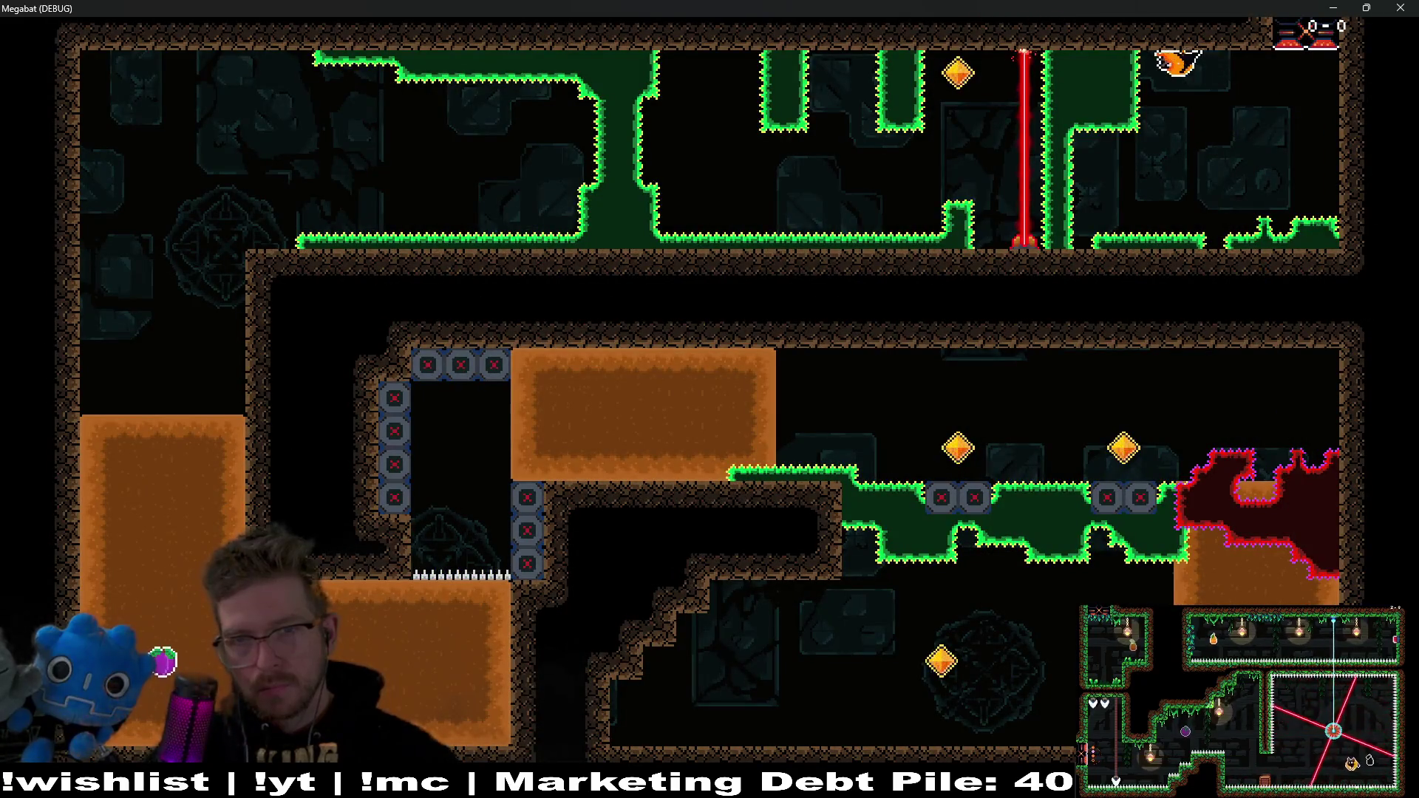
pyautogui.press('Left')
pyautogui.press('Left')
pyautogui.press('Left')
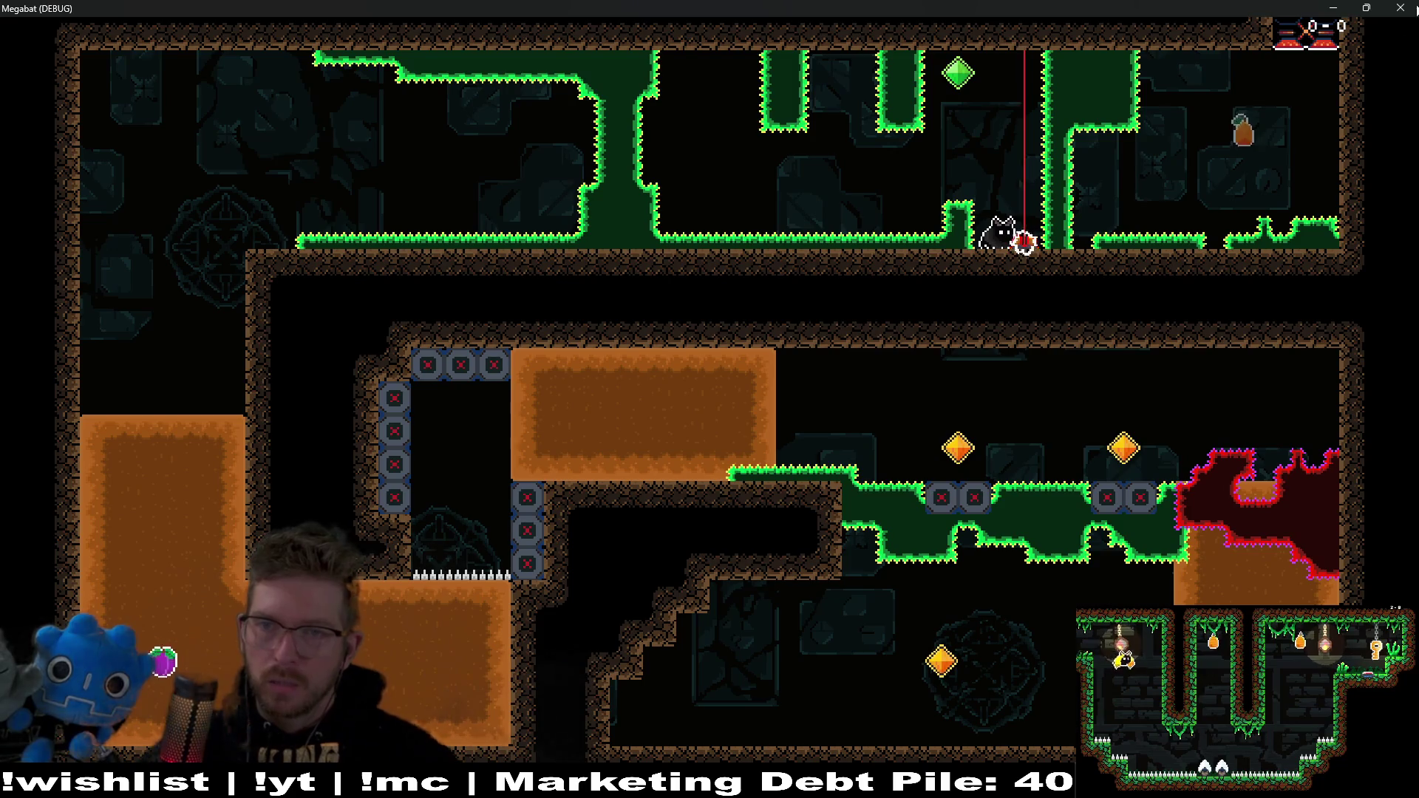
pyautogui.press('Escape')
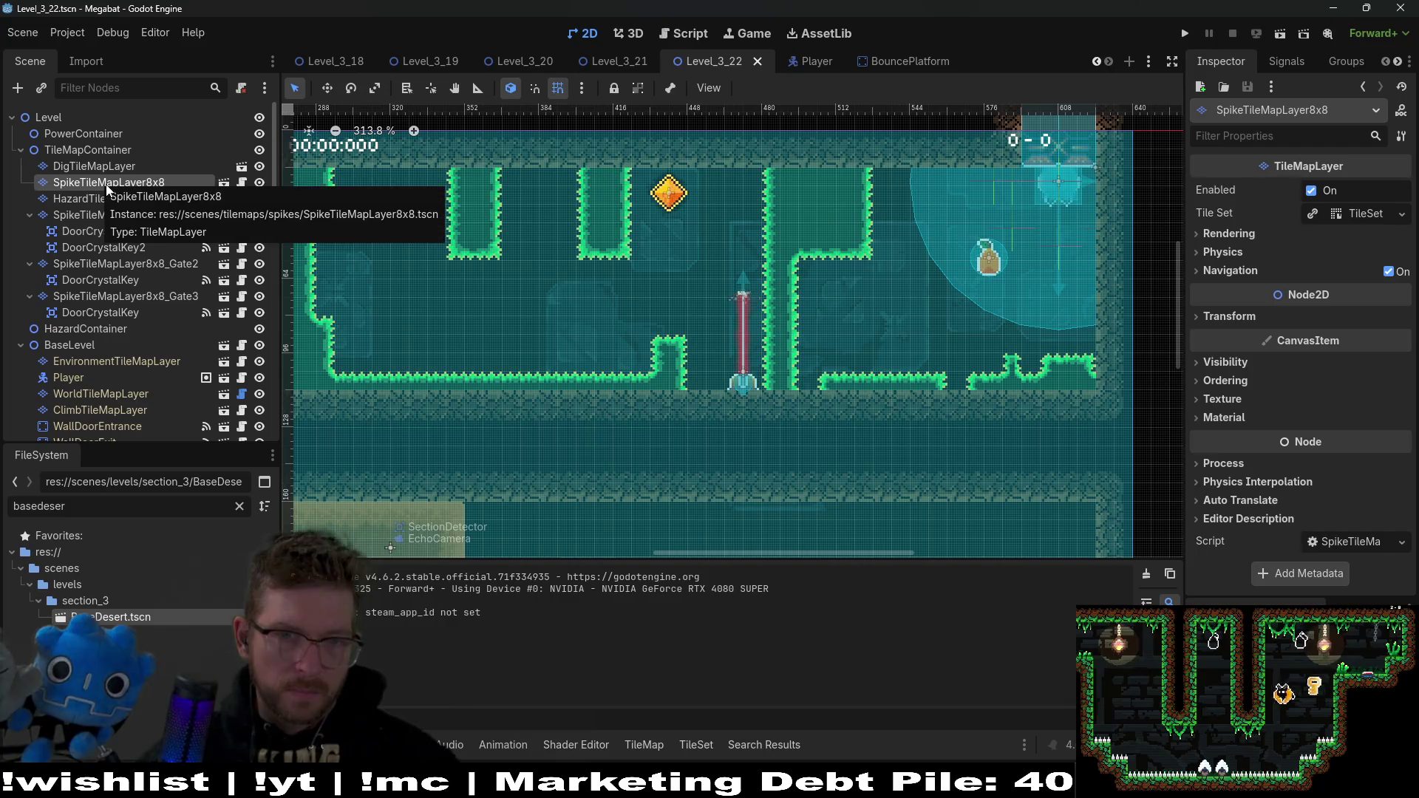
# Step: Move LaserWall2 left so it stands beside the first laser
pyautogui.click(121, 312)
pyautogui.click(111, 297)
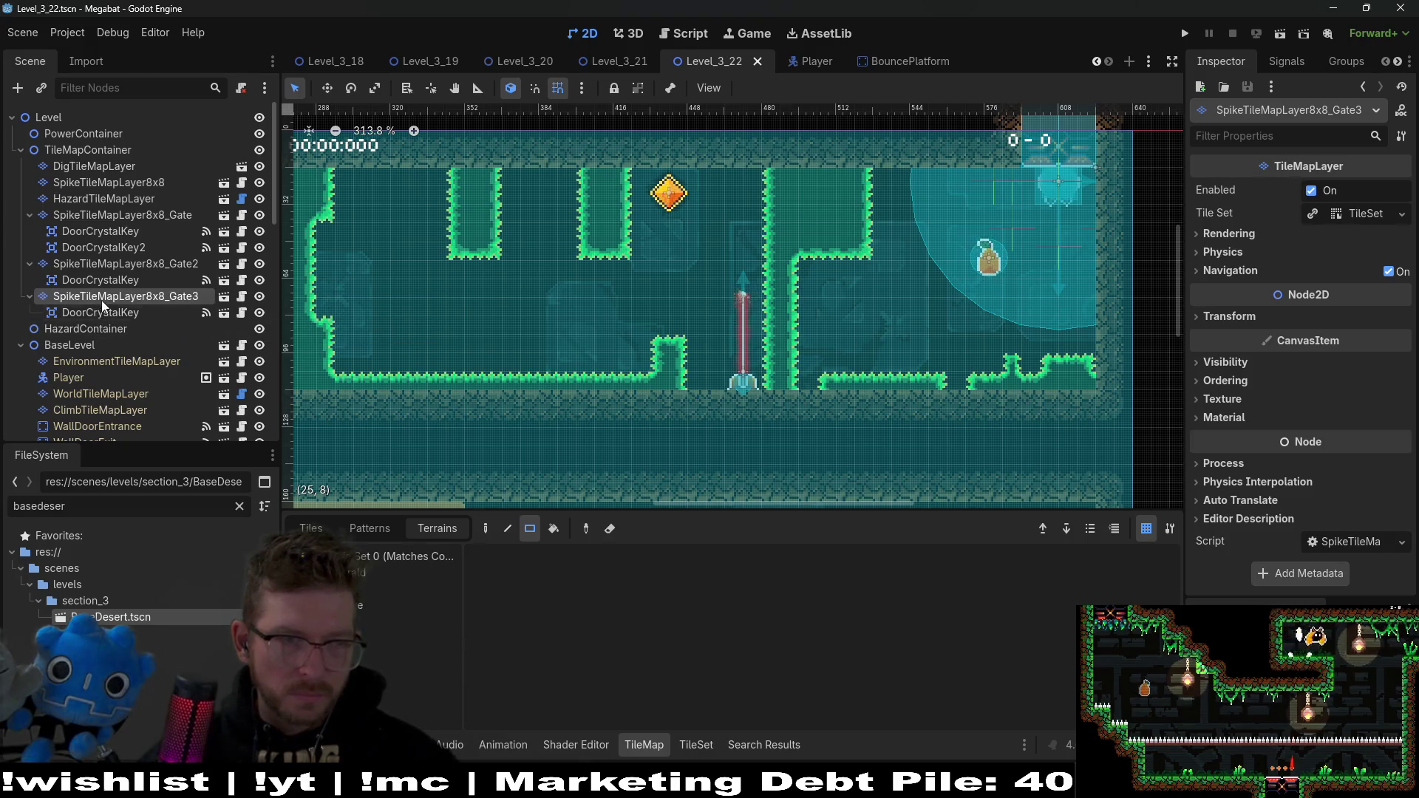
pyautogui.scroll(-5, 144, 393)
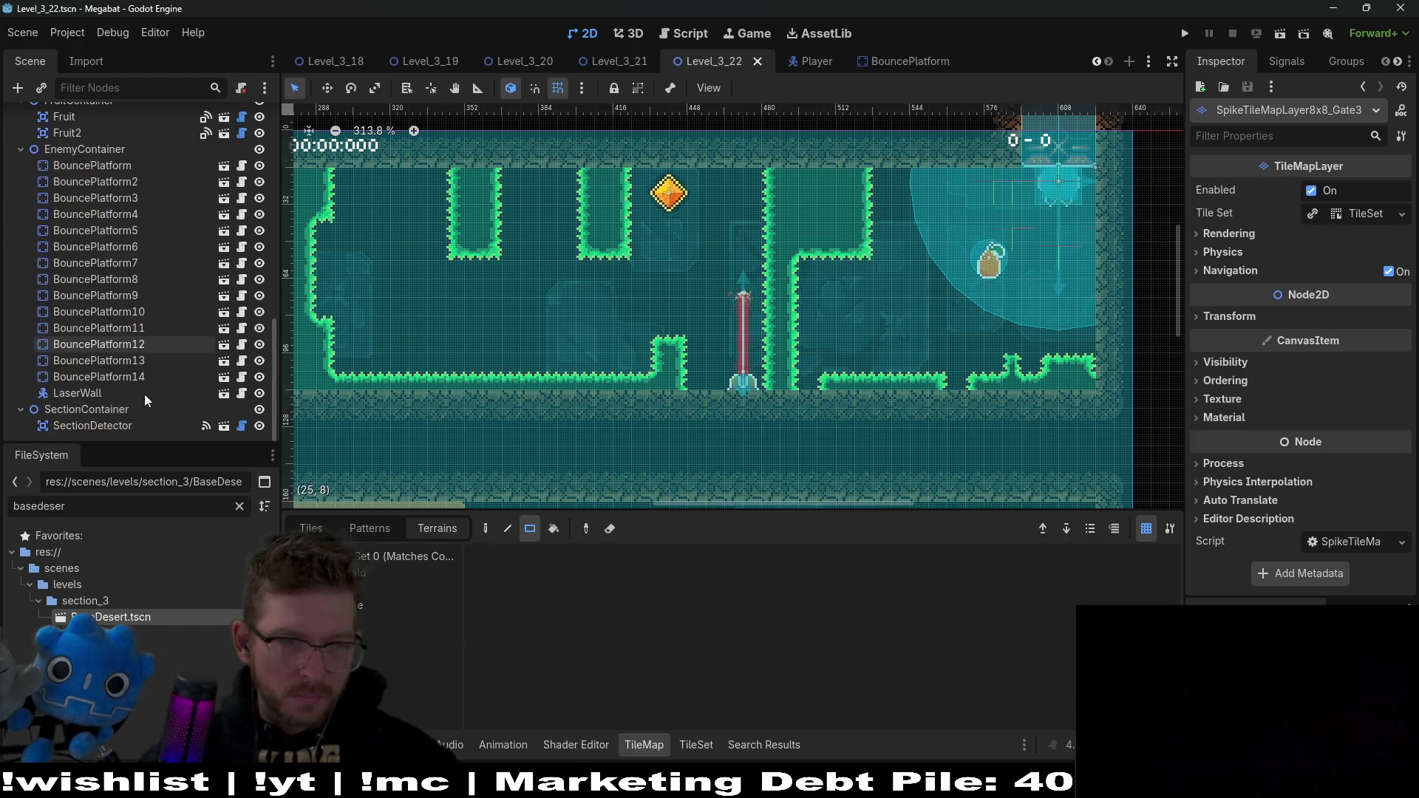
pyautogui.click(108, 392)
pyautogui.press('Left')
pyautogui.press('Left')
pyautogui.press('Left')
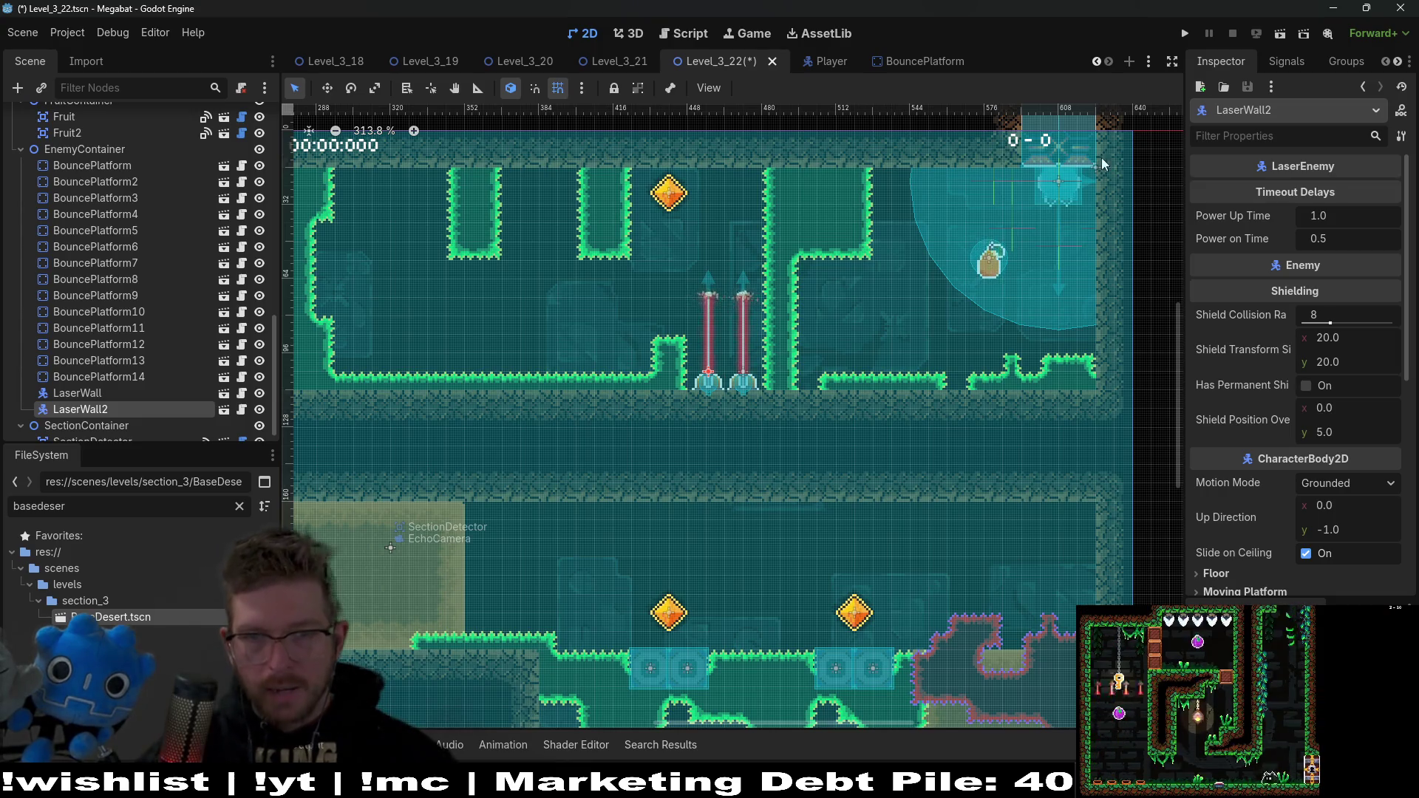
# Step: Pick FOREST terrain on the world tile layer, reselect the spike layer, and launch the level
pyautogui.scroll(10, 96, 245)
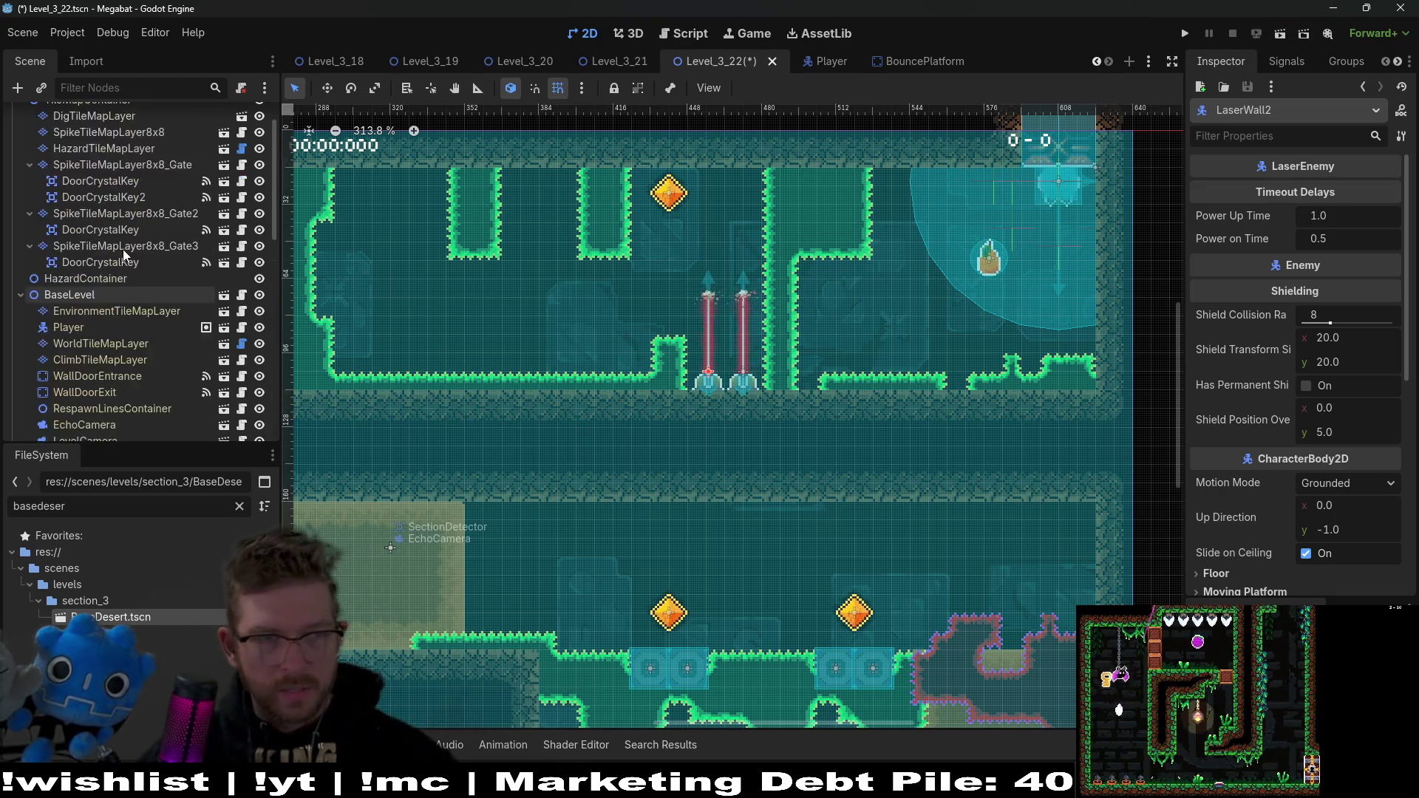
pyautogui.click(130, 394)
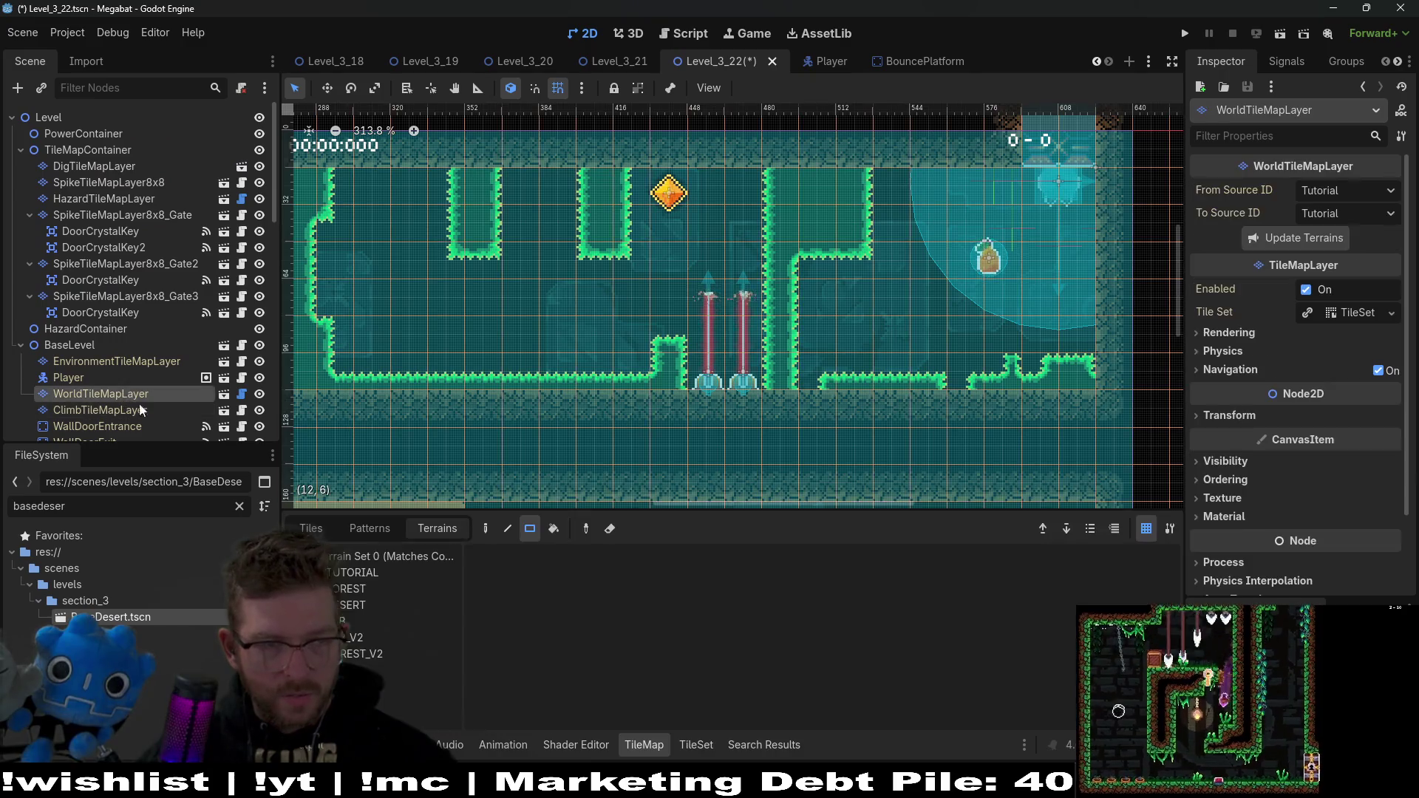
pyautogui.click(374, 590)
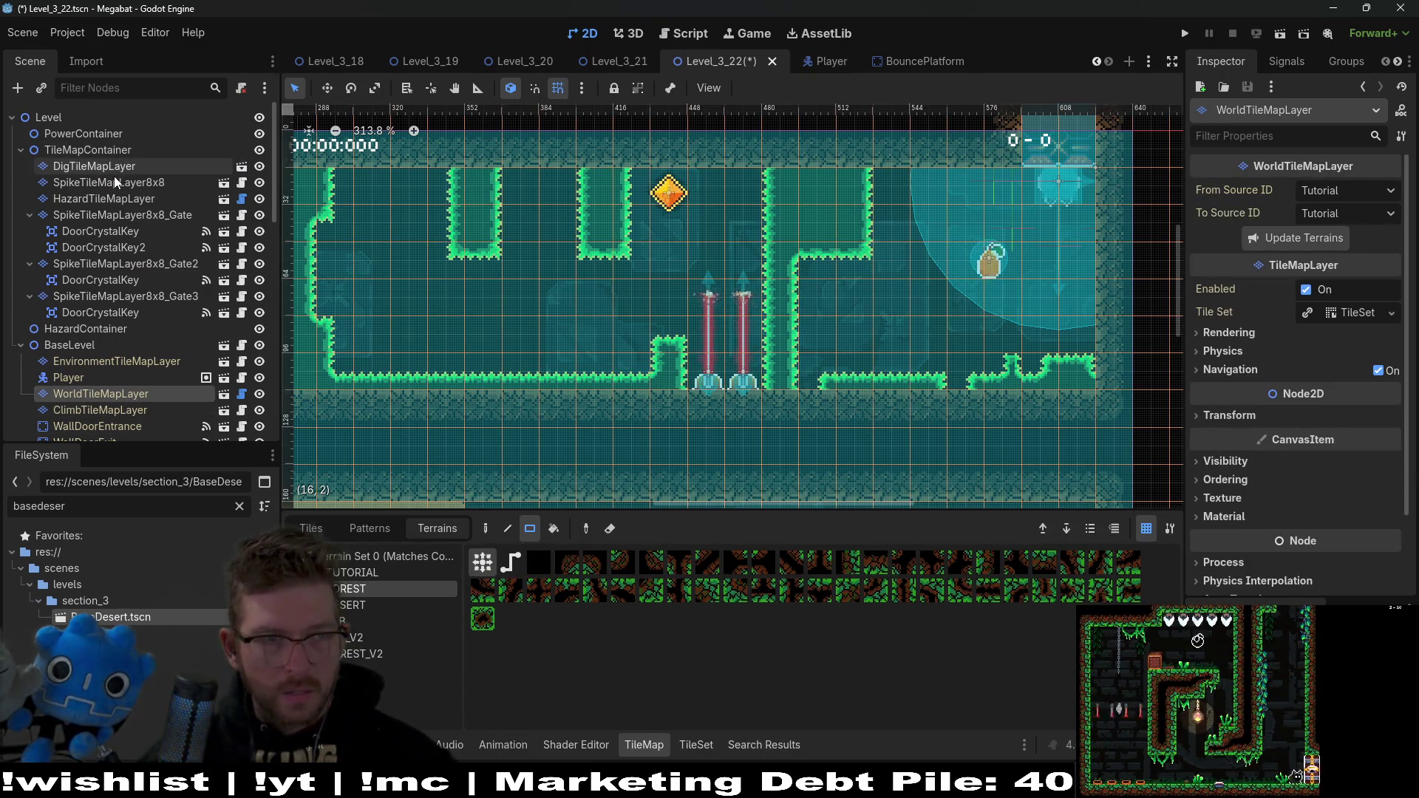
pyautogui.click(111, 182)
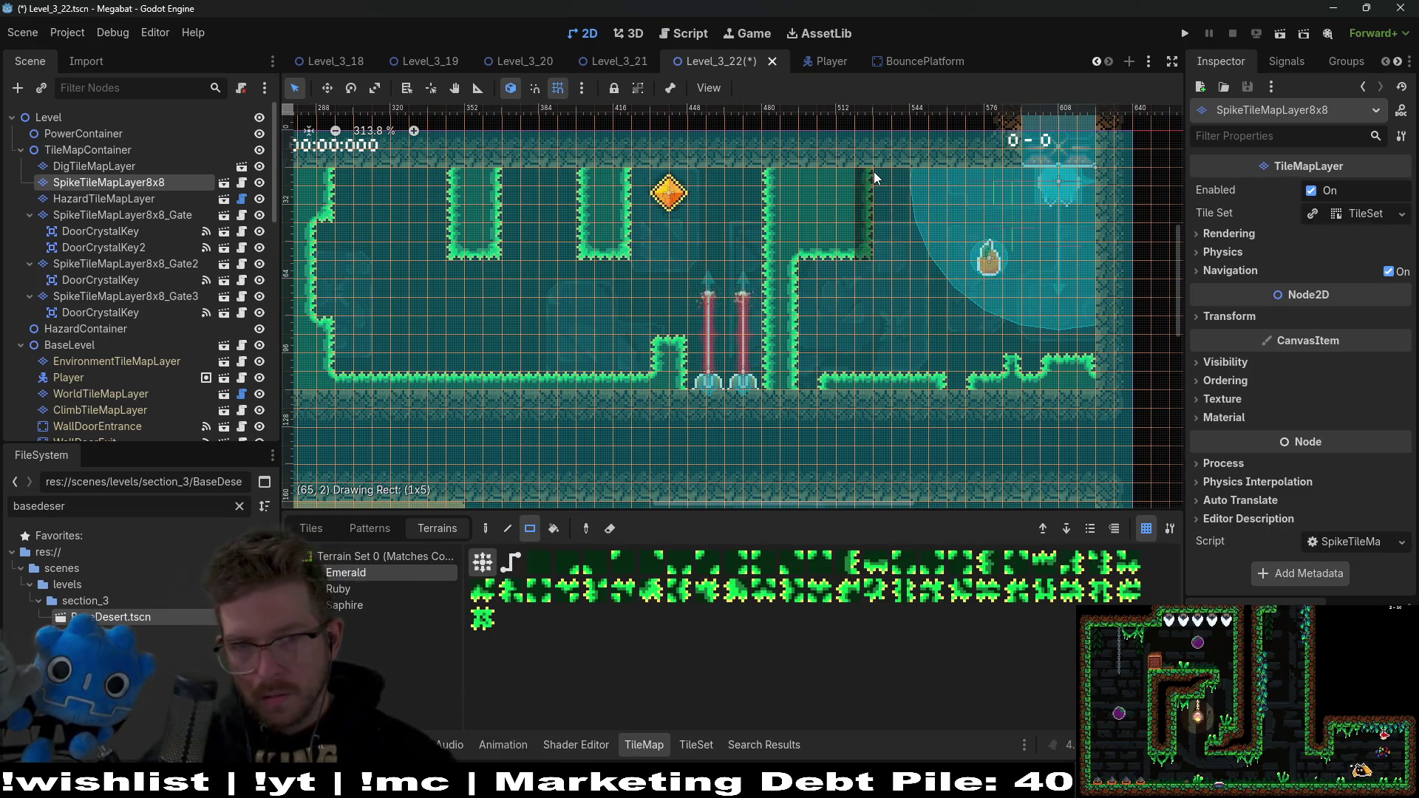
pyautogui.click(1279, 35)
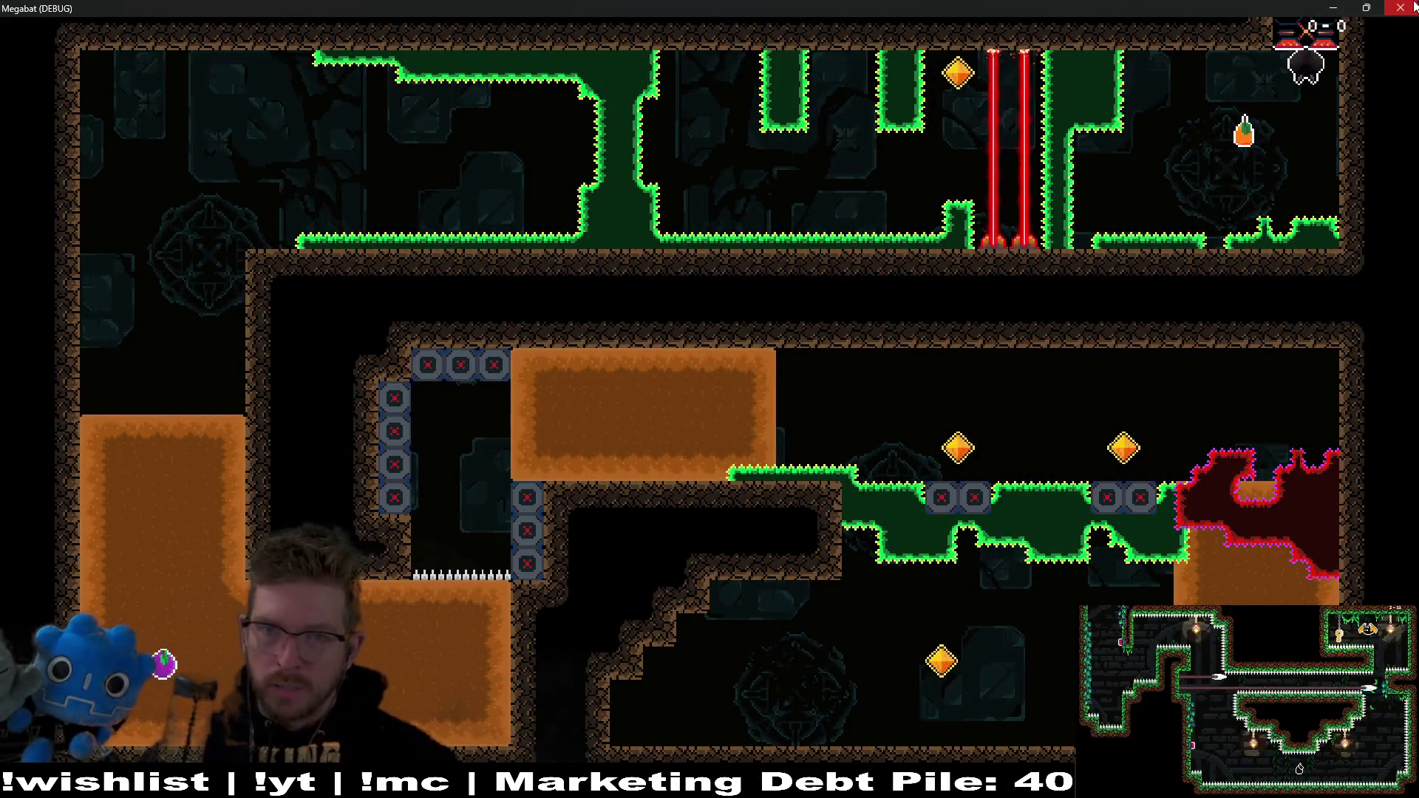
# Step: Close the game and nudge the crystal key under Gate3 to the left
pyautogui.click(1401, 7)
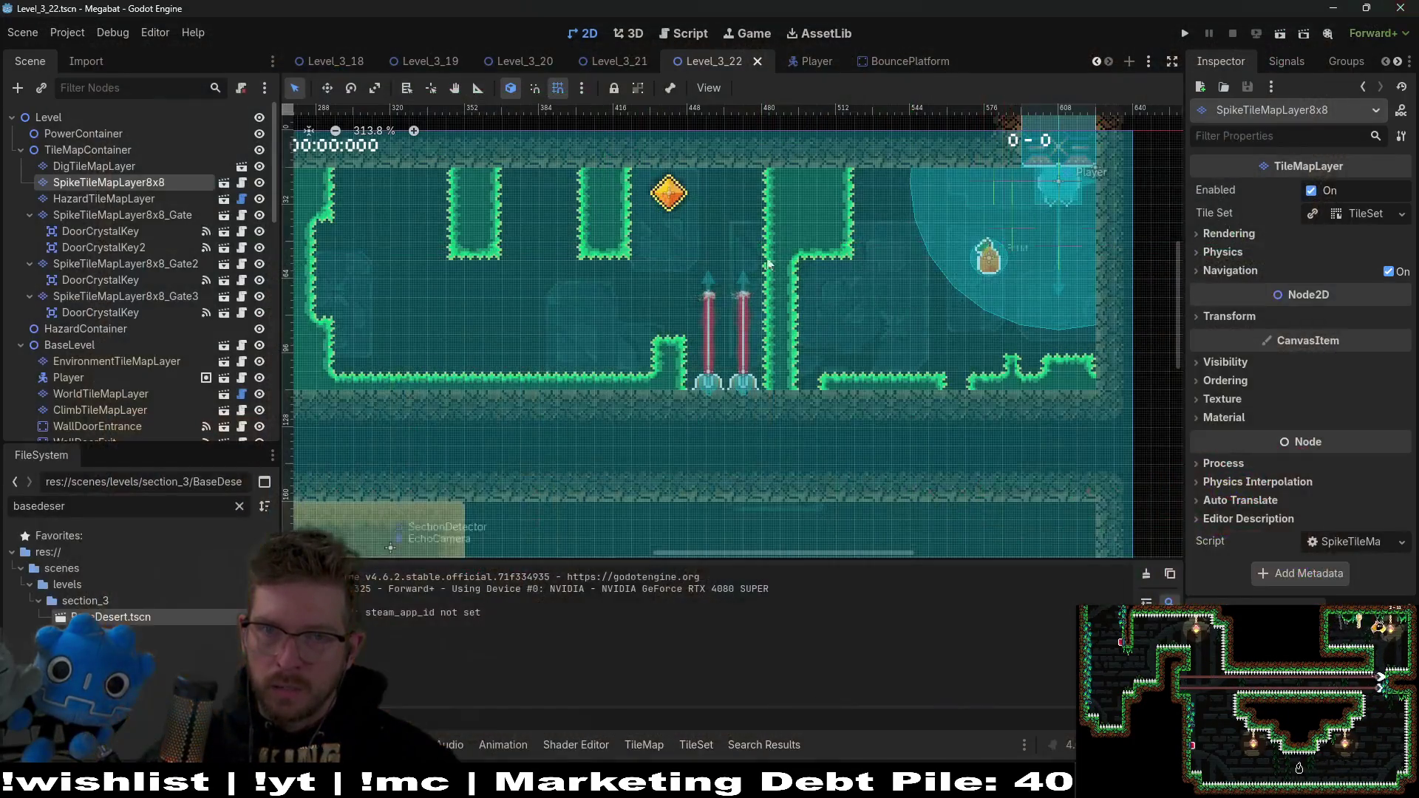
pyautogui.click(142, 296)
pyautogui.click(111, 312)
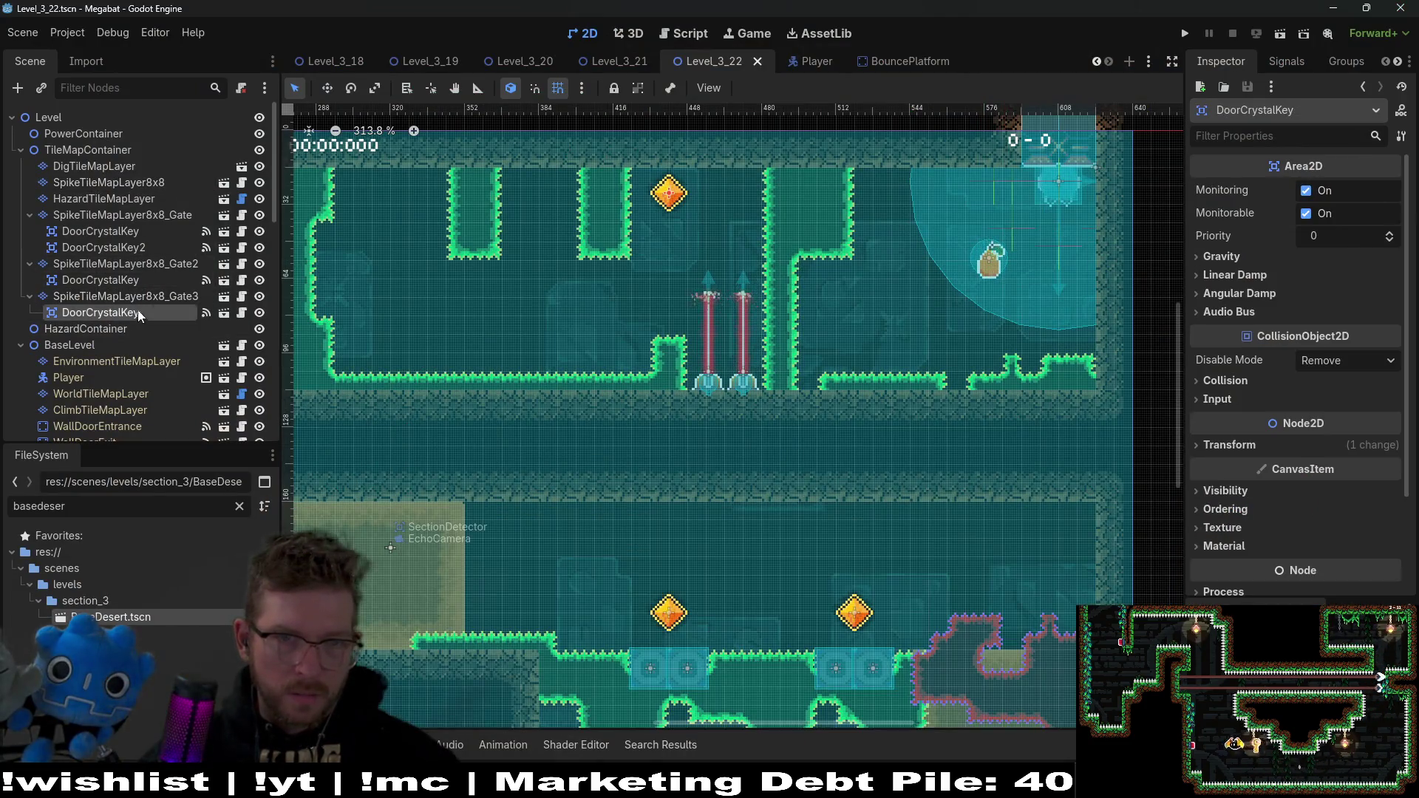
pyautogui.press('w')
pyautogui.press('Left')
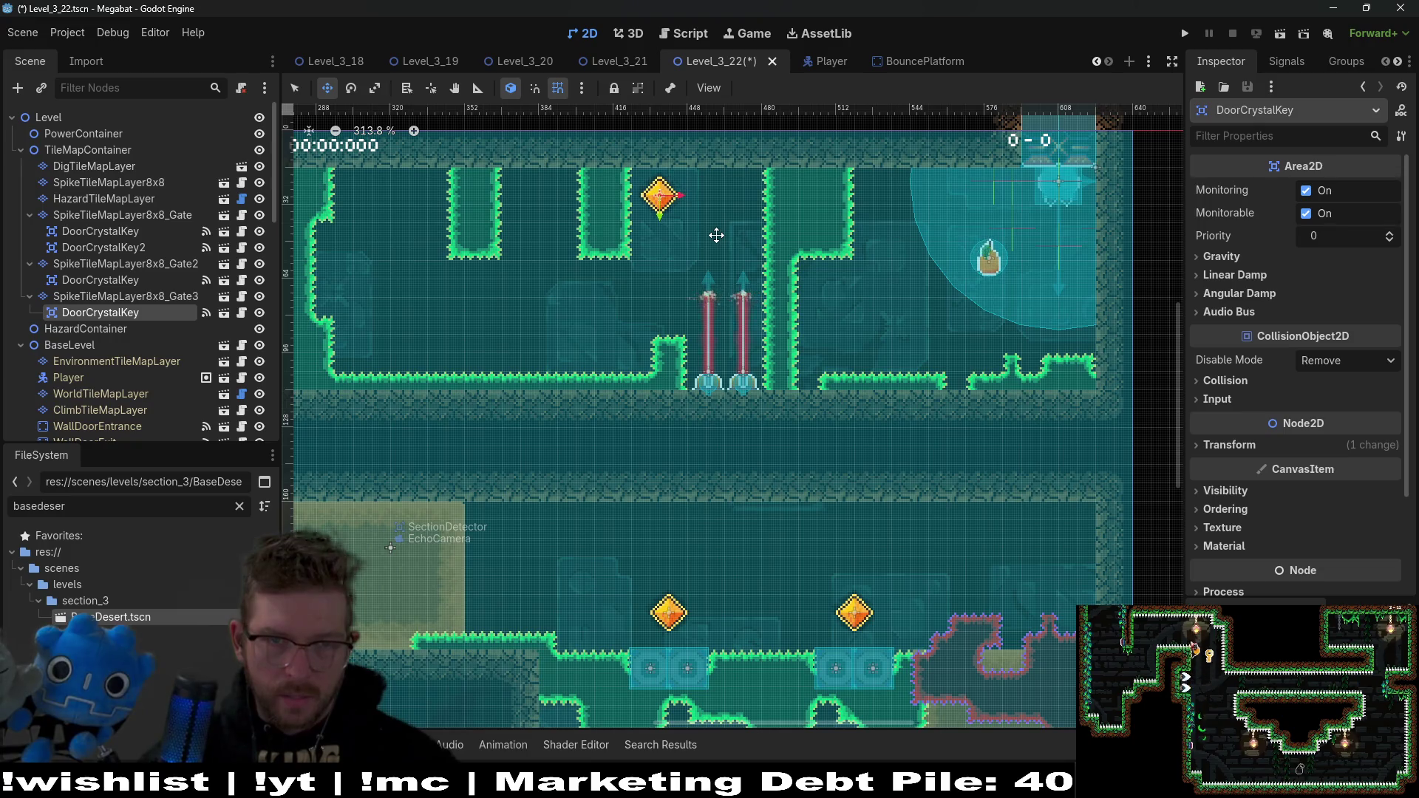
# Step: Paint a Ruby spike column on the Gate3 layer beside the lasers up to the ceiling, then run the level
pyautogui.click(111, 296)
pyautogui.click(353, 589)
pyautogui.scroll(6, 651, 327)
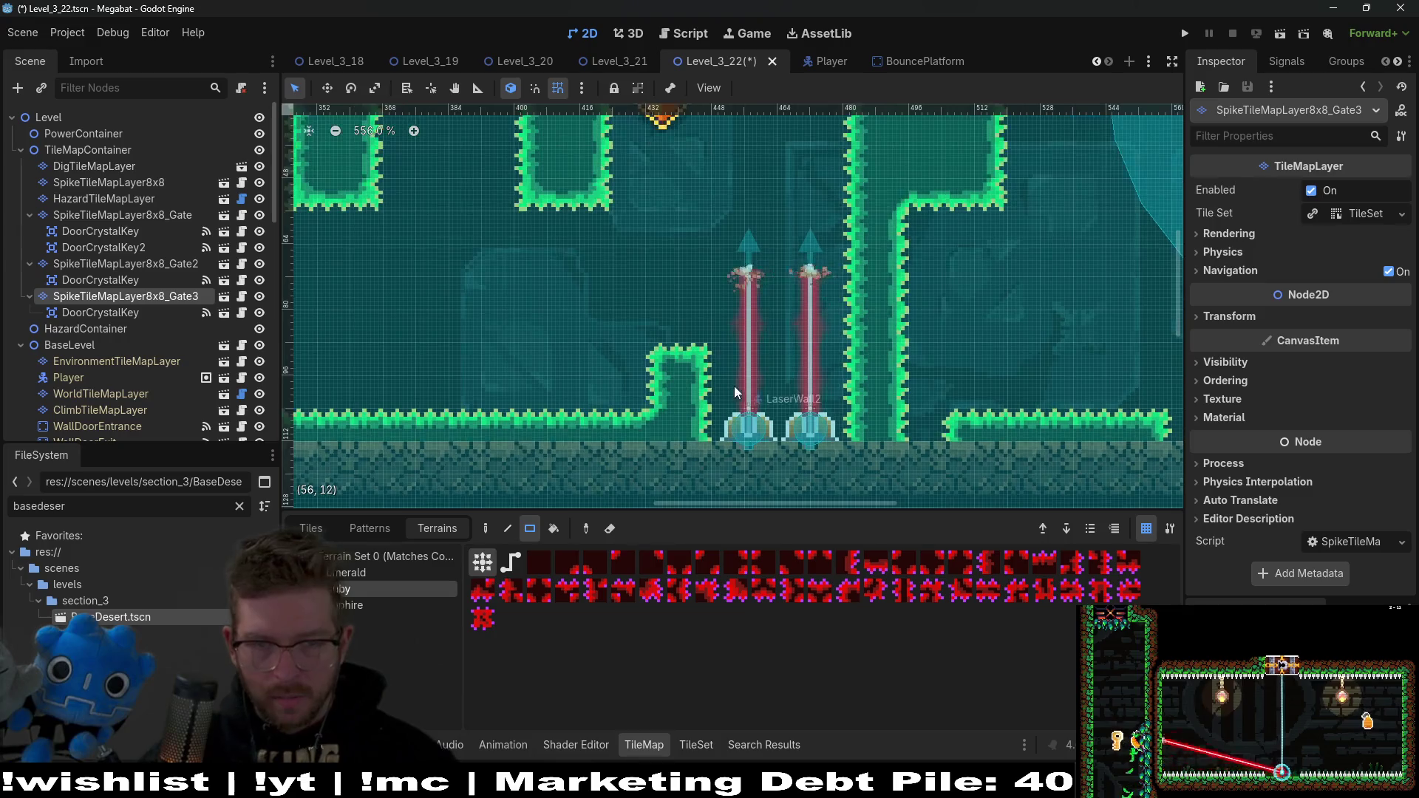
pyautogui.moveTo(776, 420); pyautogui.dragTo(784, 268)
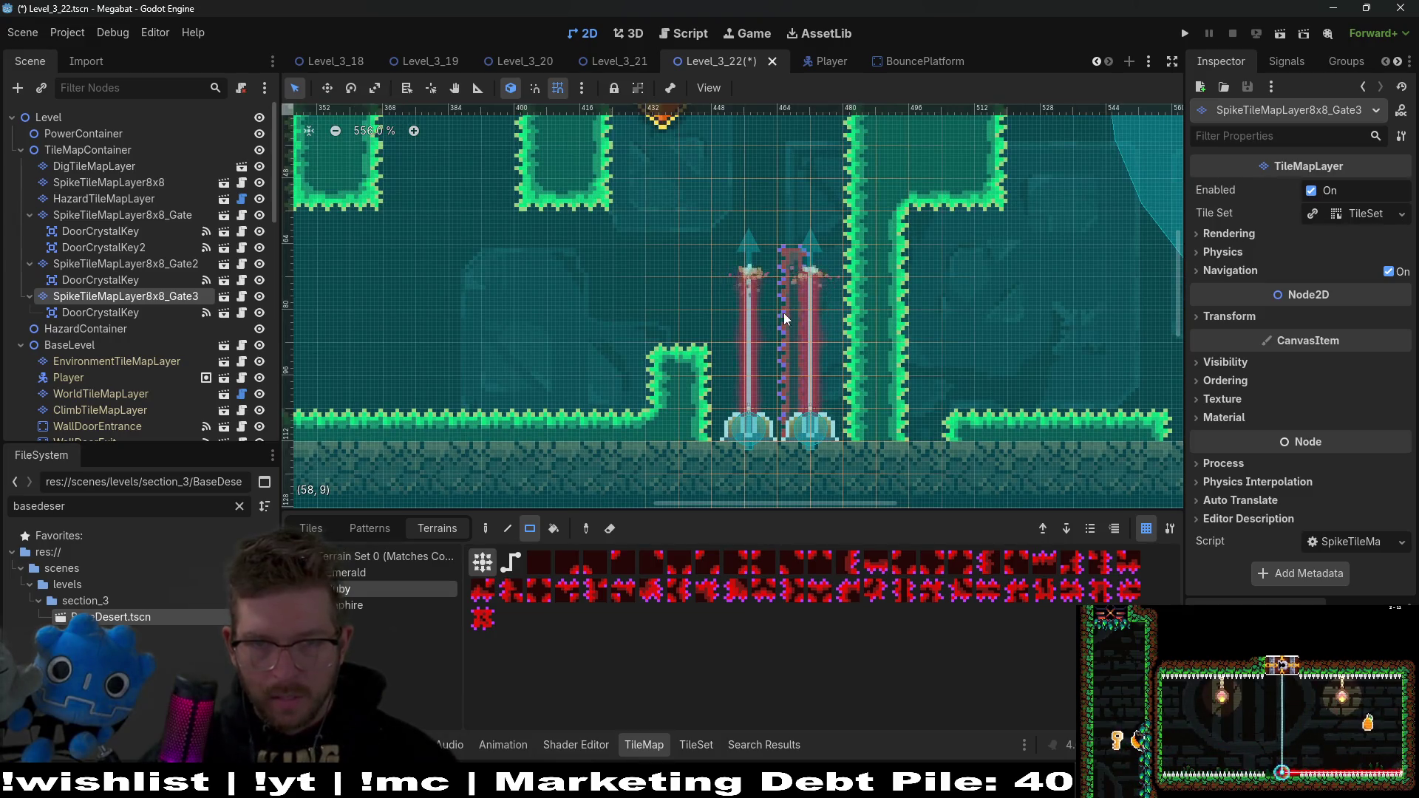
pyautogui.moveTo(771, 436)
pyautogui.mouseDown()
pyautogui.moveTo(773, 153)
pyautogui.moveTo(803, 159)
pyautogui.mouseUp()
pyautogui.scroll(5, 803, 284)
pyautogui.click(1280, 33)
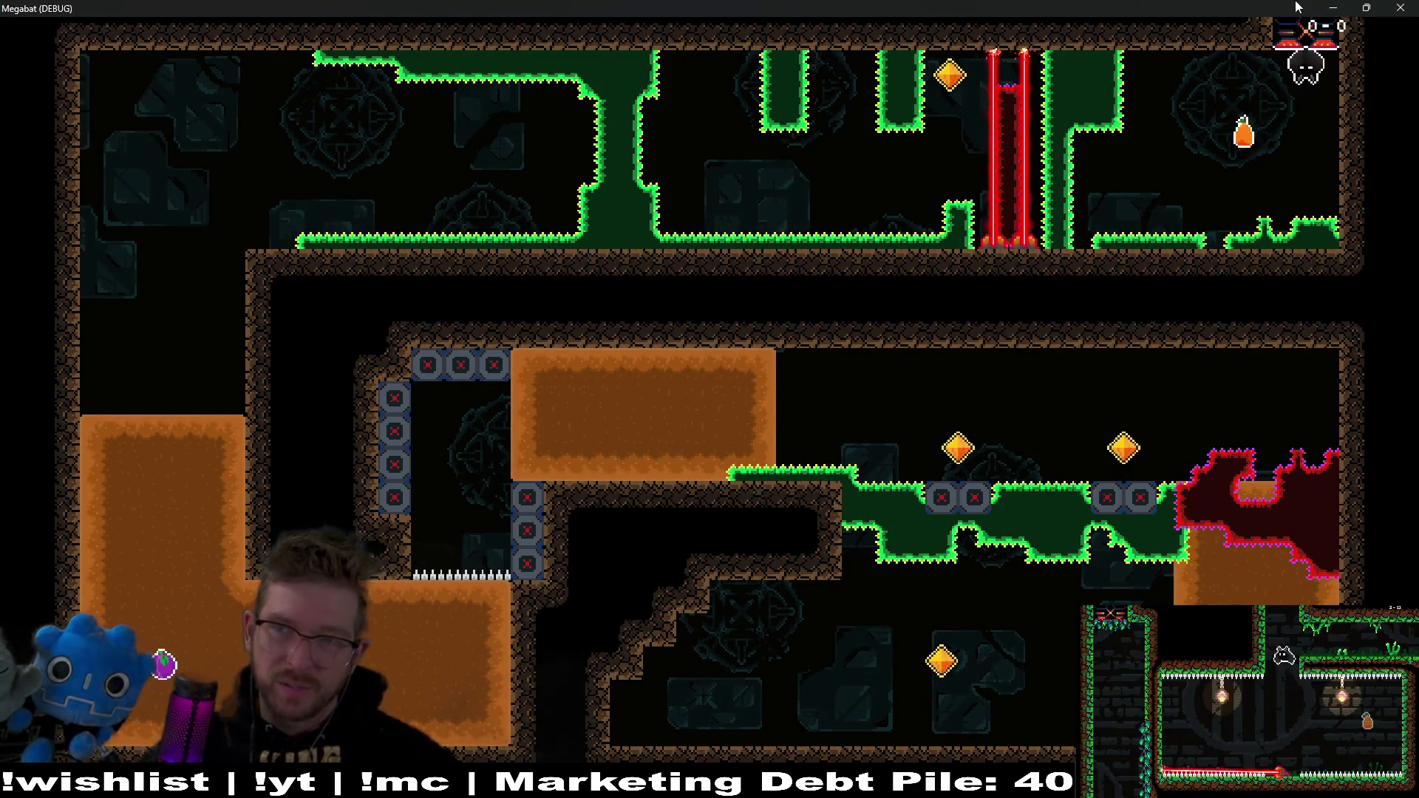
# Step: Close the game and paint a ruby spike rectangle over the gate and a block left of the laser wall
pyautogui.click(1409, 6)
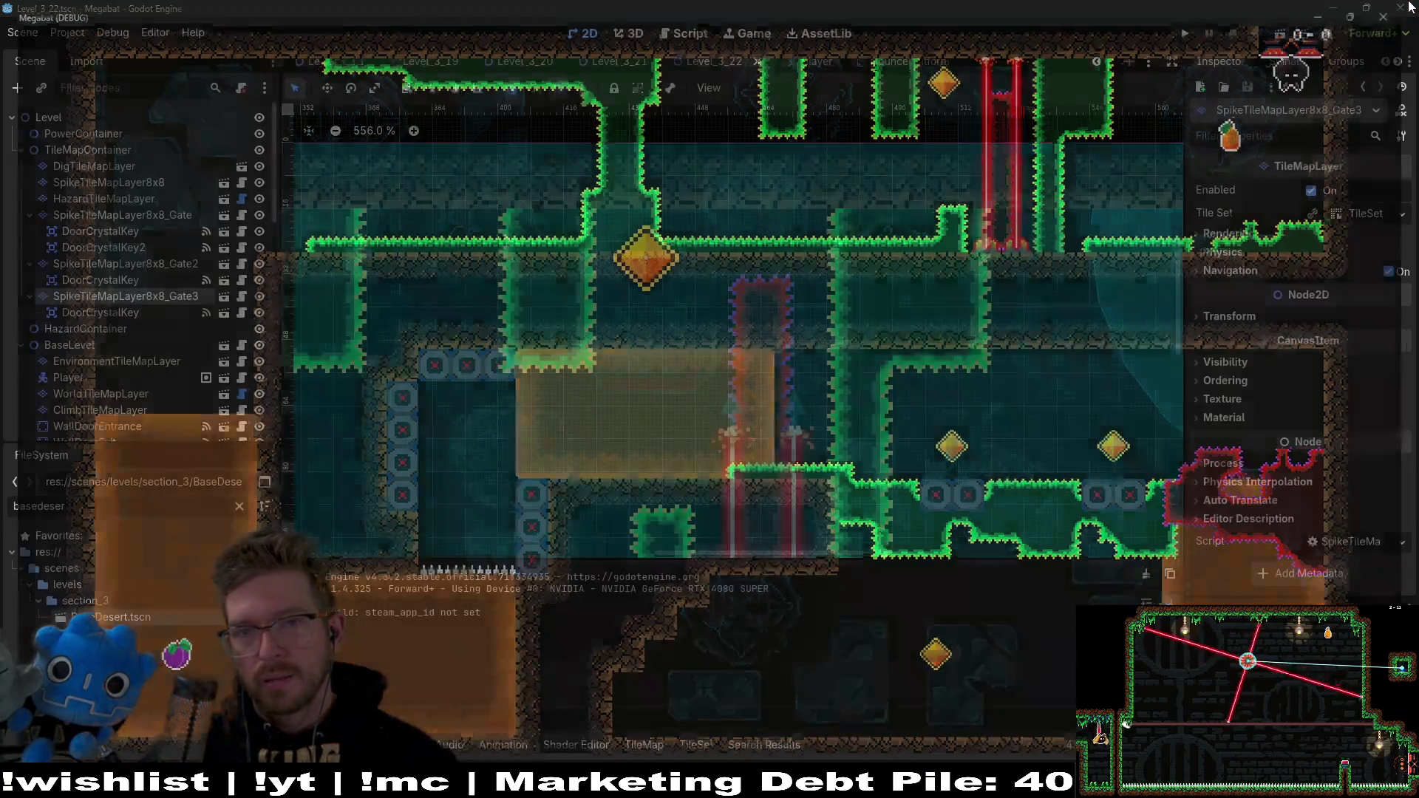
pyautogui.click(127, 312)
pyautogui.click(153, 296)
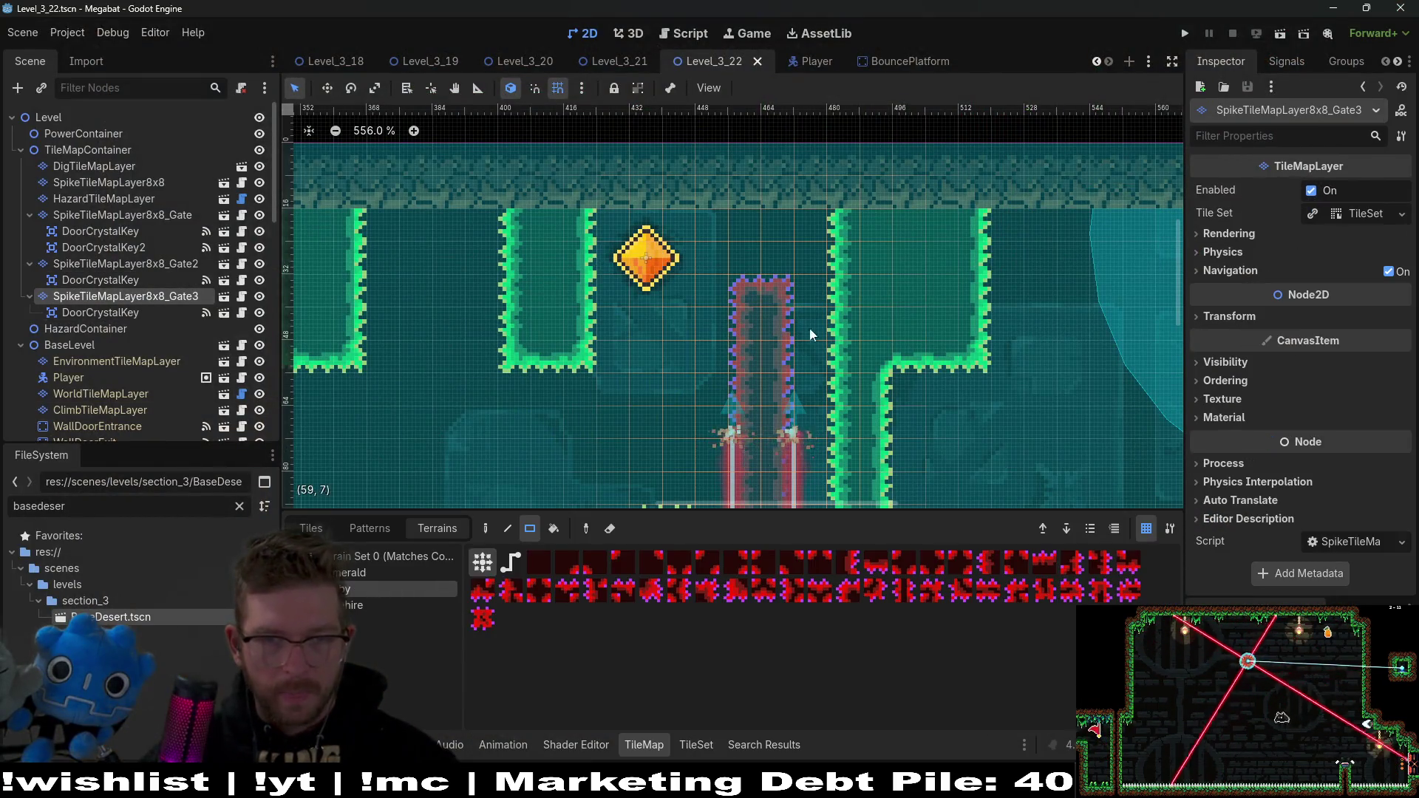
pyautogui.scroll(-3, 796, 244)
pyautogui.scroll(-2, 746, 231)
pyautogui.moveTo(754, 201); pyautogui.dragTo(812, 318)
pyautogui.scroll(-2, 819, 368)
pyautogui.moveTo(749, 410); pyautogui.dragTo(659, 246)
# Step: Extend the ruby border to the green walls and floor, and move Gate3 up the scene tree
pyautogui.scroll(2, 687, 324)
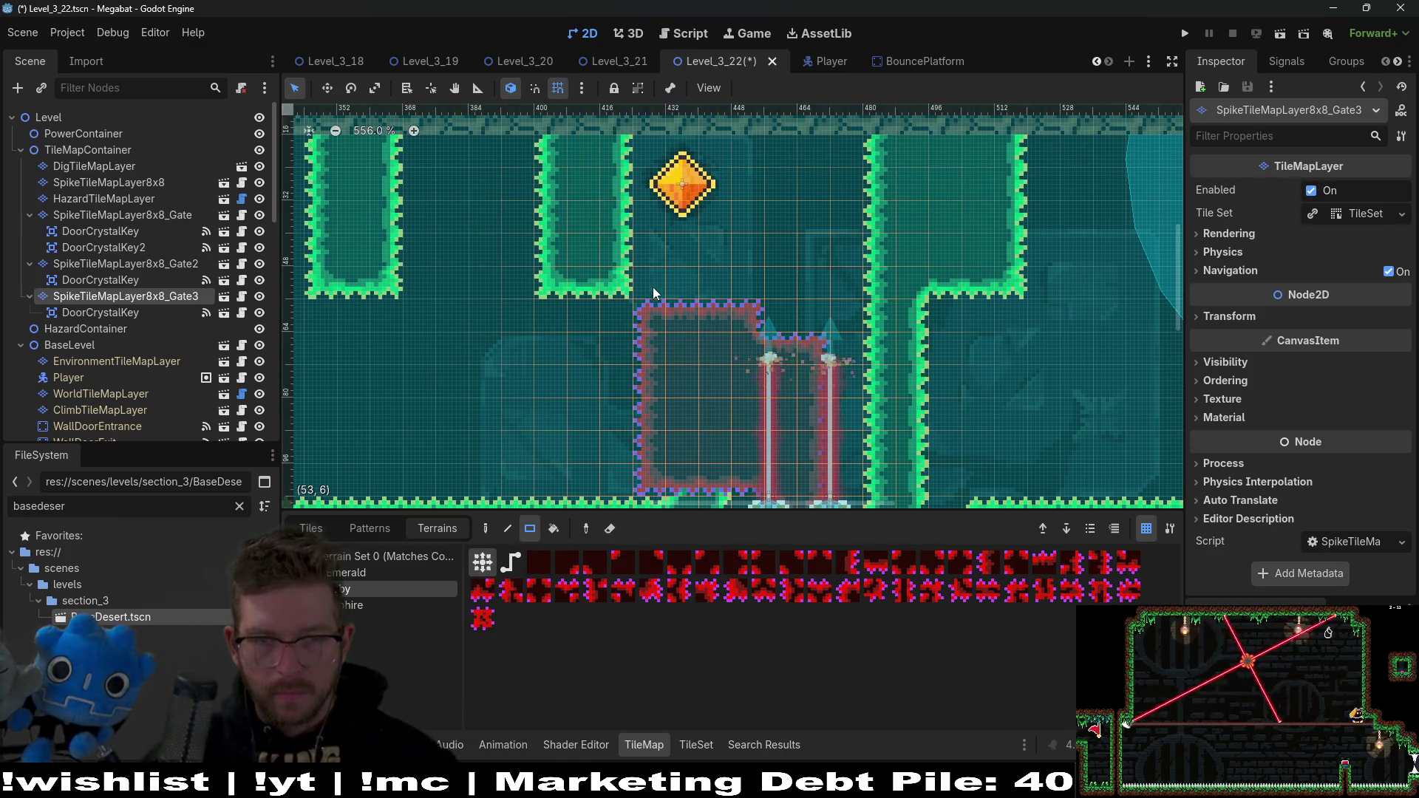
pyautogui.moveTo(733, 289); pyautogui.dragTo(733, 290)
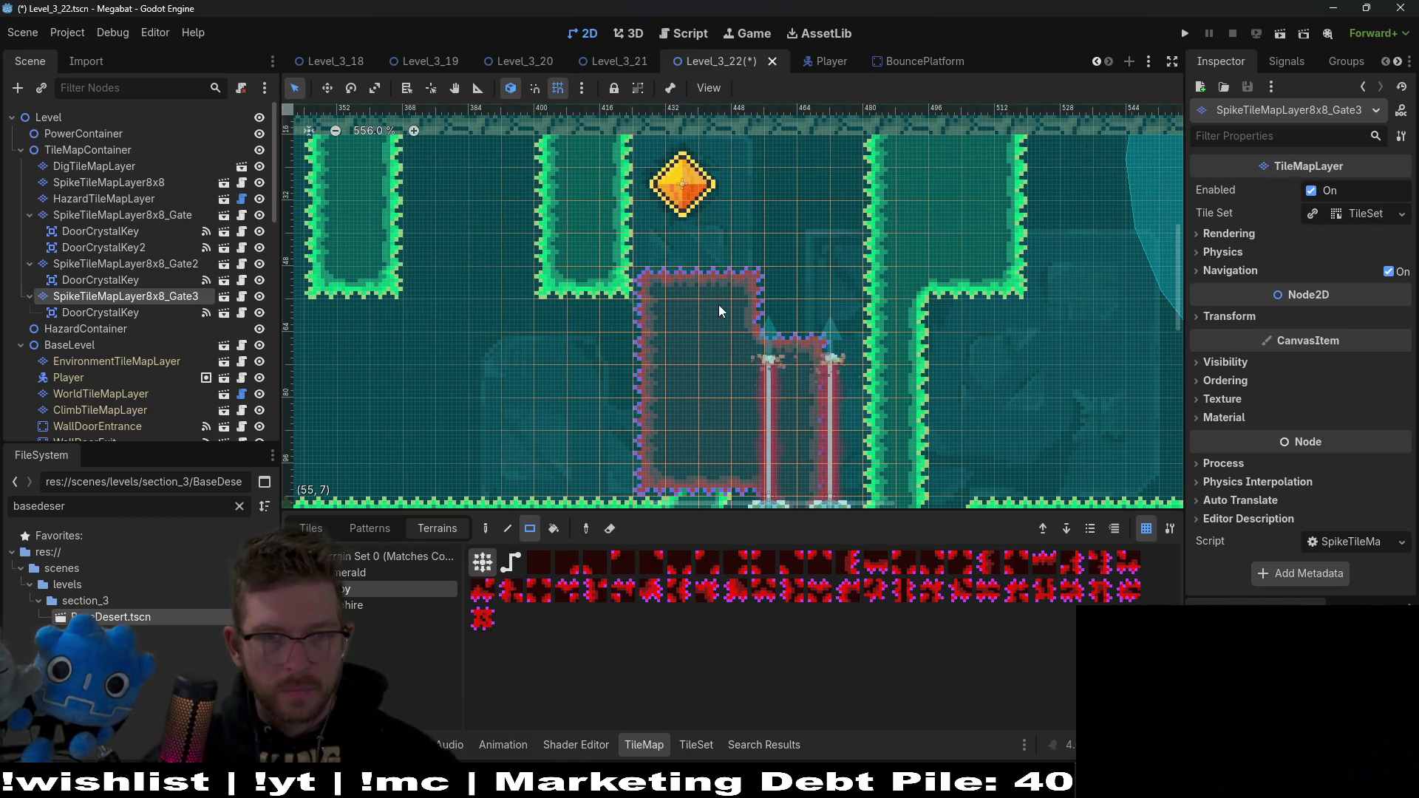
pyautogui.scroll(-2, 754, 291)
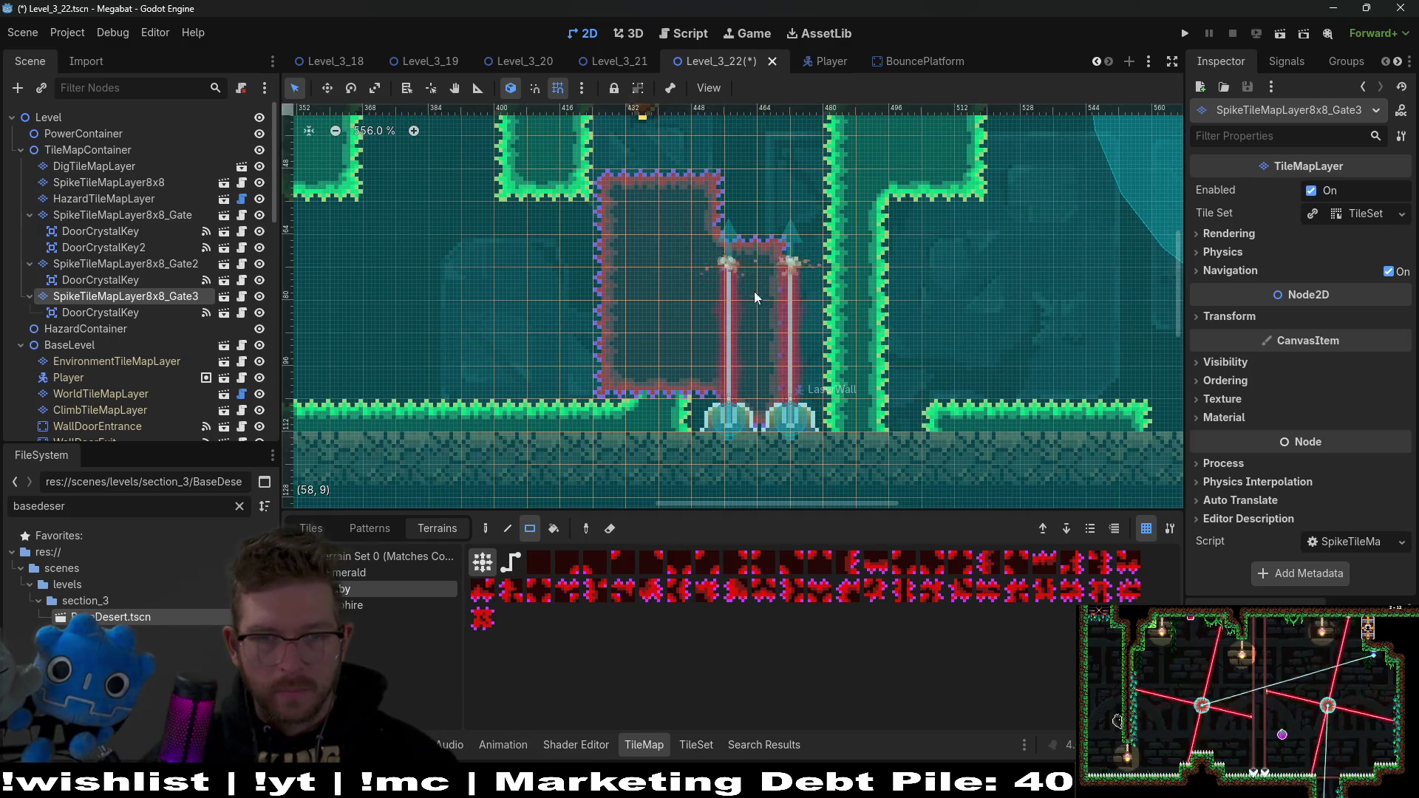
pyautogui.moveTo(723, 379); pyautogui.dragTo(727, 382)
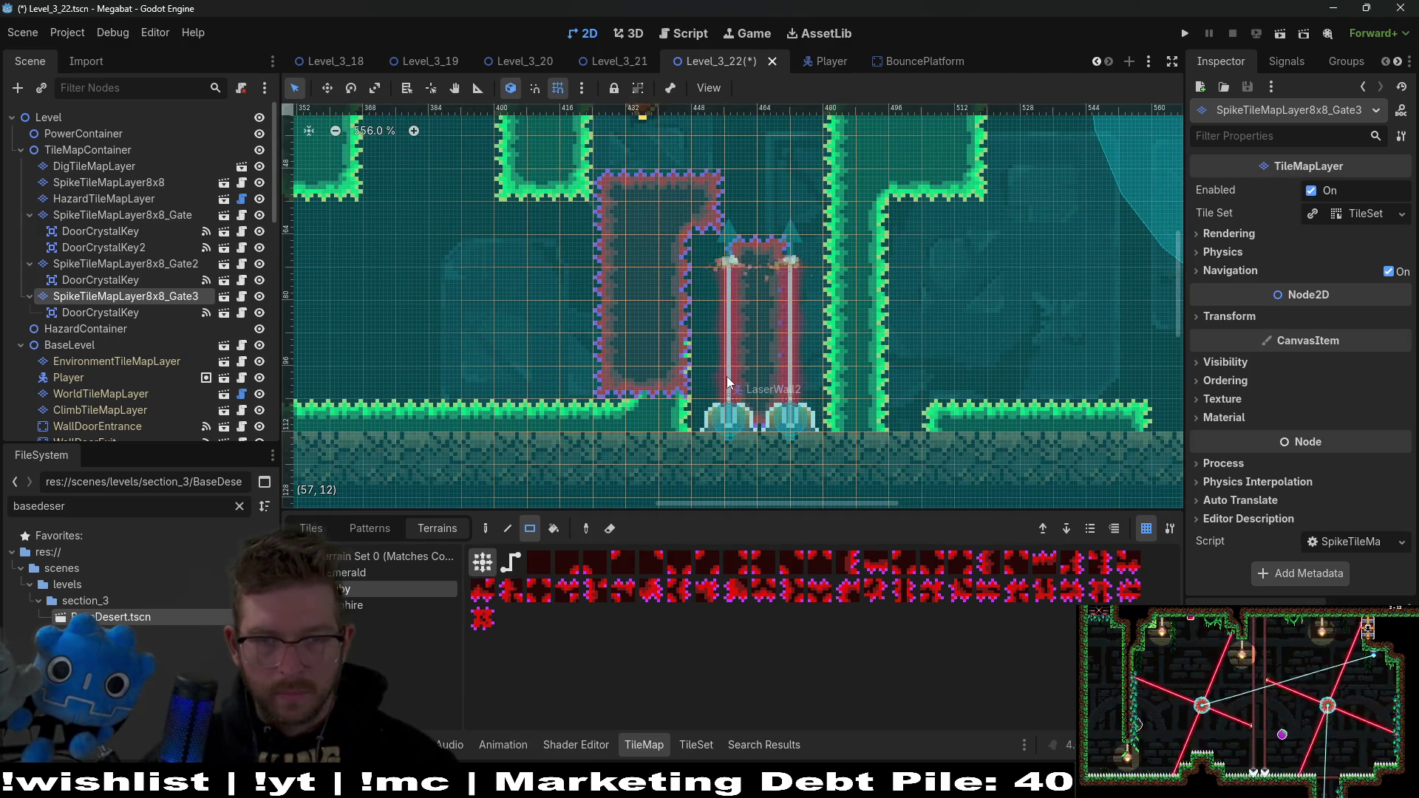
pyautogui.moveTo(618, 377); pyautogui.dragTo(671, 445)
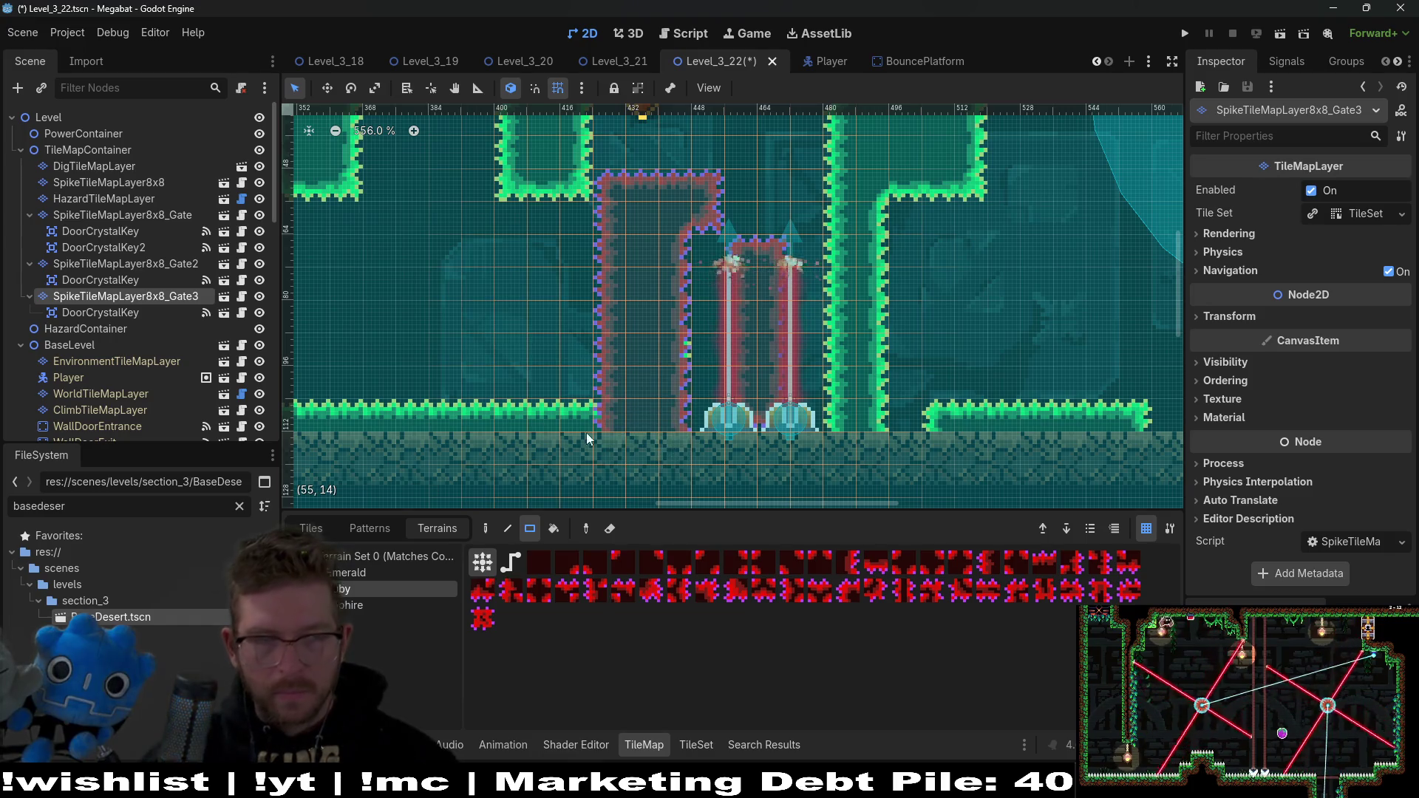
pyautogui.moveTo(118, 299); pyautogui.dragTo(109, 175)
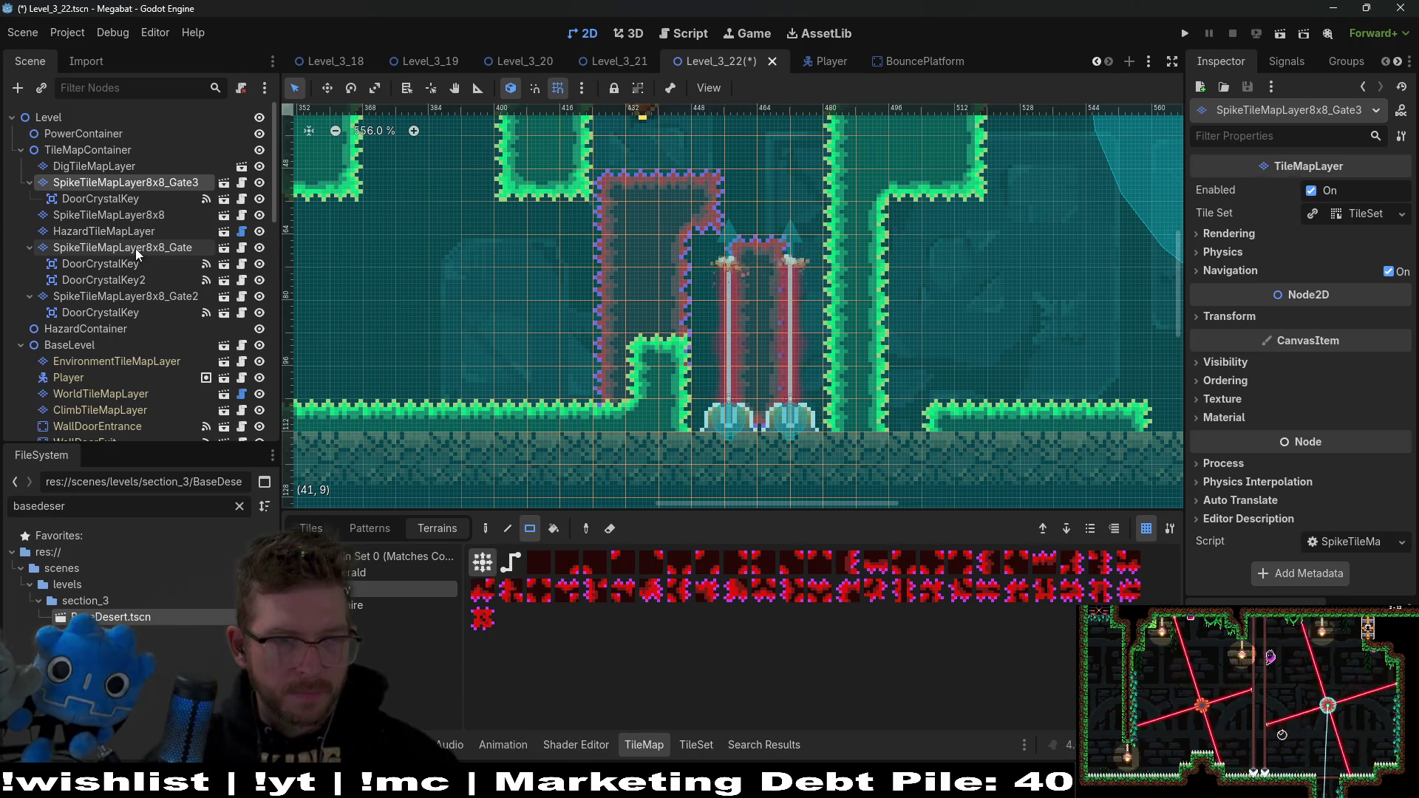
# Step: Move the Gate2 and Gate spike layers up beneath Gate3, then launch the level
pyautogui.moveTo(119, 296)
pyautogui.mouseDown()
pyautogui.moveTo(152, 184)
pyautogui.moveTo(74, 209)
pyautogui.mouseUp()
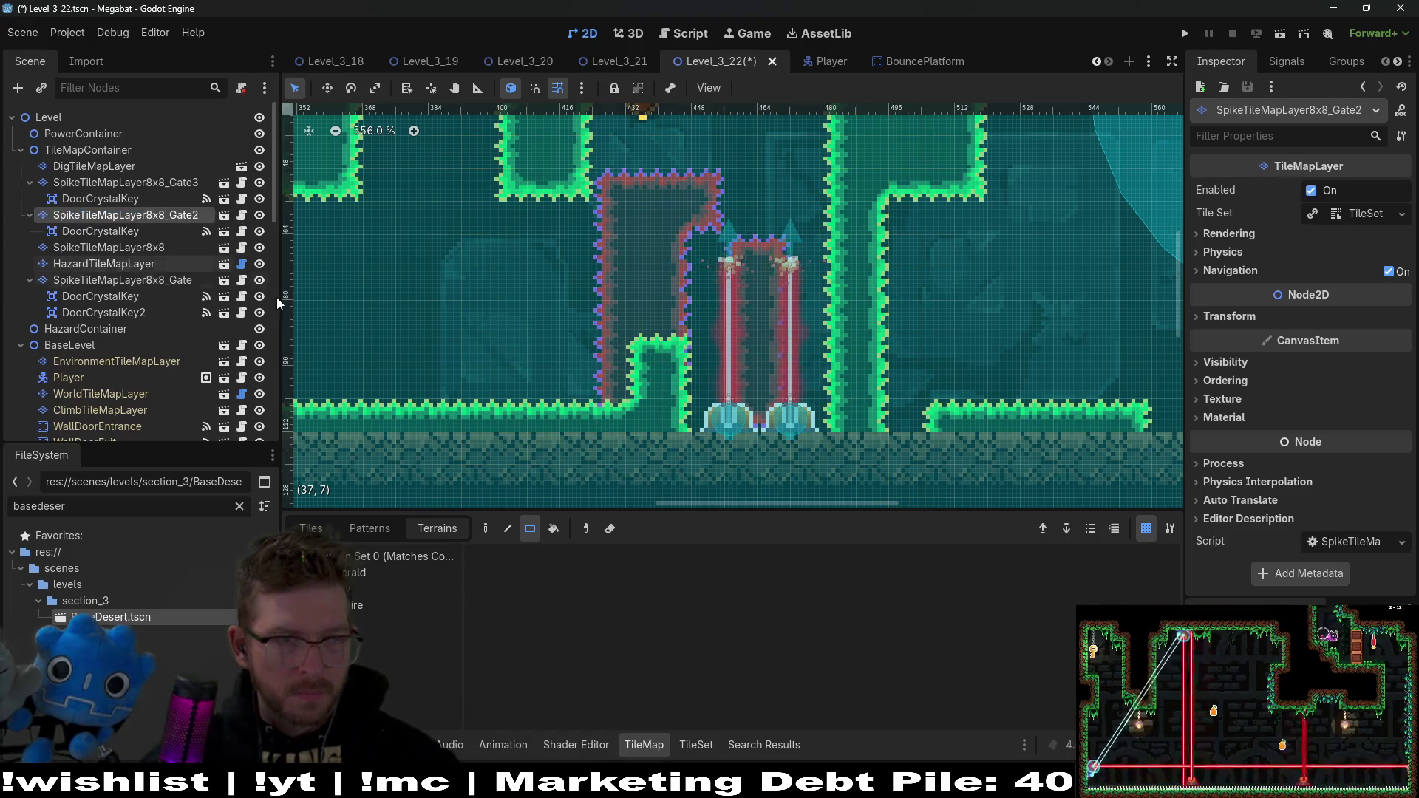
pyautogui.moveTo(118, 282)
pyautogui.mouseDown()
pyautogui.moveTo(143, 236)
pyautogui.moveTo(60, 220)
pyautogui.moveTo(53, 240)
pyautogui.mouseUp()
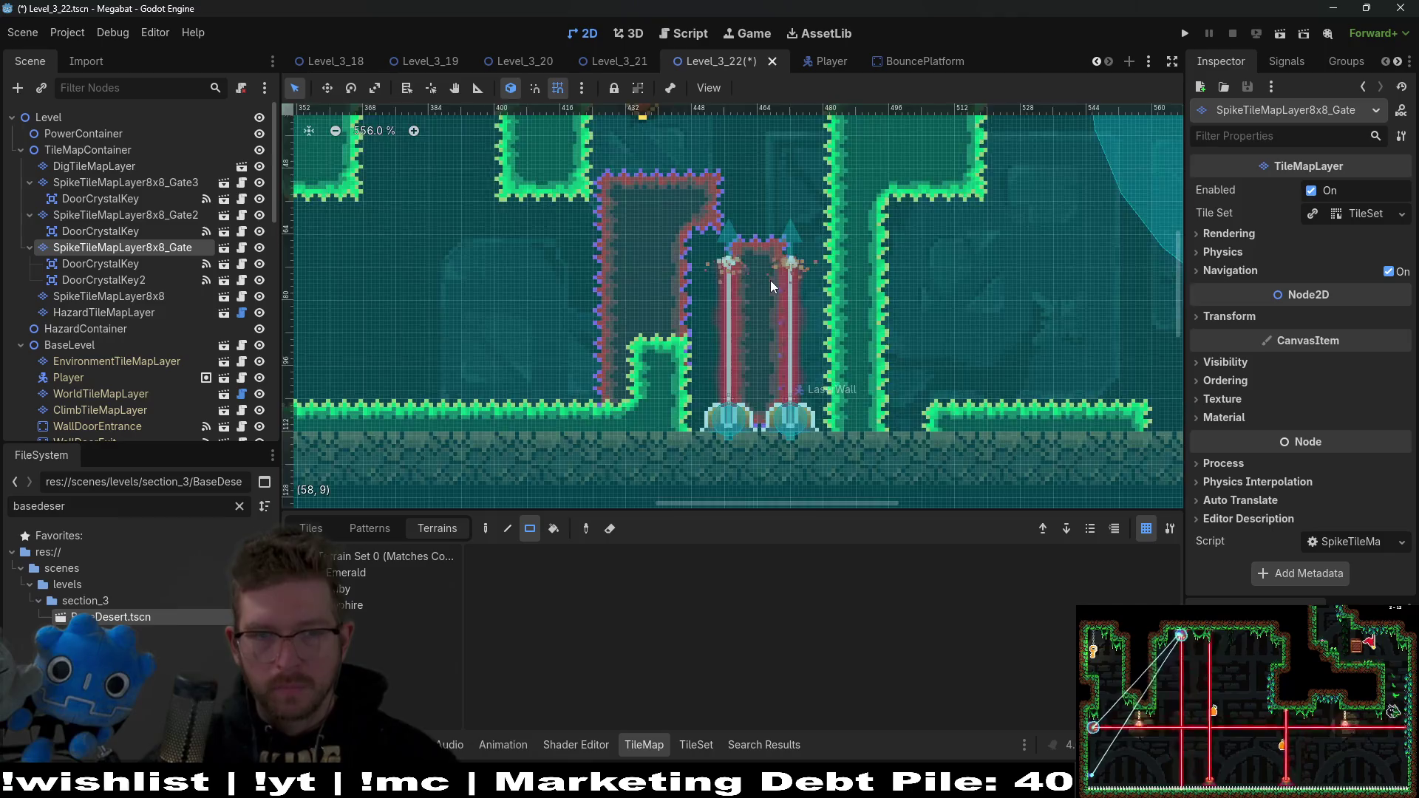
pyautogui.scroll(-5, 770, 281)
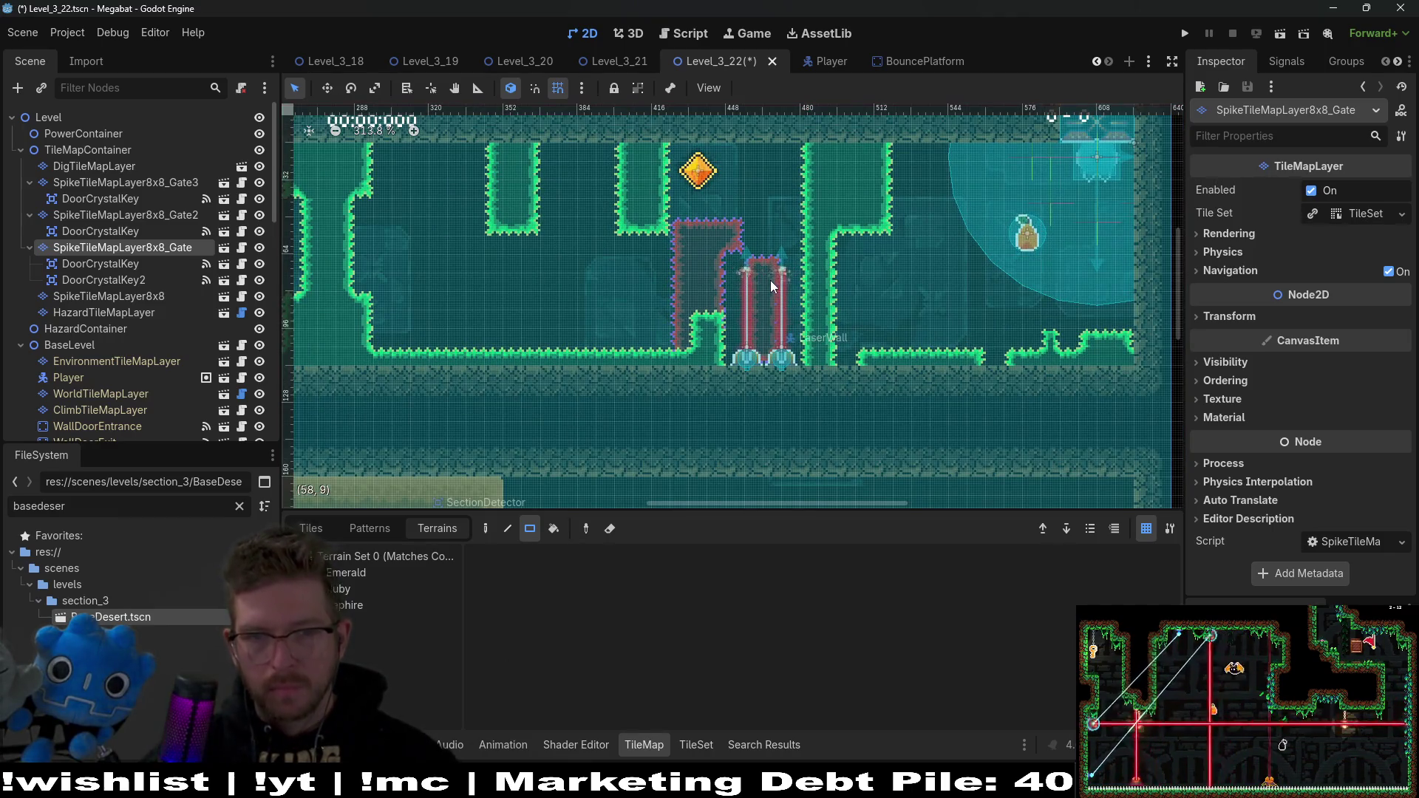
pyautogui.click(1282, 31)
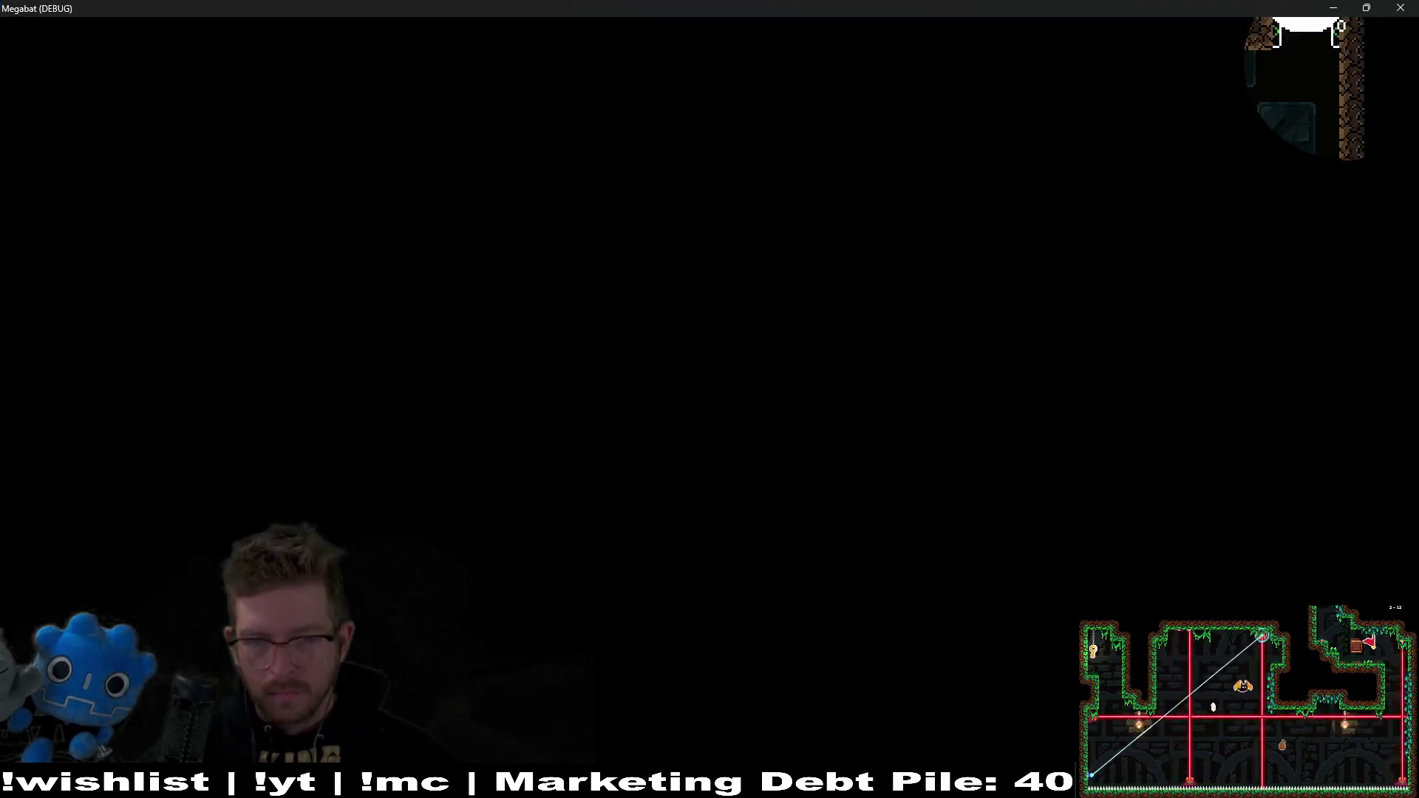
# Step: Fly the bat left into the red lasers across several respawns, then stop the game with F8
pyautogui.press('Left')
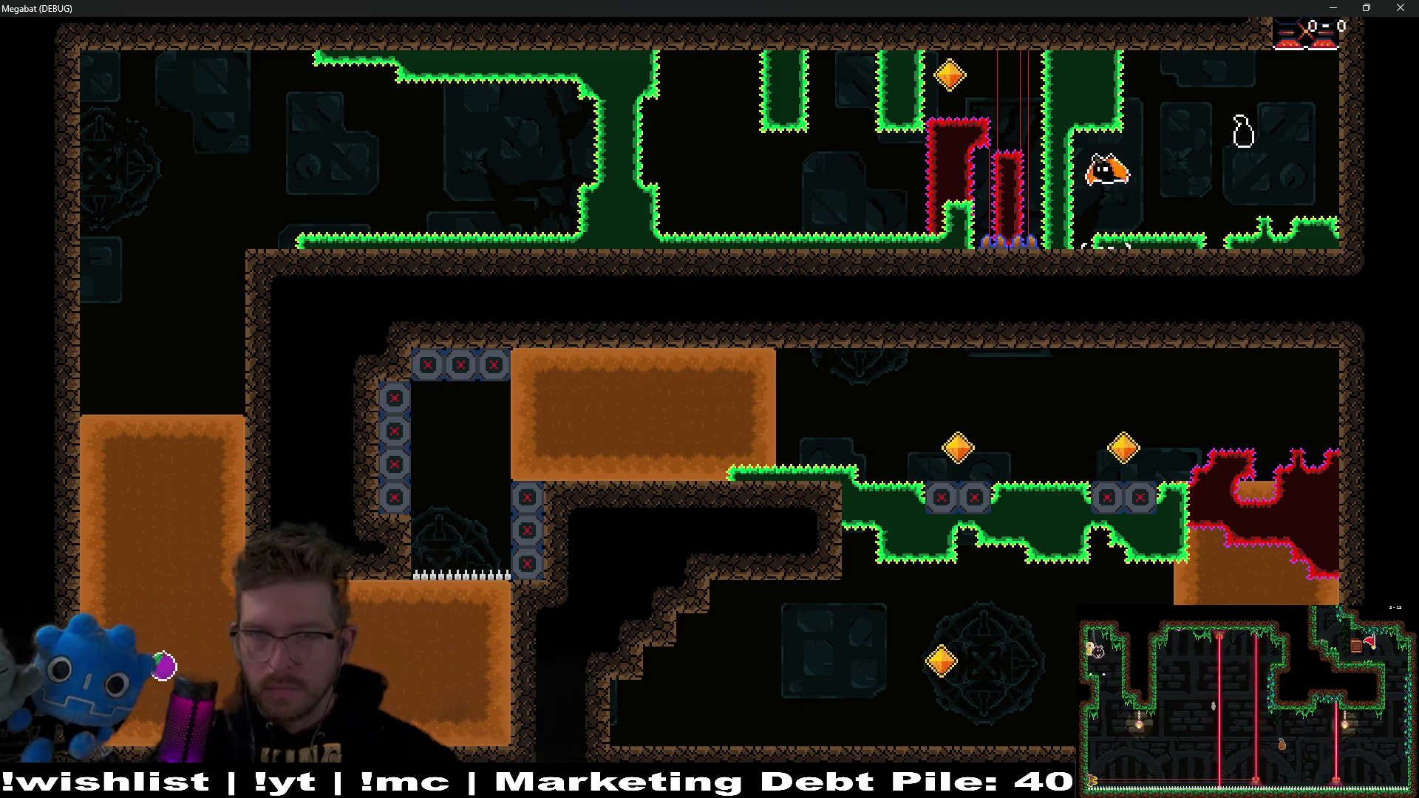
pyautogui.press('Left')
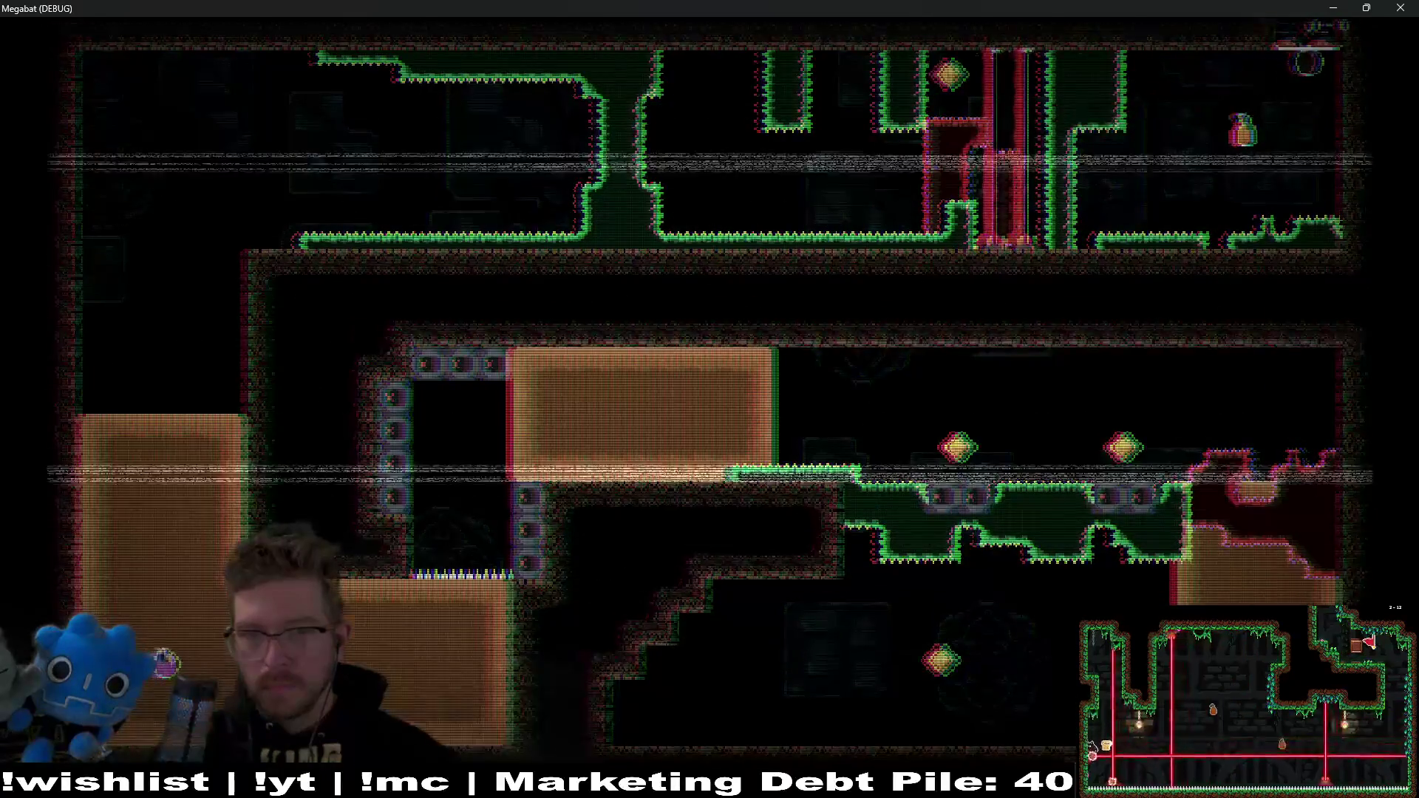
pyautogui.press('Left')
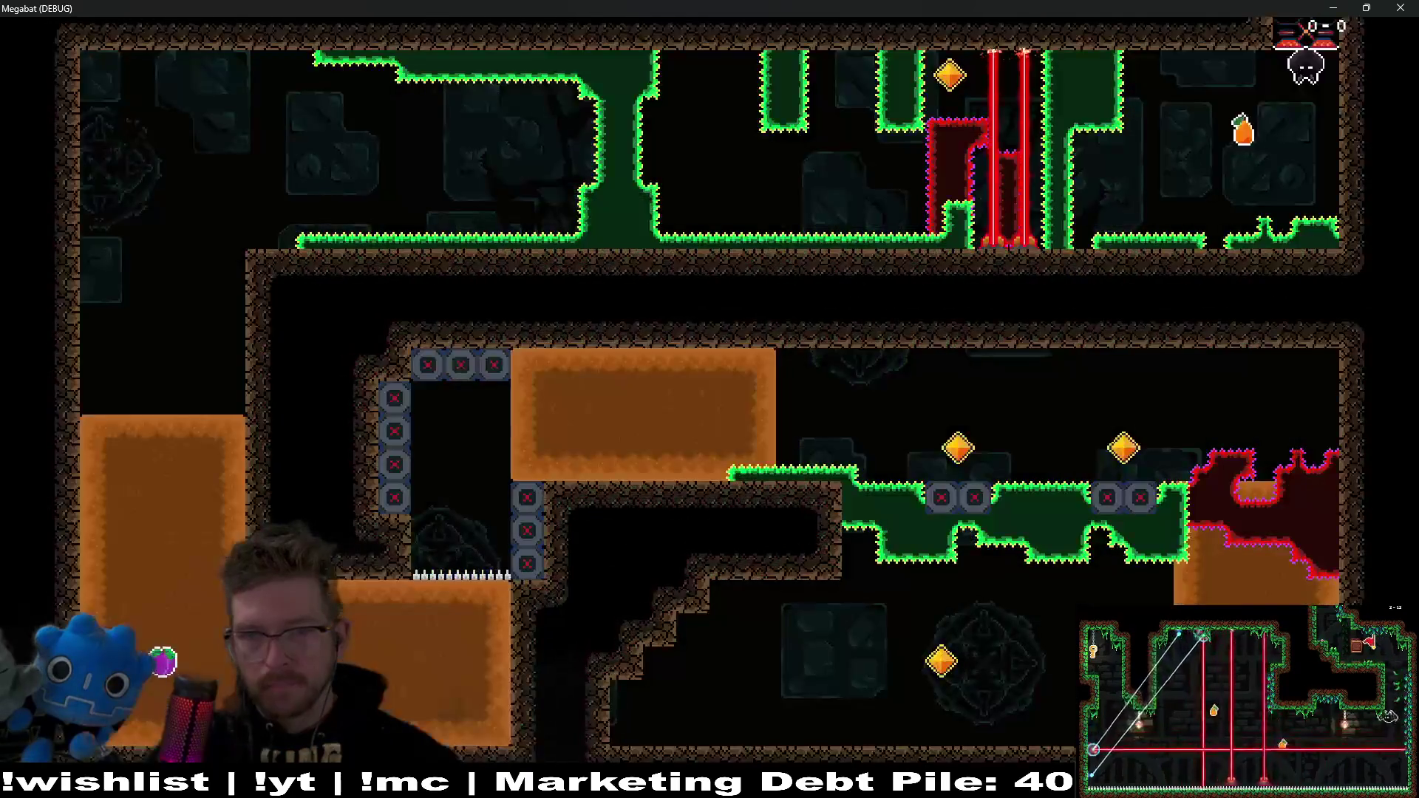
pyautogui.press('Left')
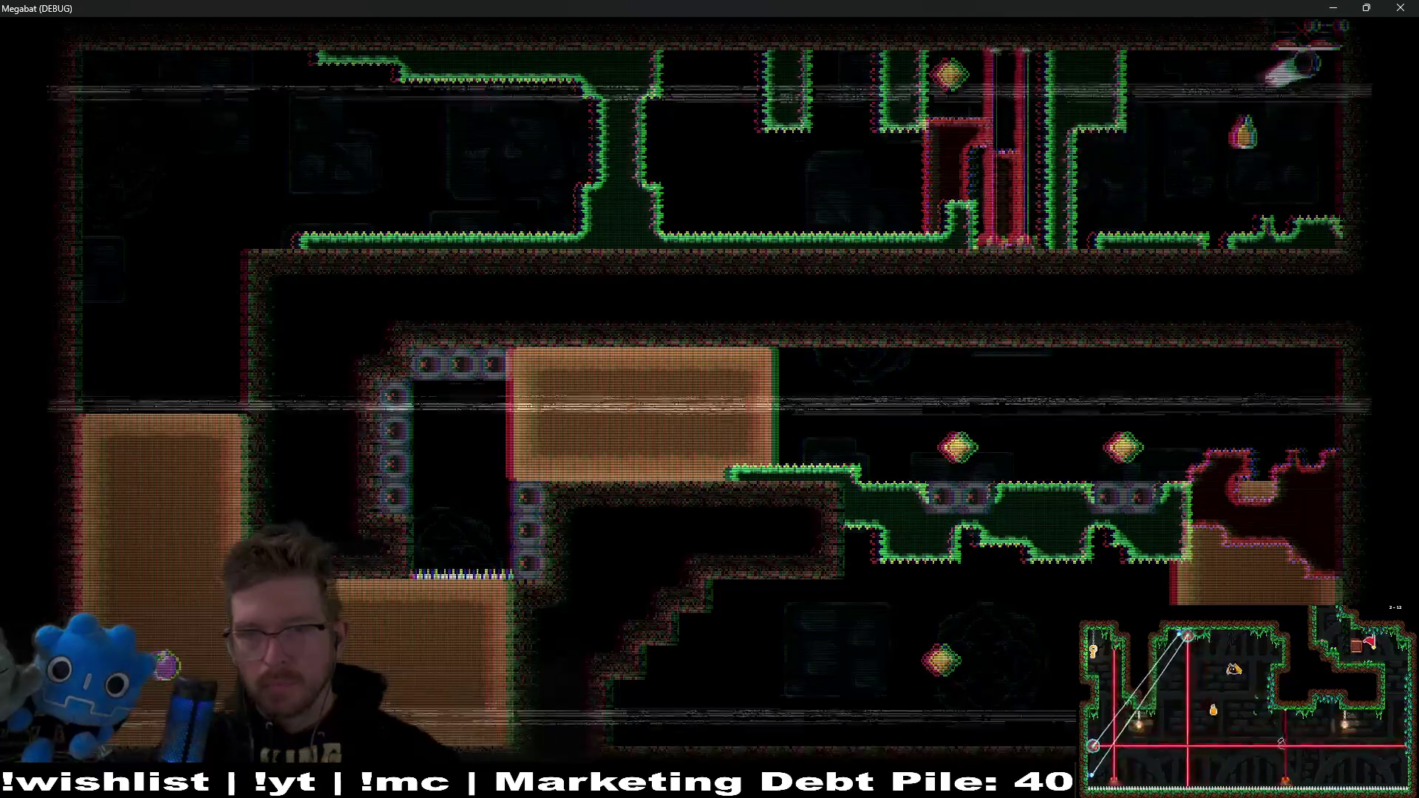
pyautogui.press('Left')
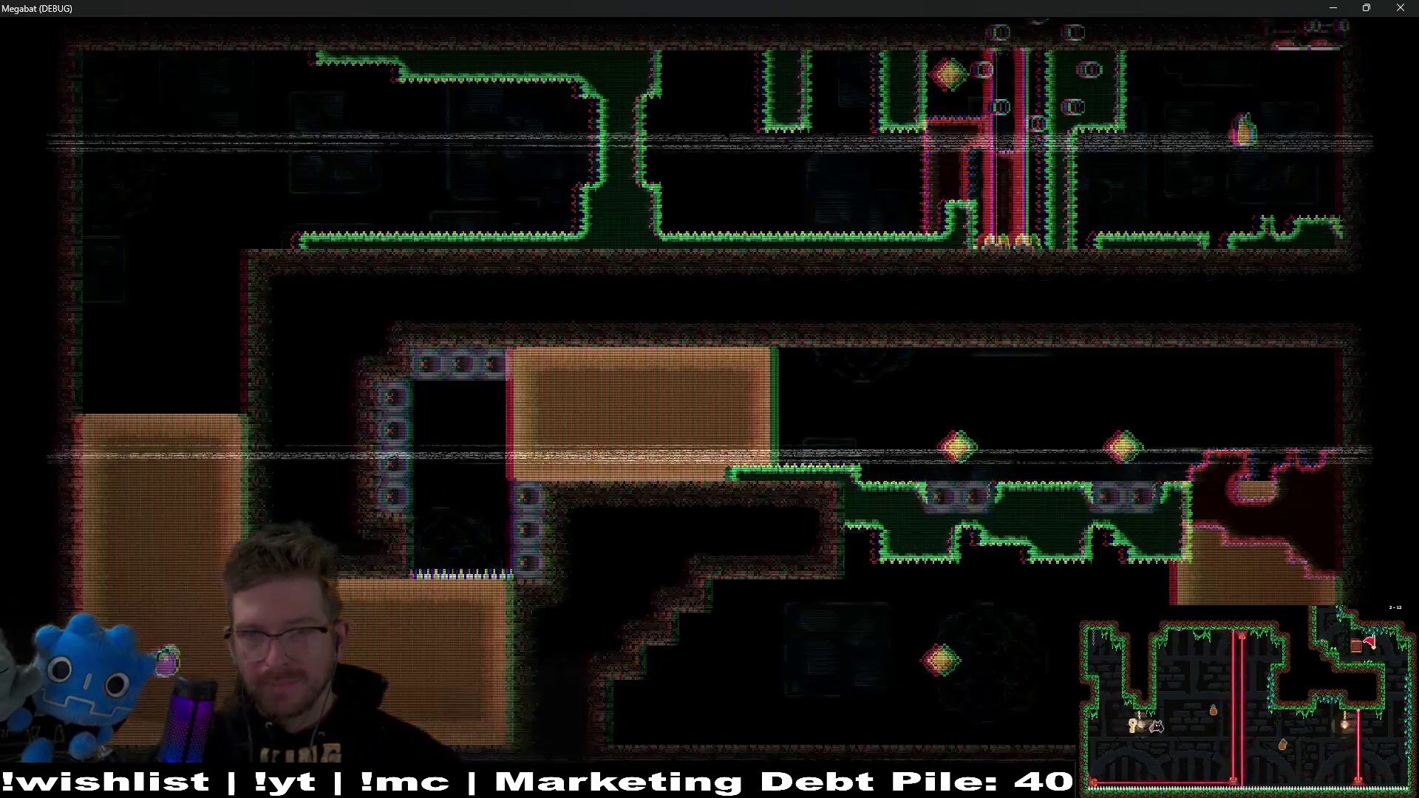
pyautogui.press('Left')
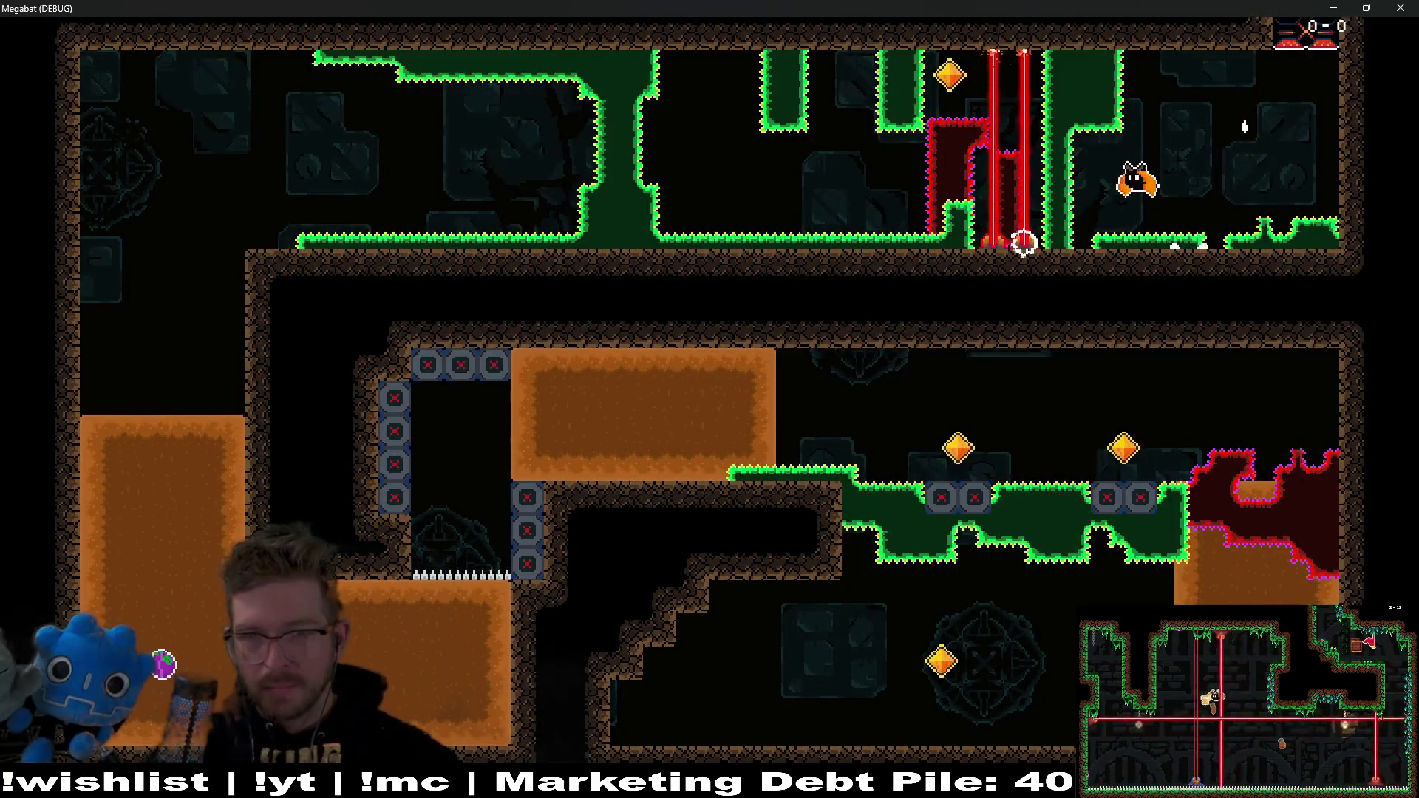
pyautogui.press('Left')
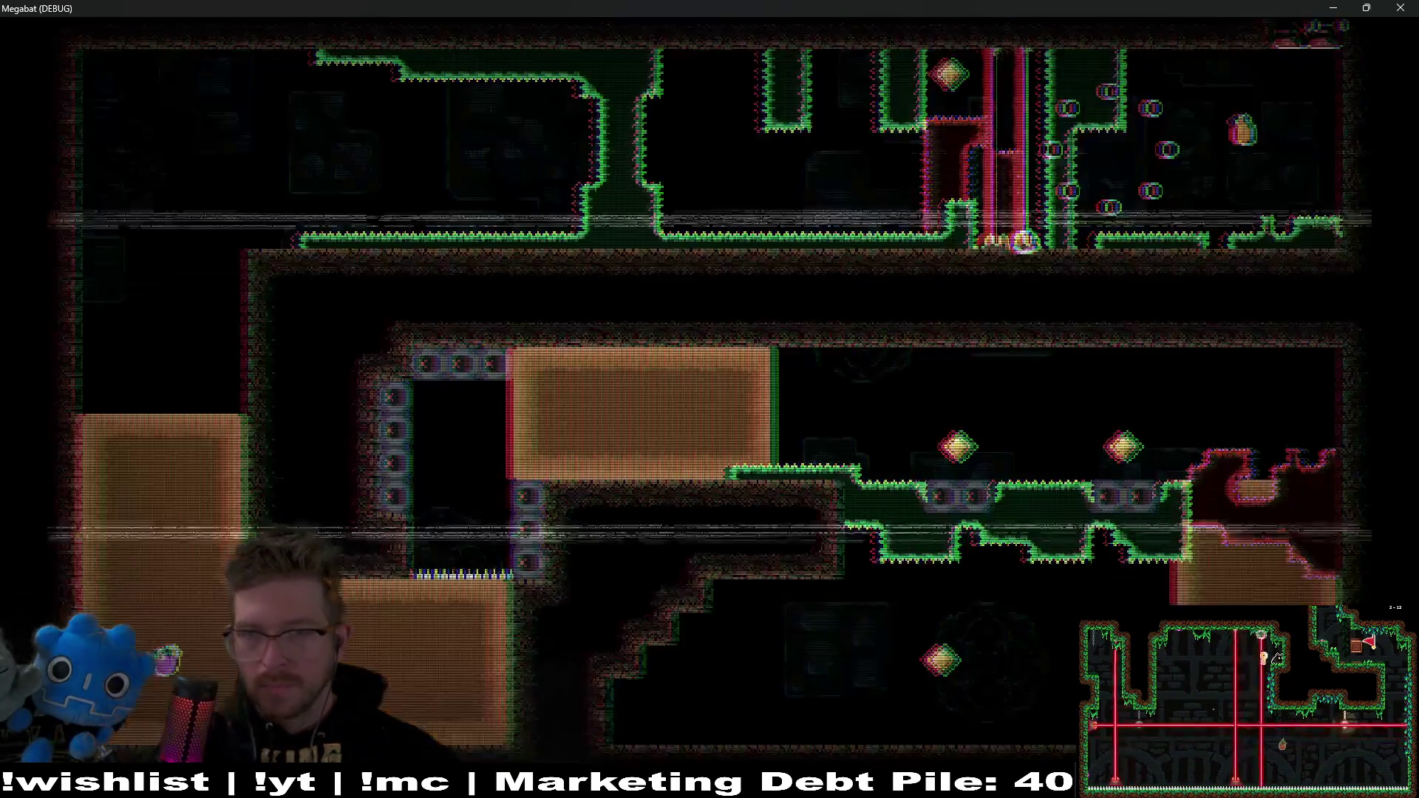
pyautogui.press('Left')
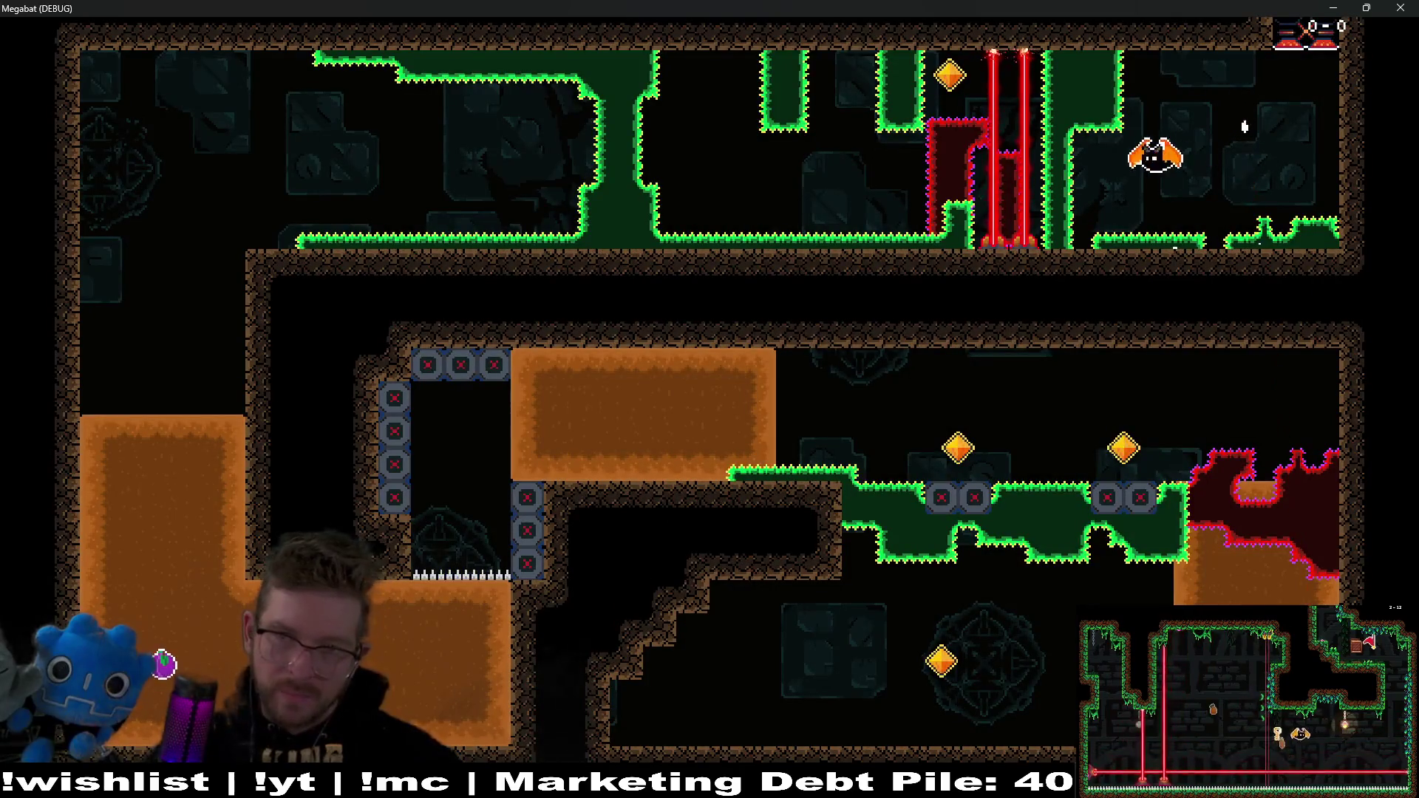
pyautogui.press('Left')
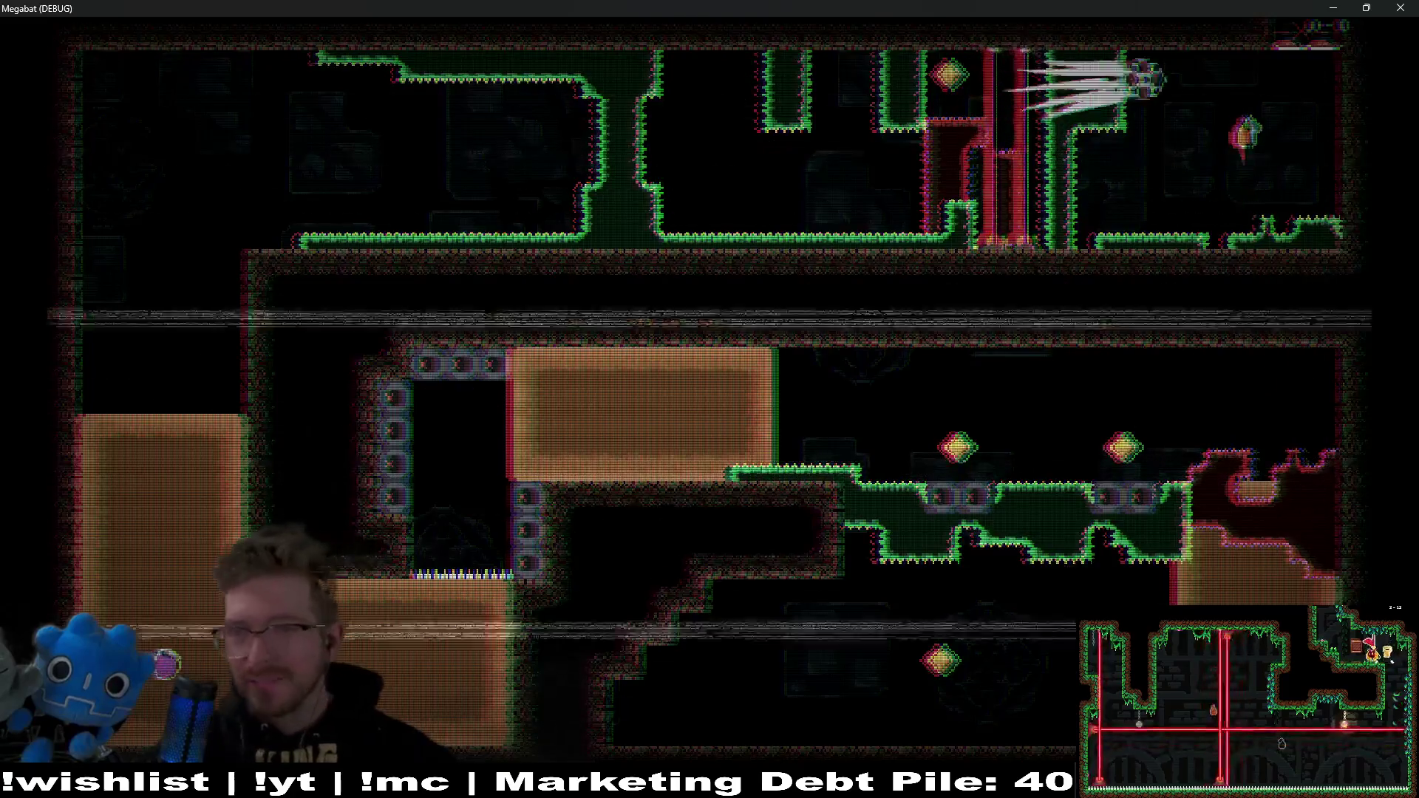
pyautogui.press('F8')
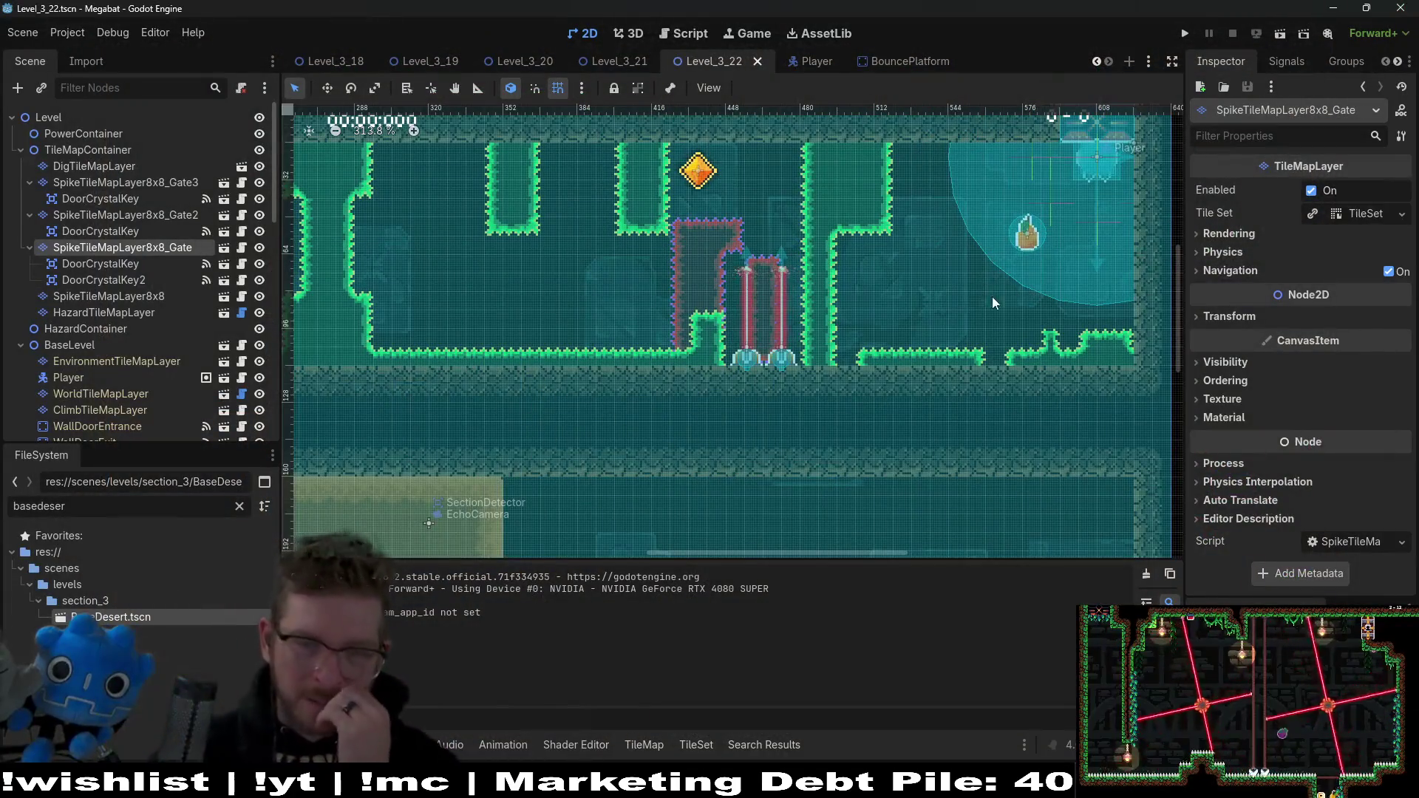
# Step: Nudge LaserWall2 slightly left toward the first laser wall and run the level
pyautogui.scroll(-8, 115, 321)
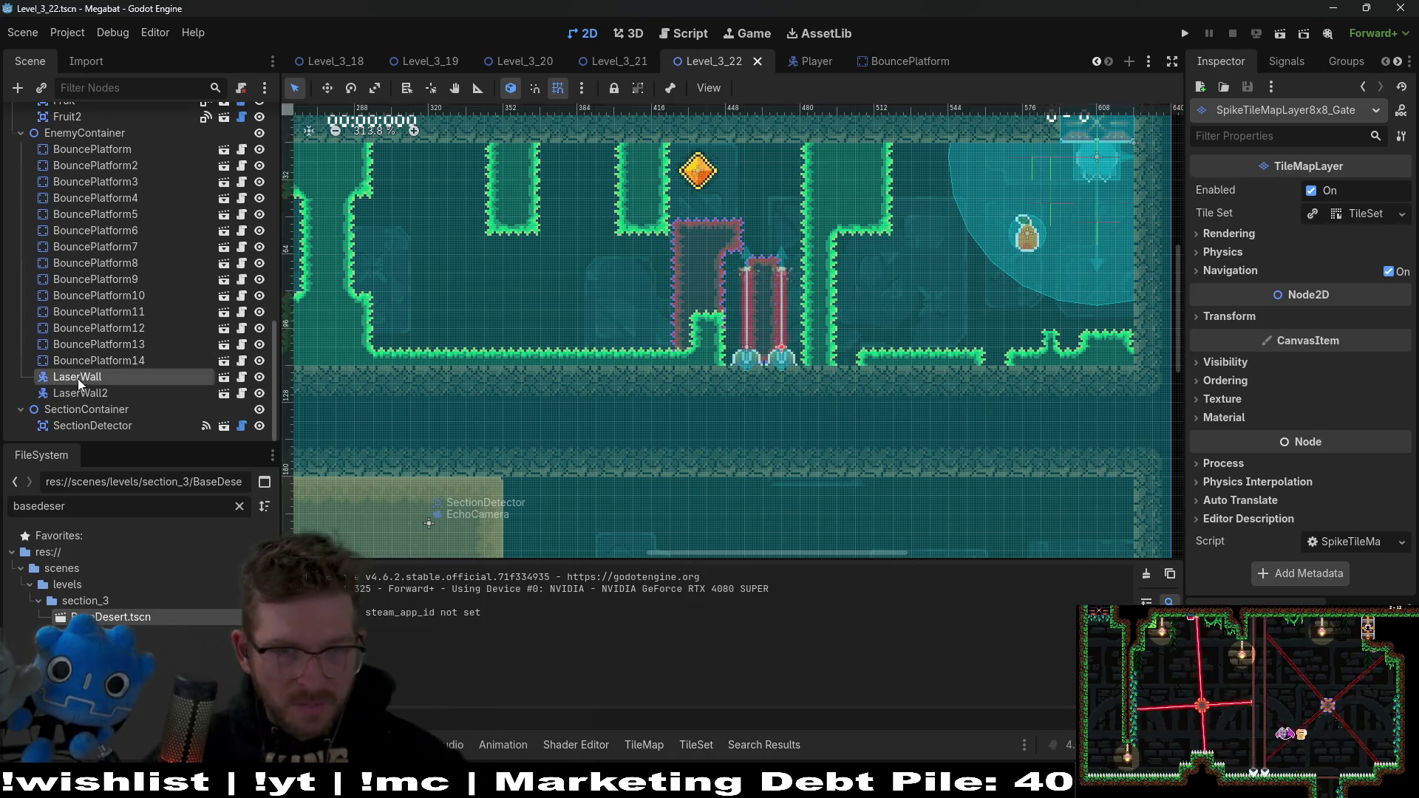
pyautogui.doubleClick(78, 377)
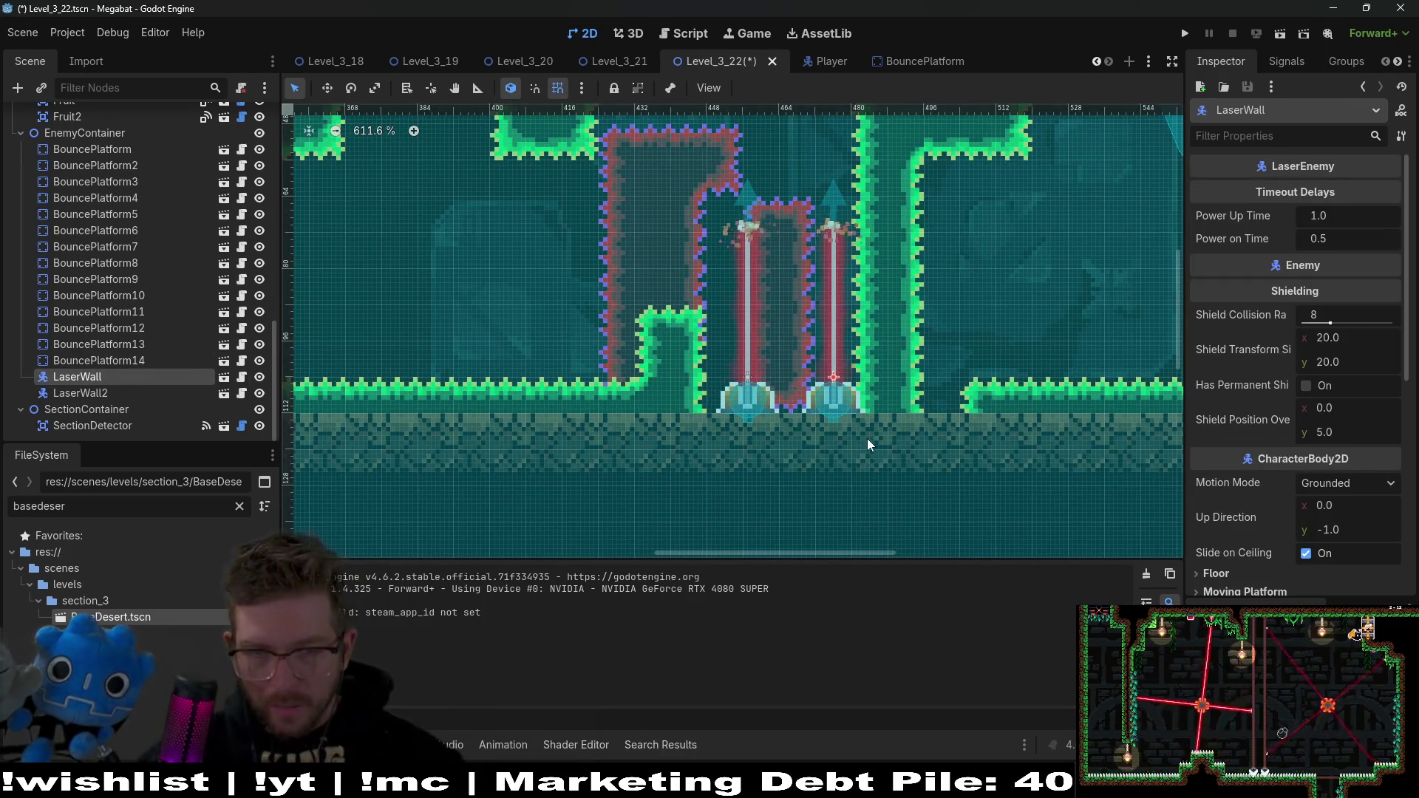
pyautogui.click(79, 393)
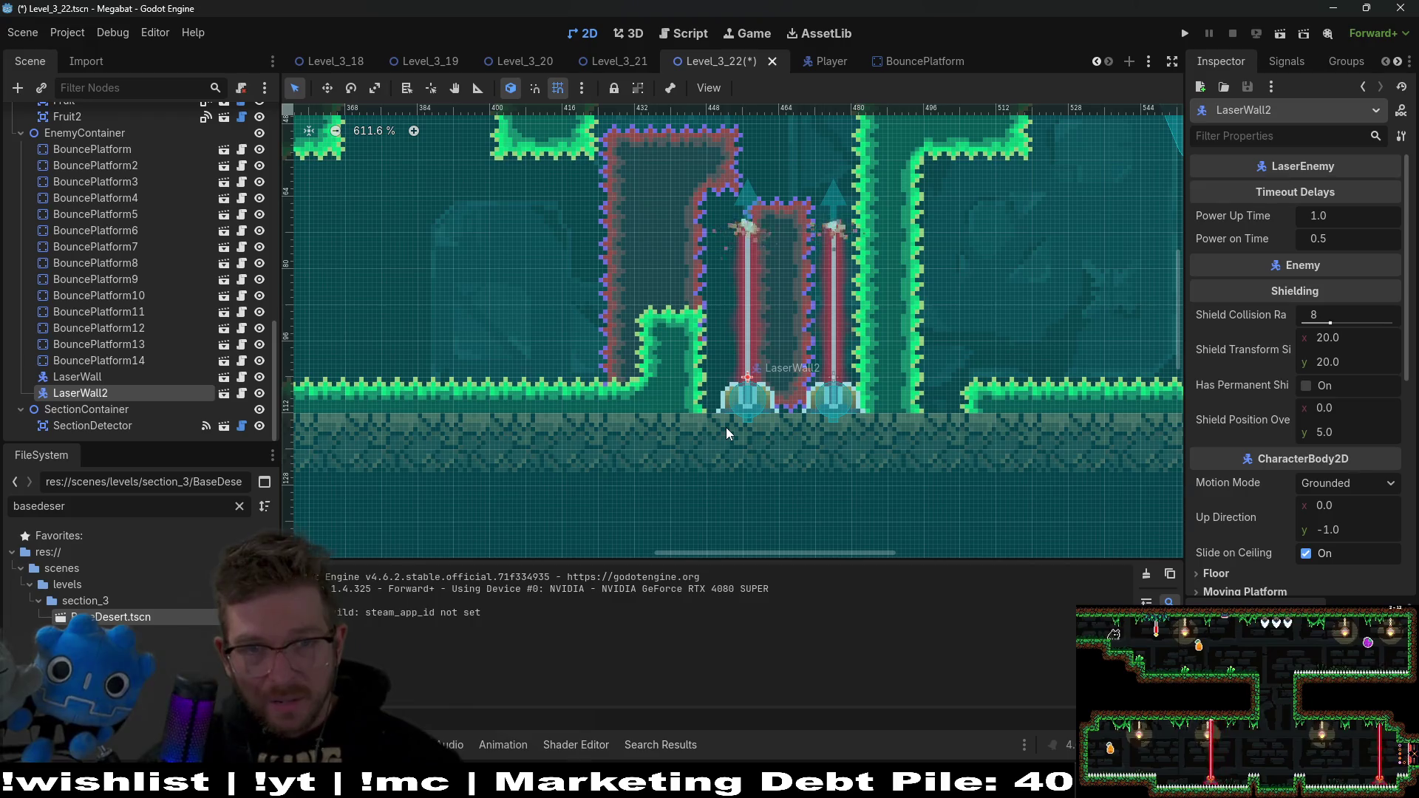
pyautogui.press('Left')
pyautogui.press('Left')
pyautogui.press('Left')
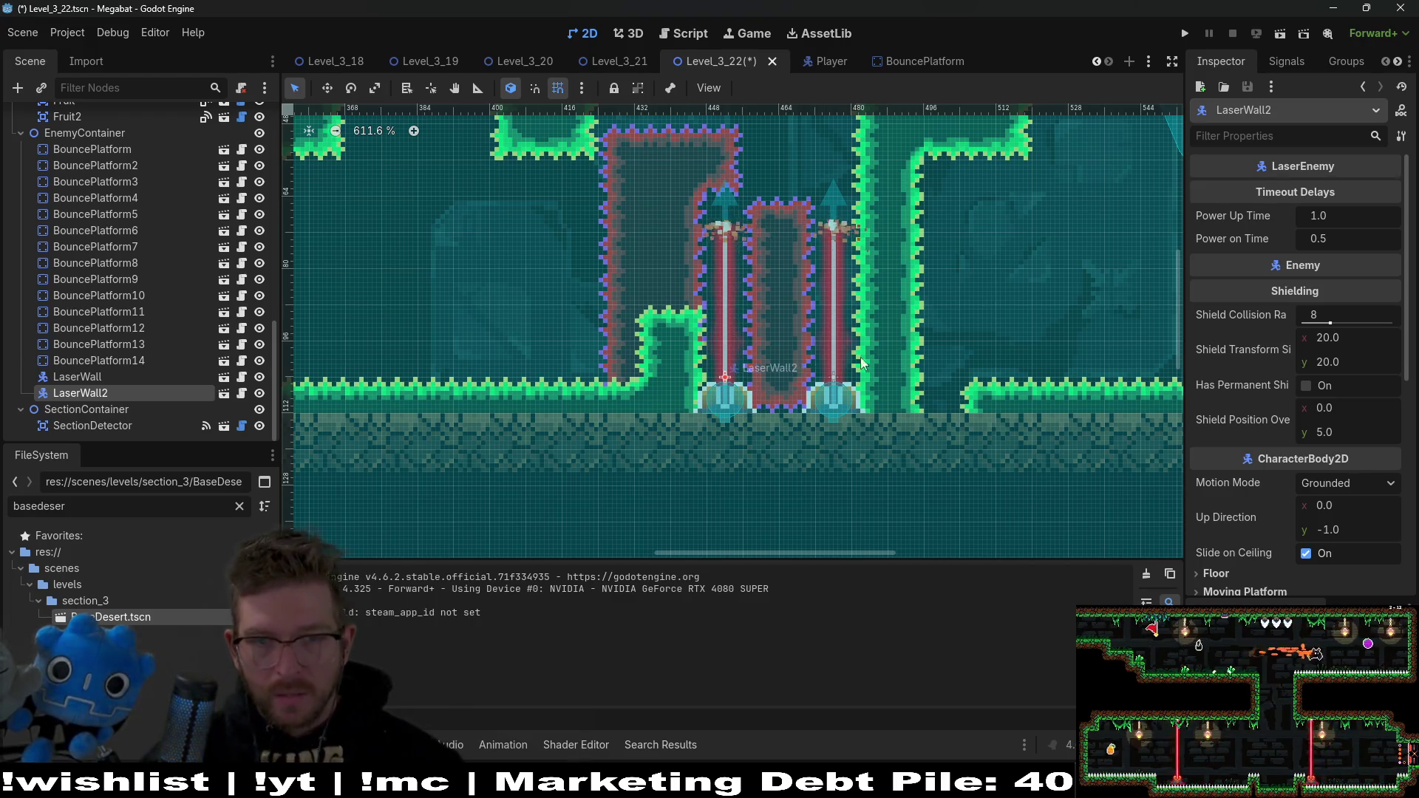
pyautogui.scroll(-7, 862, 362)
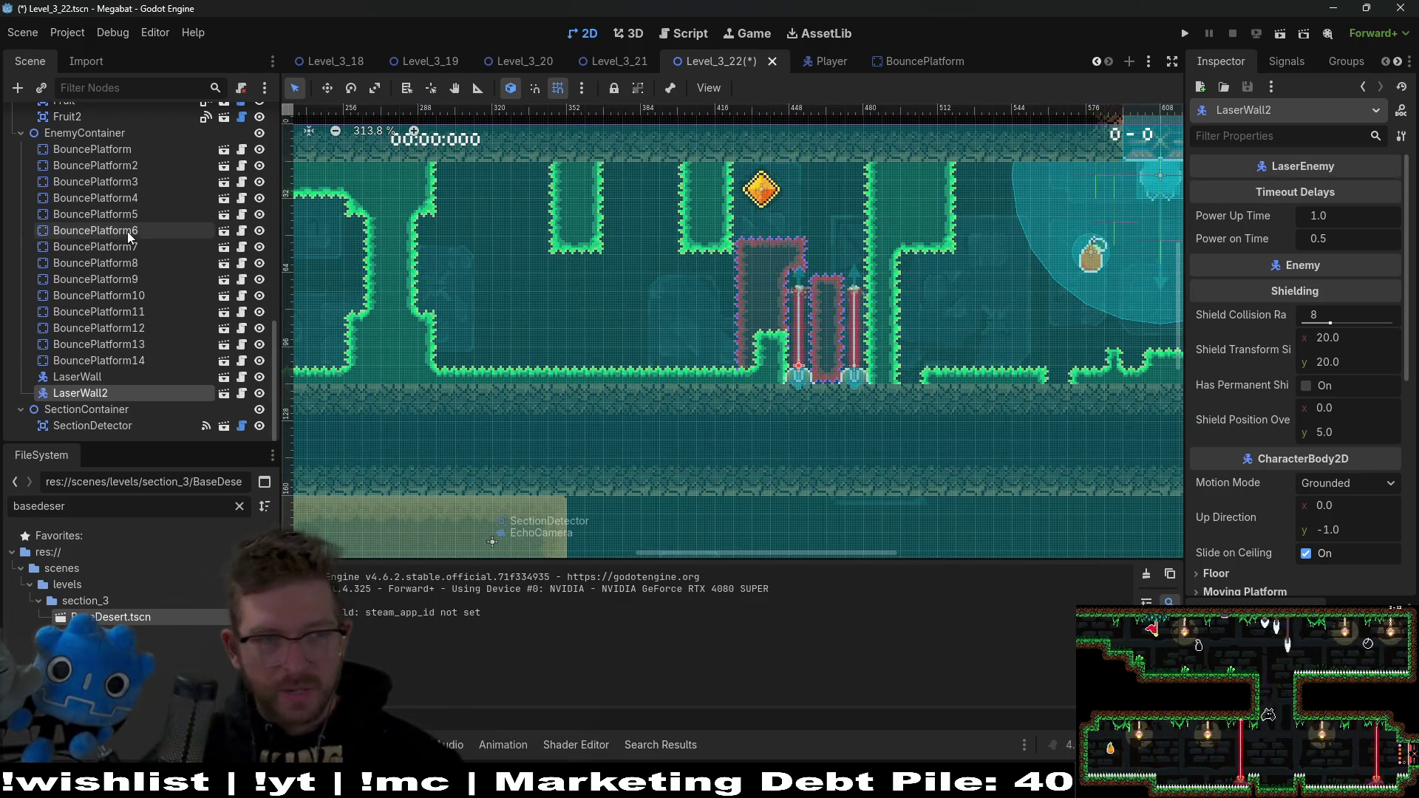
pyautogui.scroll(10, 130, 235)
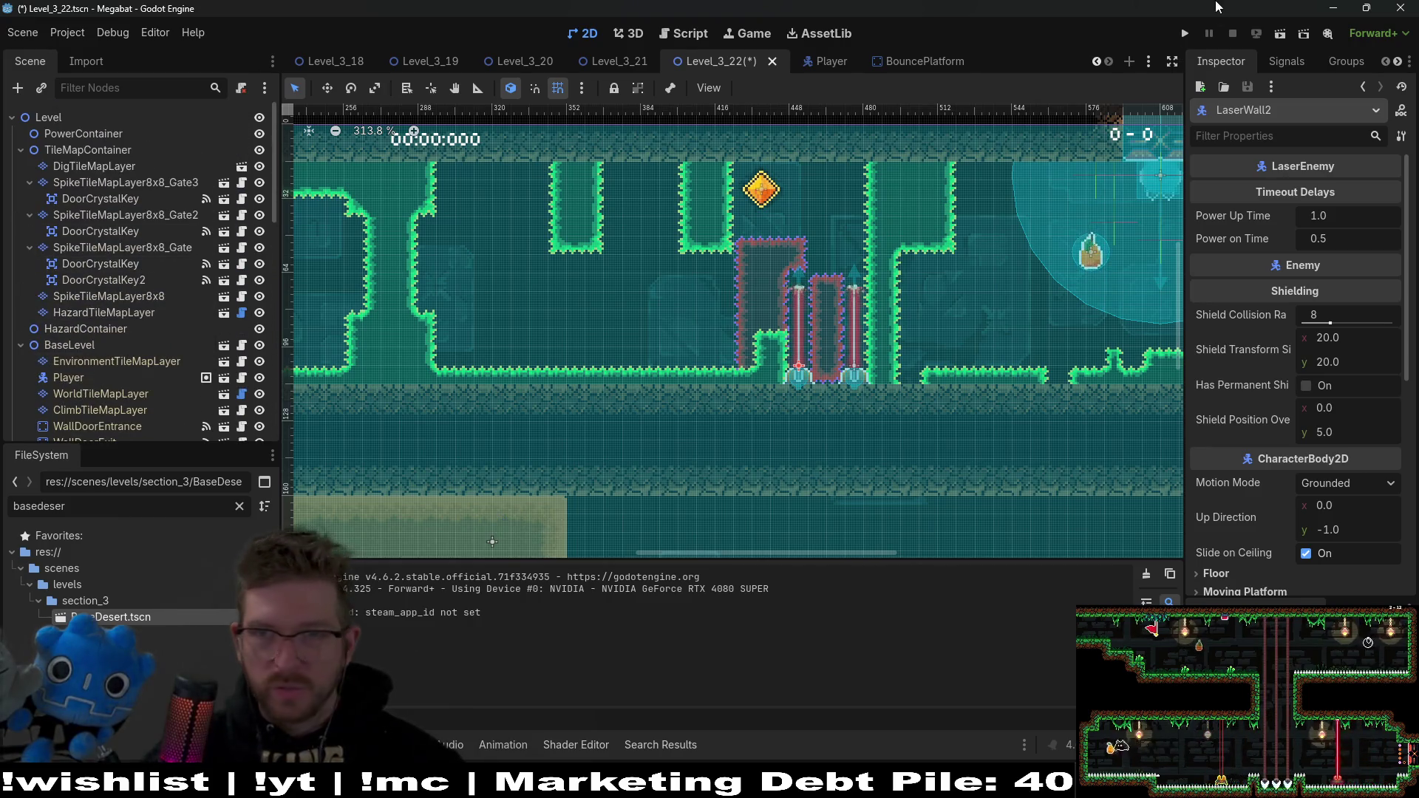
pyautogui.click(1279, 35)
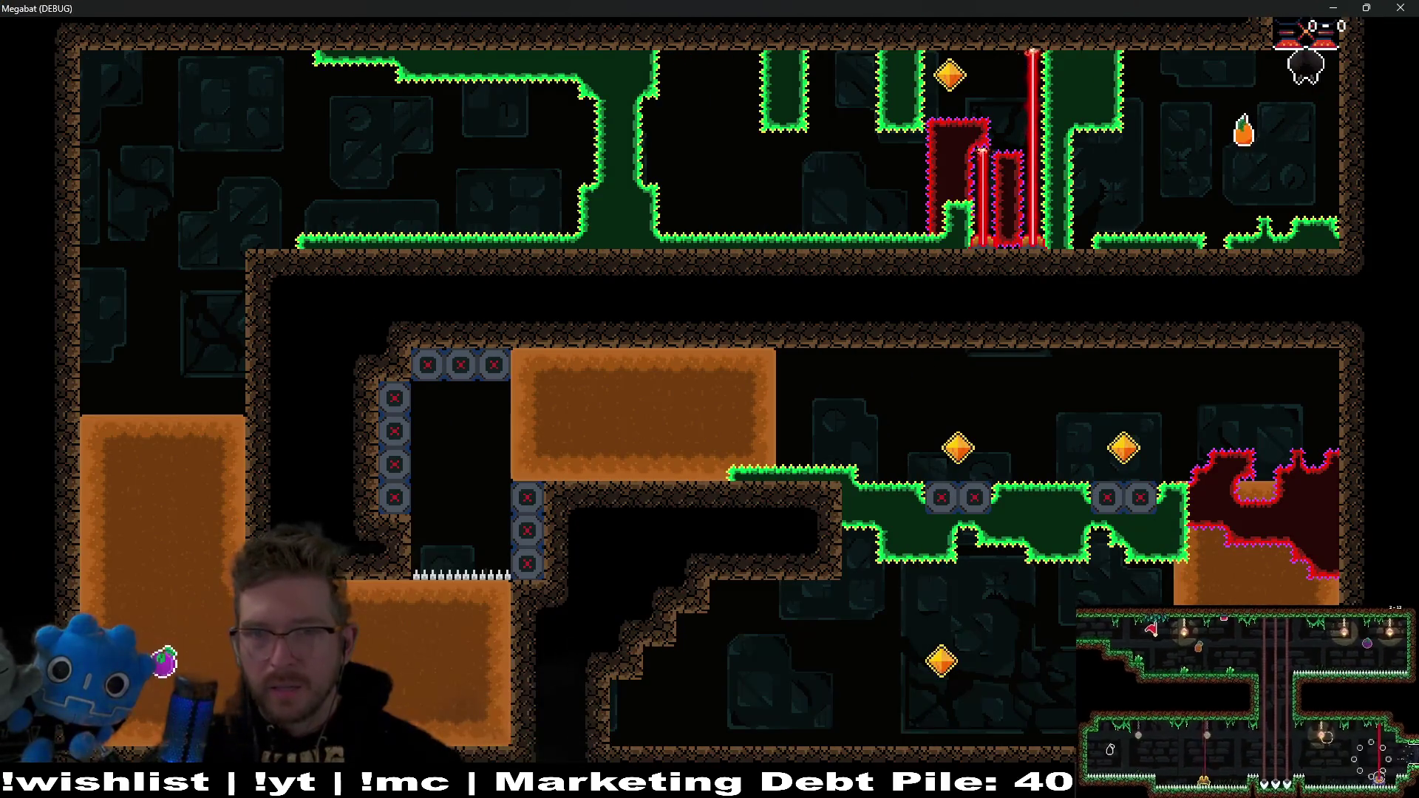
# Step: Close the game and check the Gate, Gate2 and Gate3 spike layers, ending on DoorCrystalKey2
pyautogui.click(1402, 7)
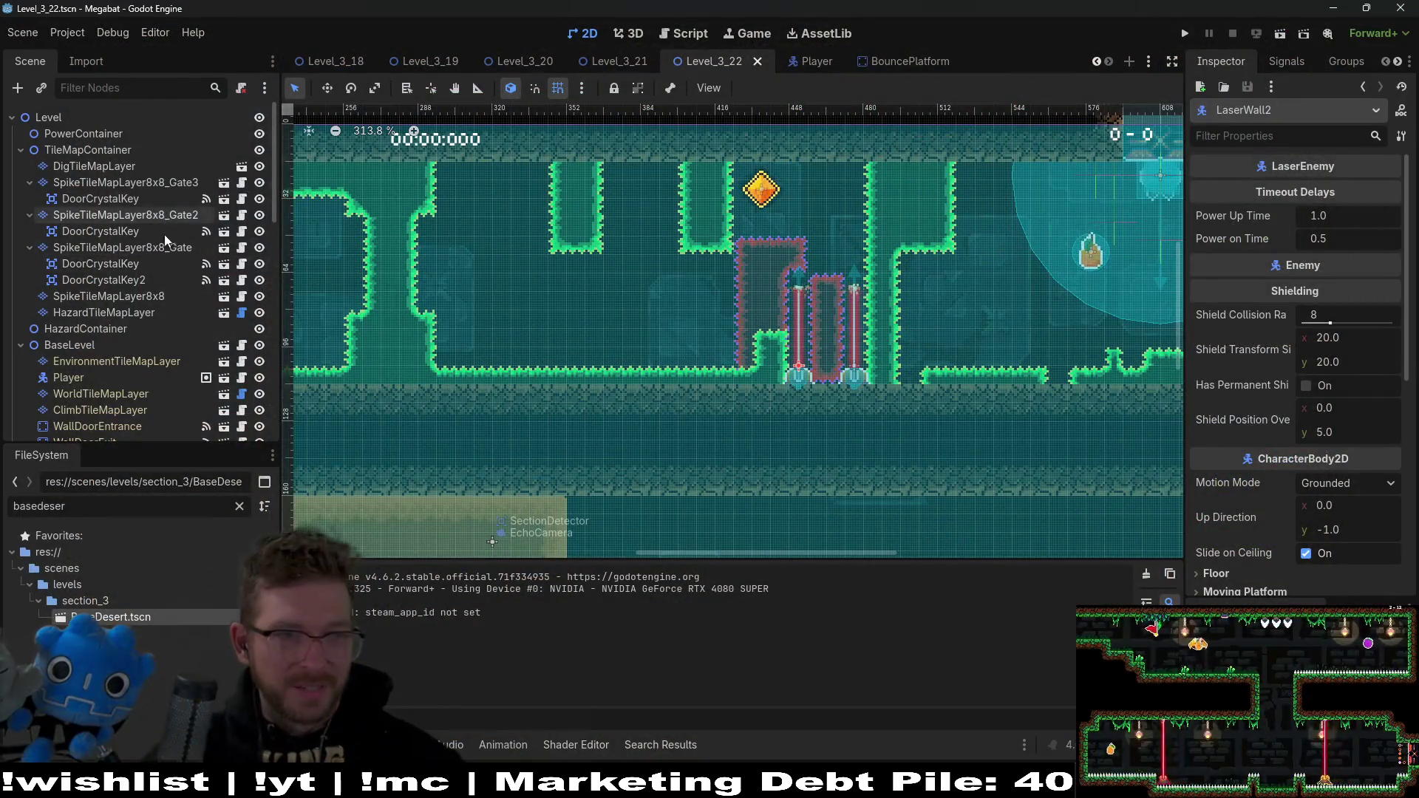
pyautogui.click(166, 247)
pyautogui.click(165, 215)
pyautogui.click(180, 180)
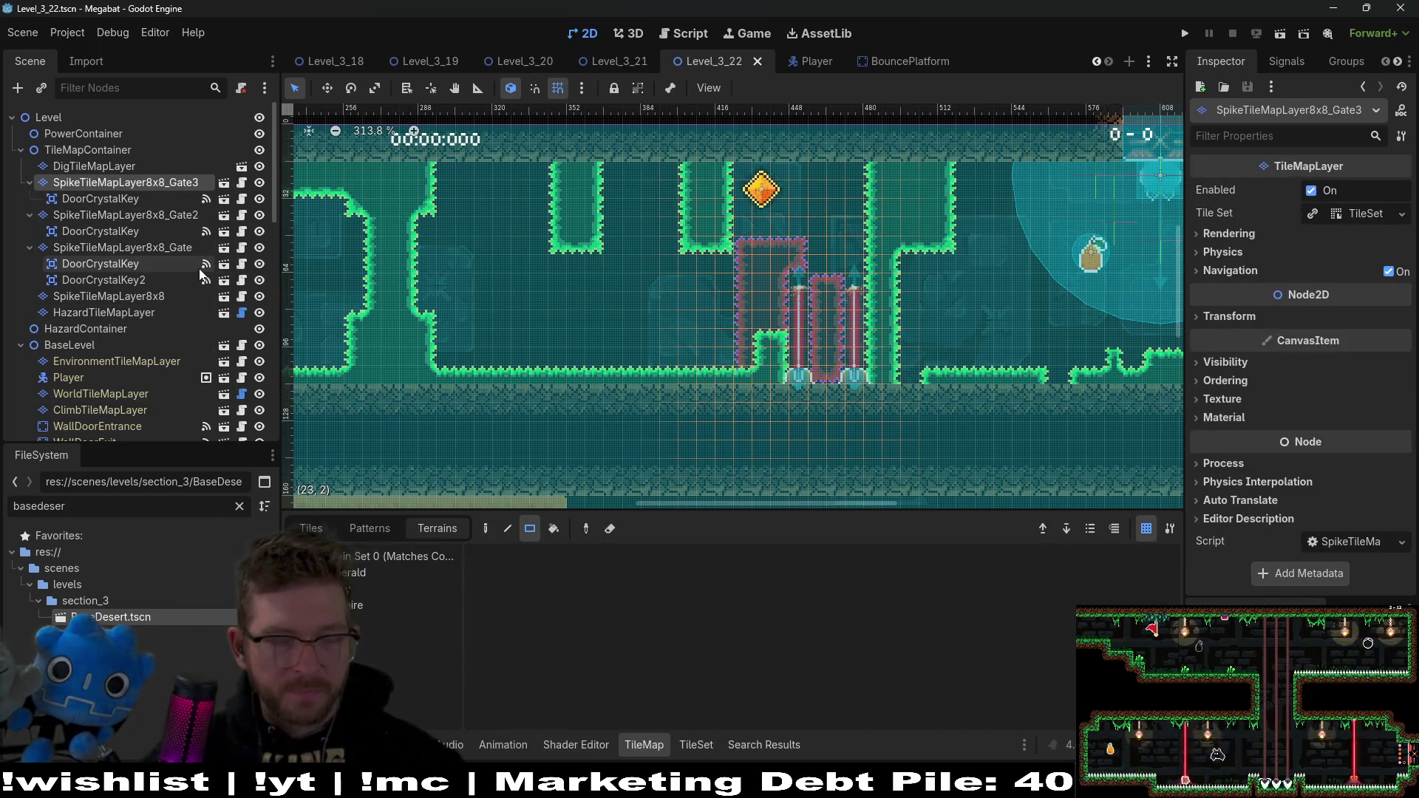
pyautogui.click(166, 248)
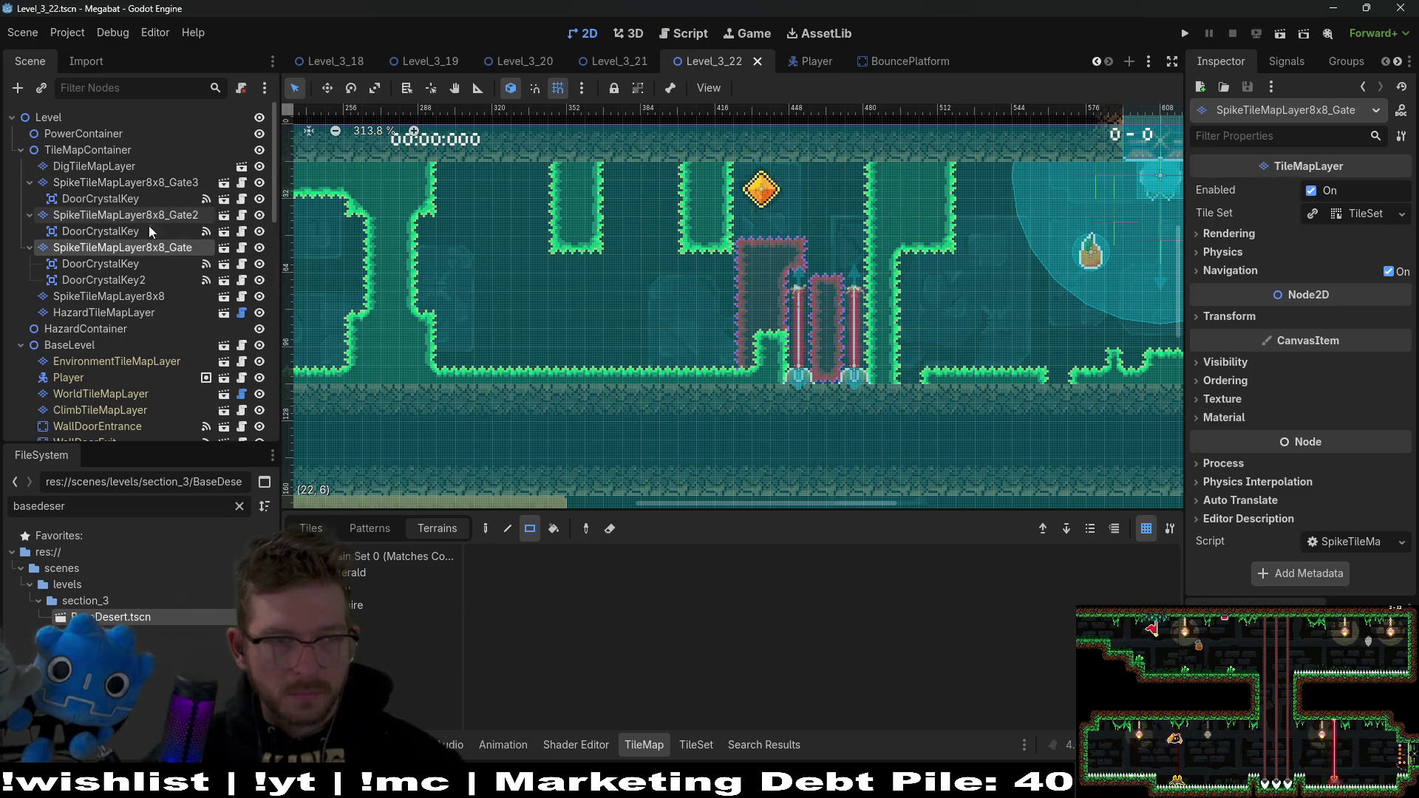
pyautogui.click(146, 297)
pyautogui.click(145, 279)
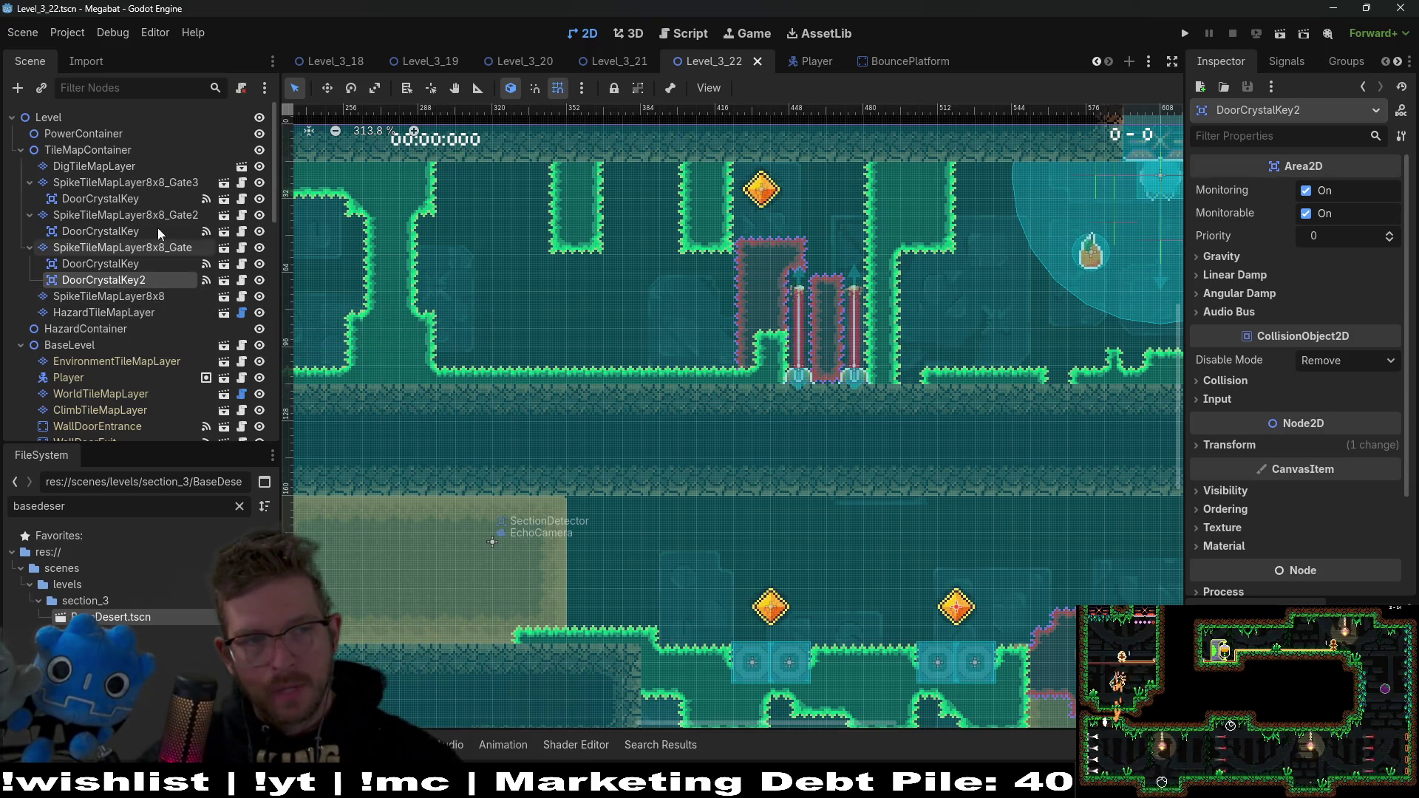
# Step: Erase ruby spike tiles from the Gate3 outline beside the lasers, then run the level
pyautogui.click(183, 183)
pyautogui.click(338, 589)
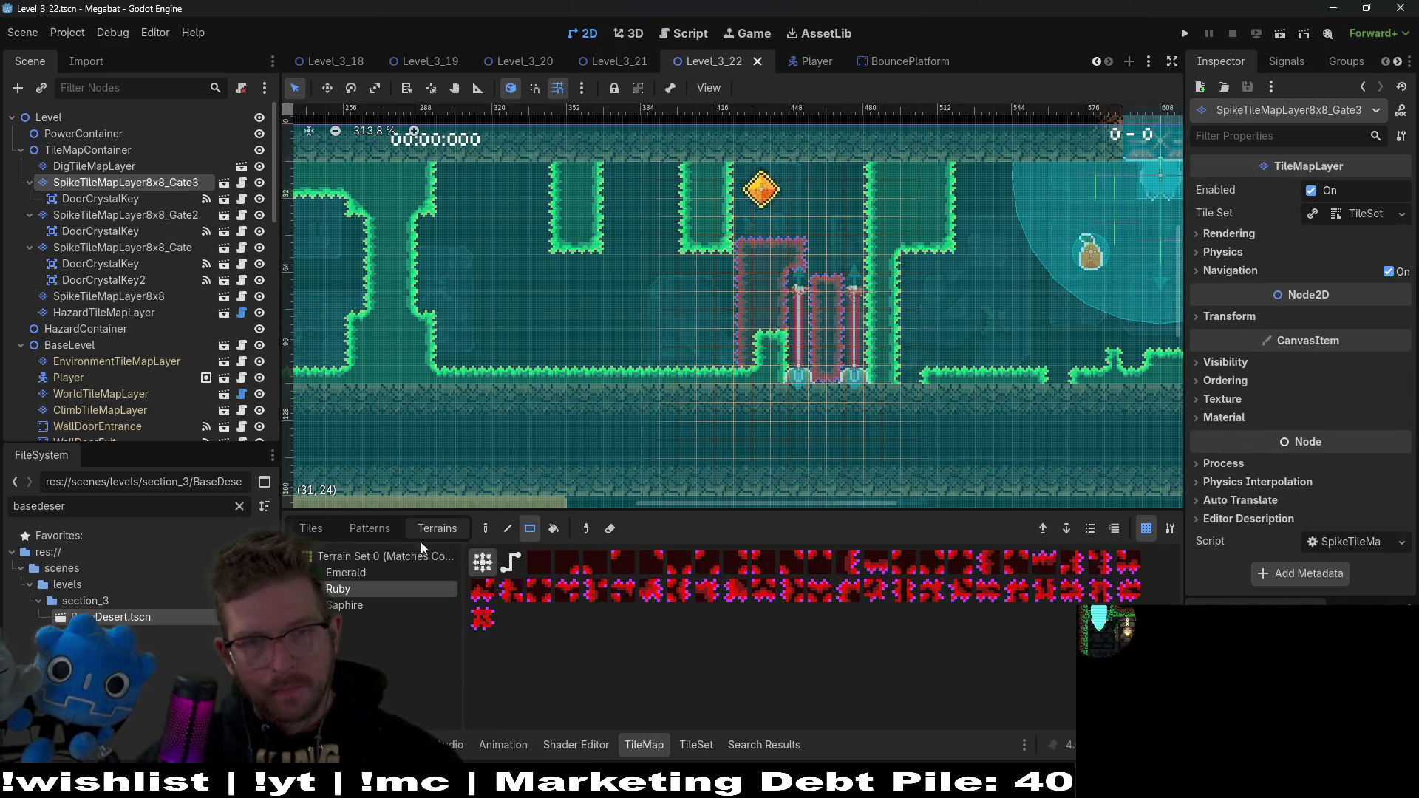
pyautogui.rightClick(800, 257)
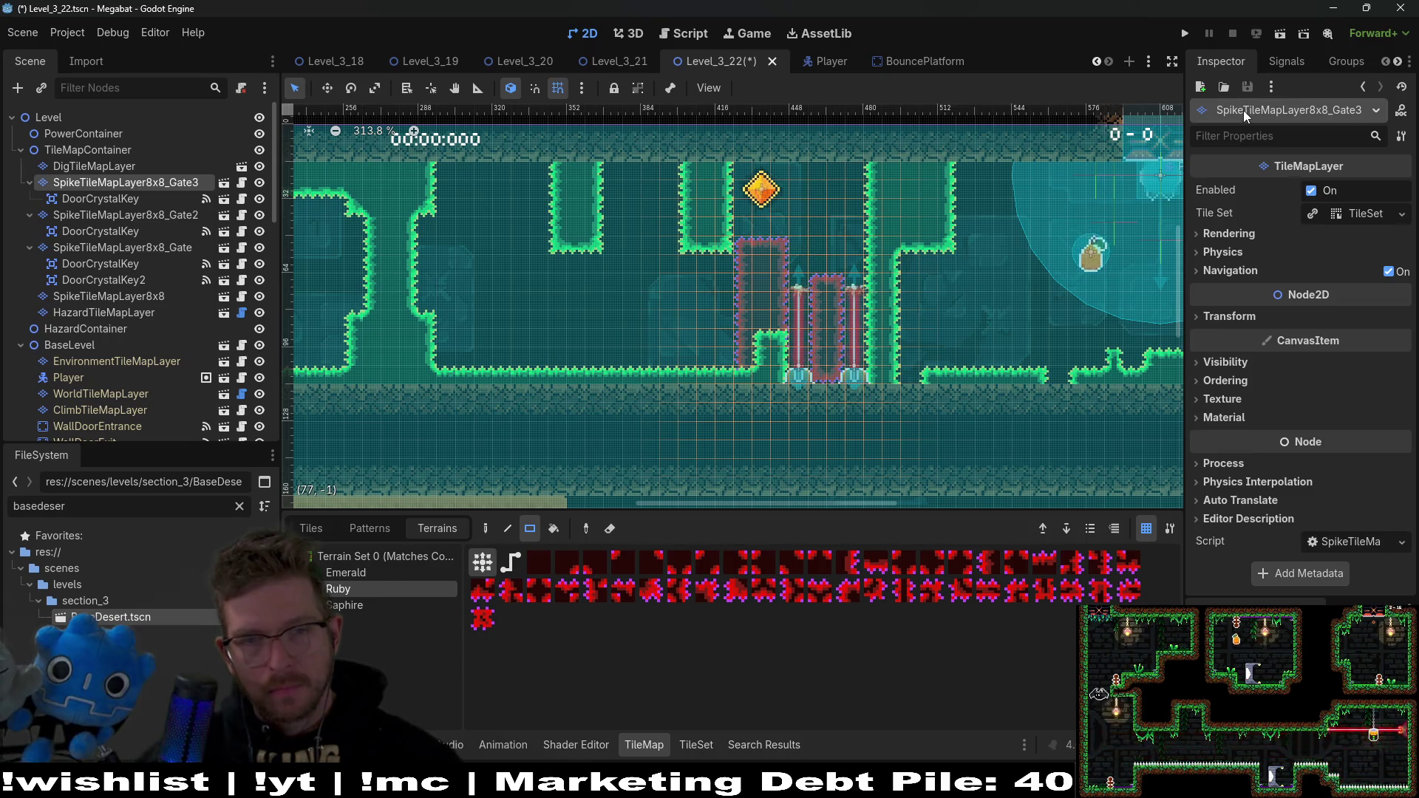
pyautogui.click(1288, 33)
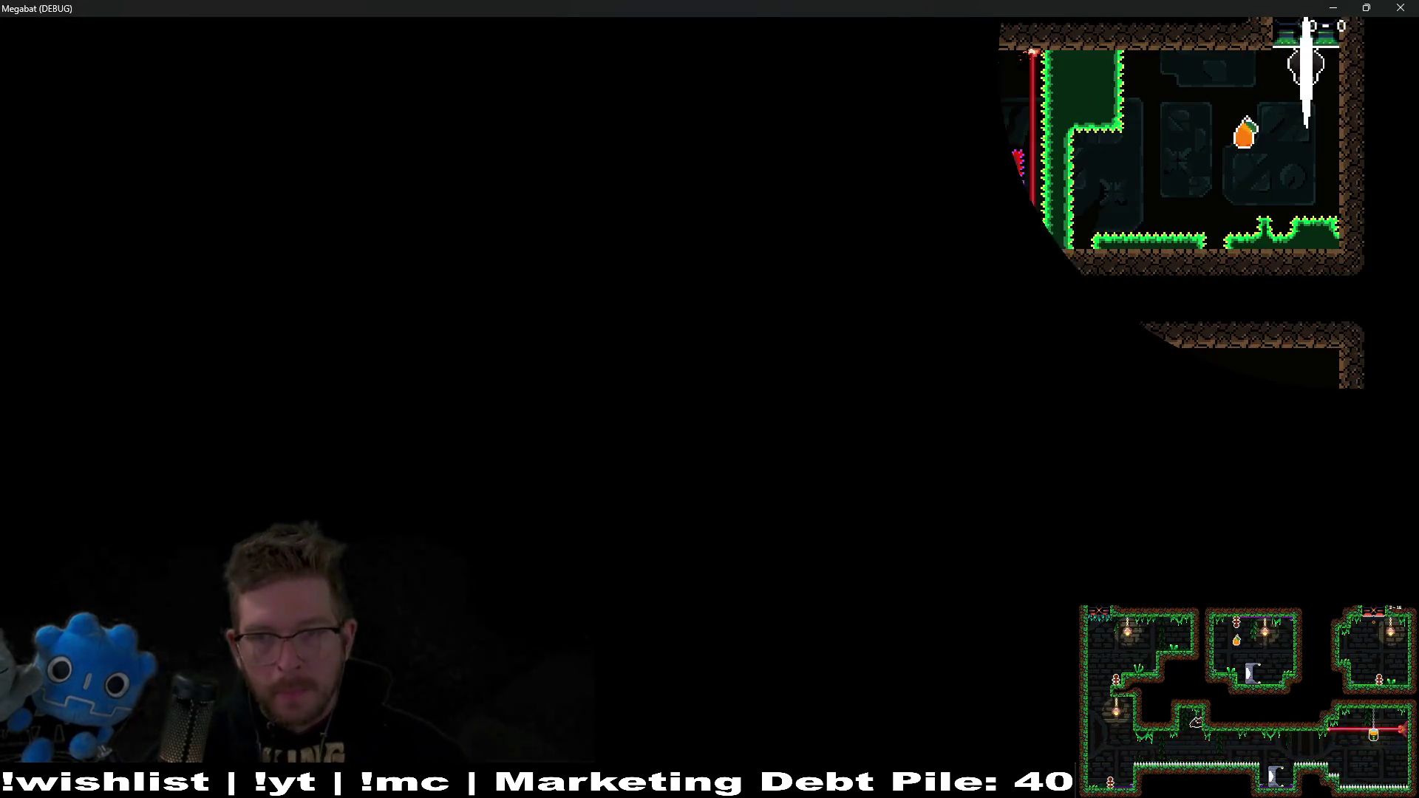
pyautogui.press('Left')
pyautogui.press('Up')
pyautogui.press('Right')
pyautogui.press('Left')
pyautogui.press('Up')
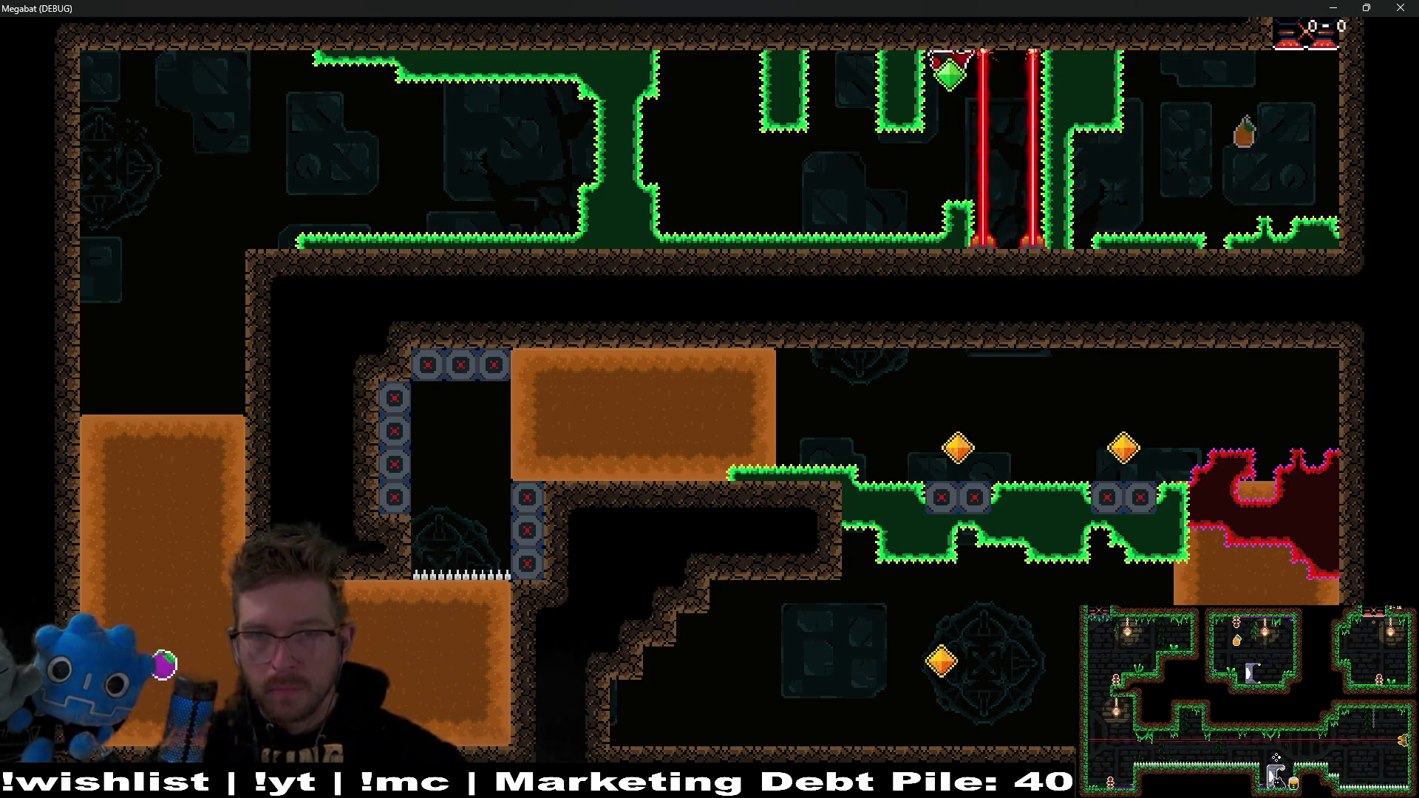
pyautogui.press('Left')
pyautogui.press('r')
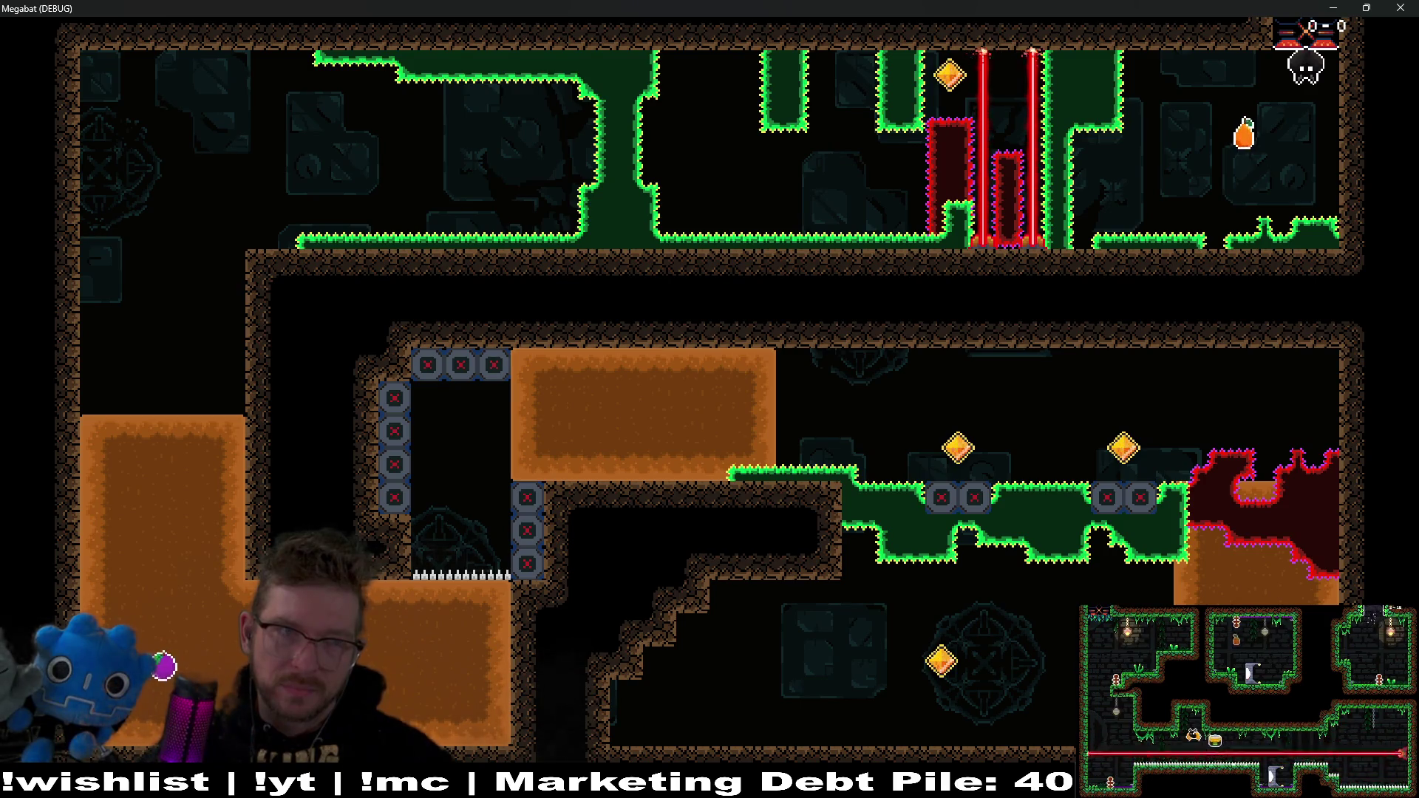
pyautogui.click(1410, 8)
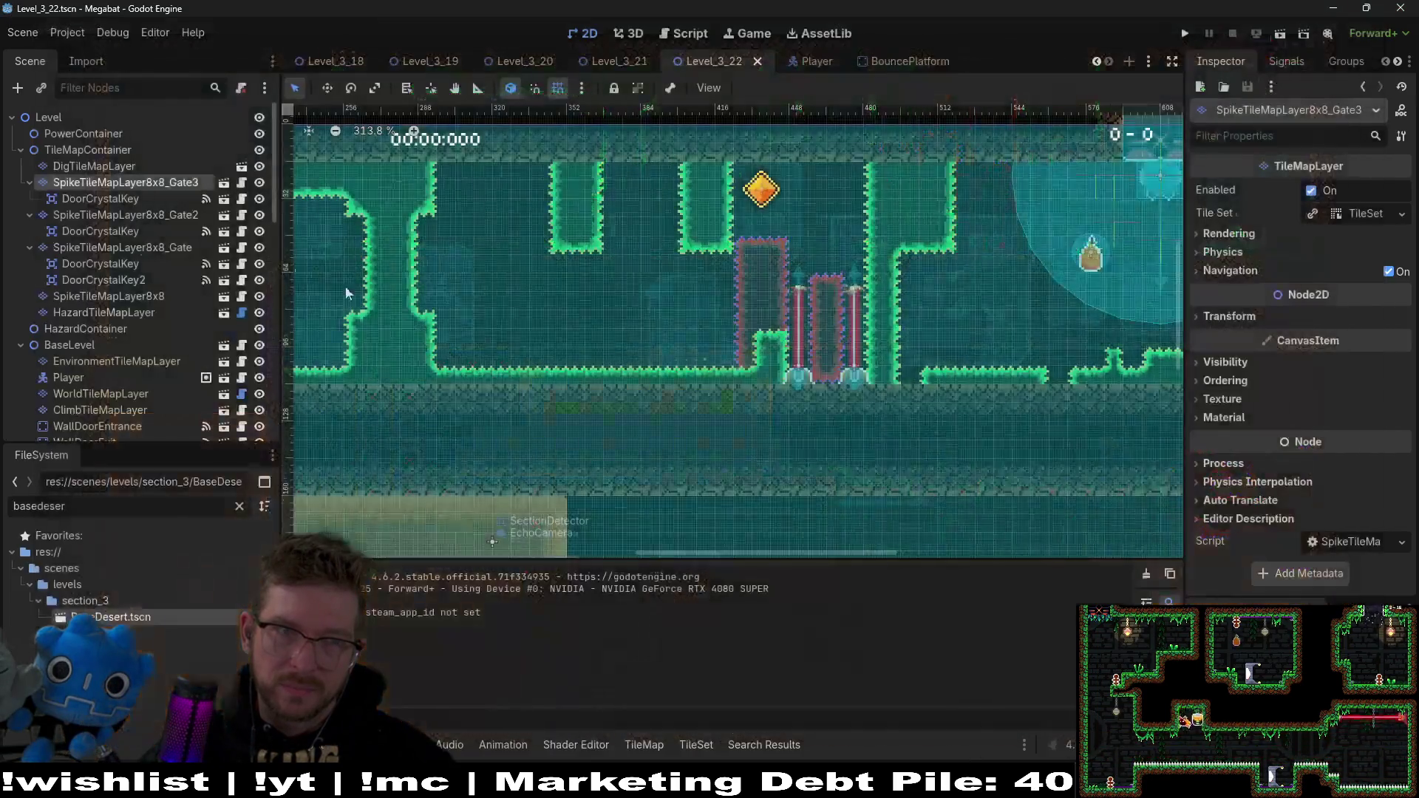
# Step: Instantiate SpikeTileMapLayer8x8.tscn into TileMapContainer by searching 'spike'
pyautogui.click(95, 152)
pyautogui.hotkey('ctrl', 'shift', 'a')
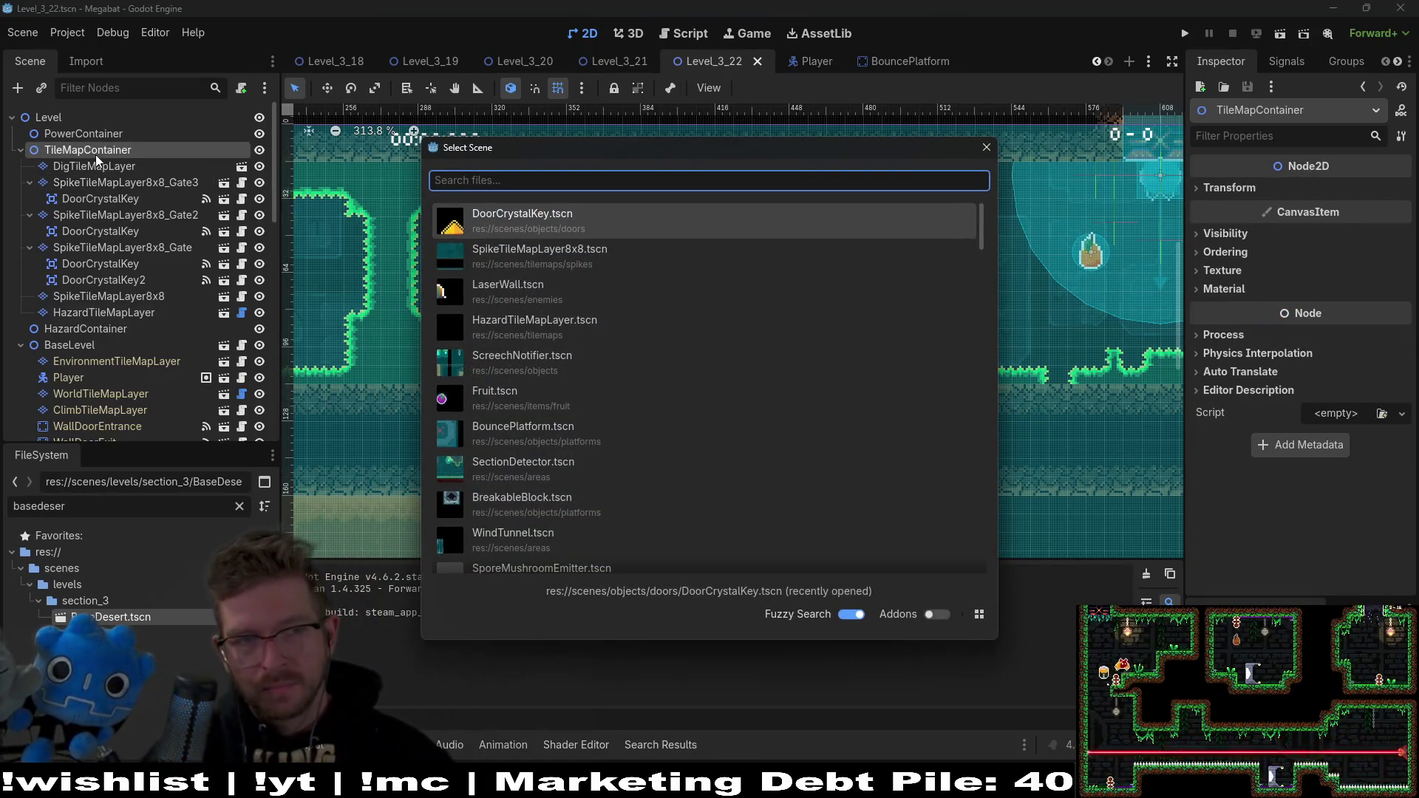
pyautogui.write('spike')
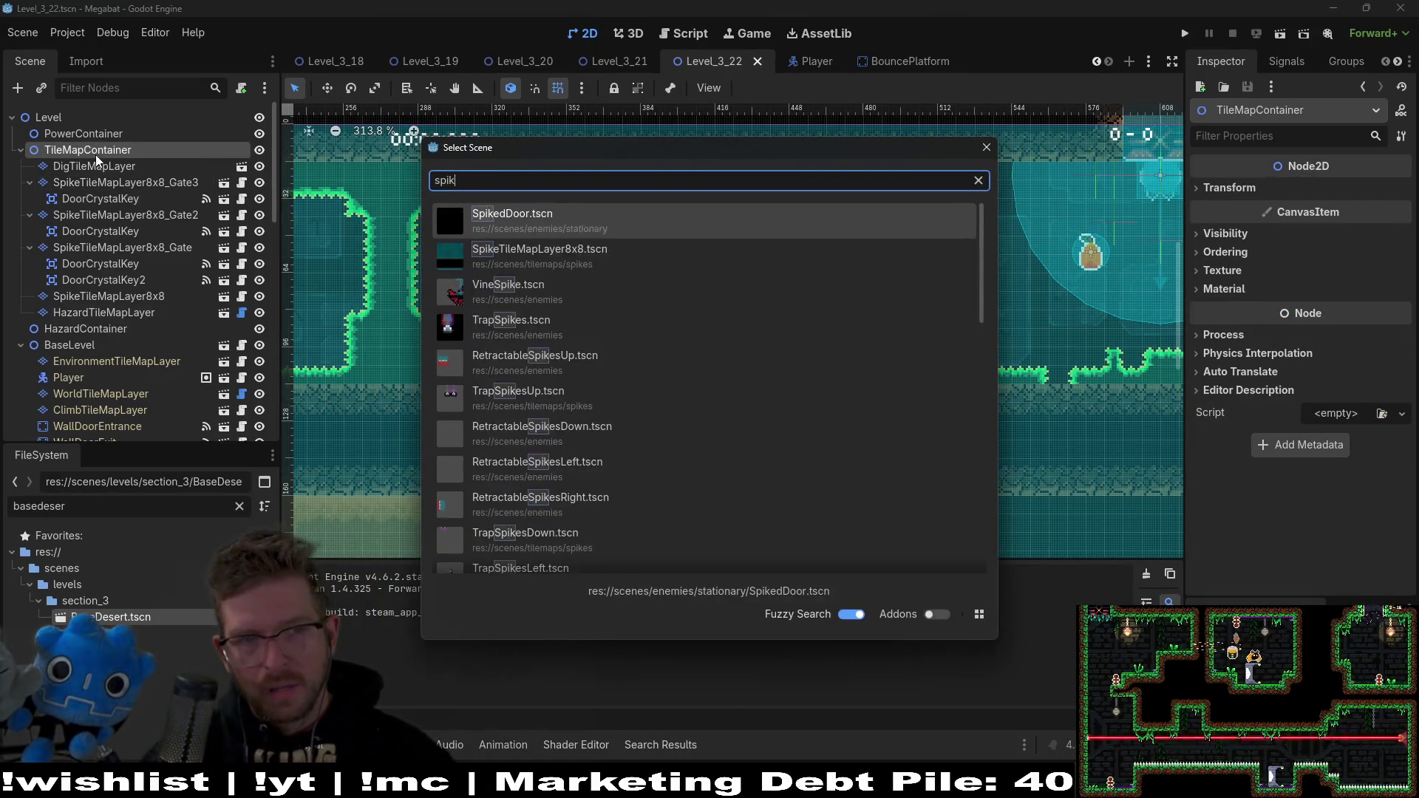
pyautogui.press('Down')
pyautogui.press('Down')
pyautogui.press('Down')
pyautogui.press('Return')
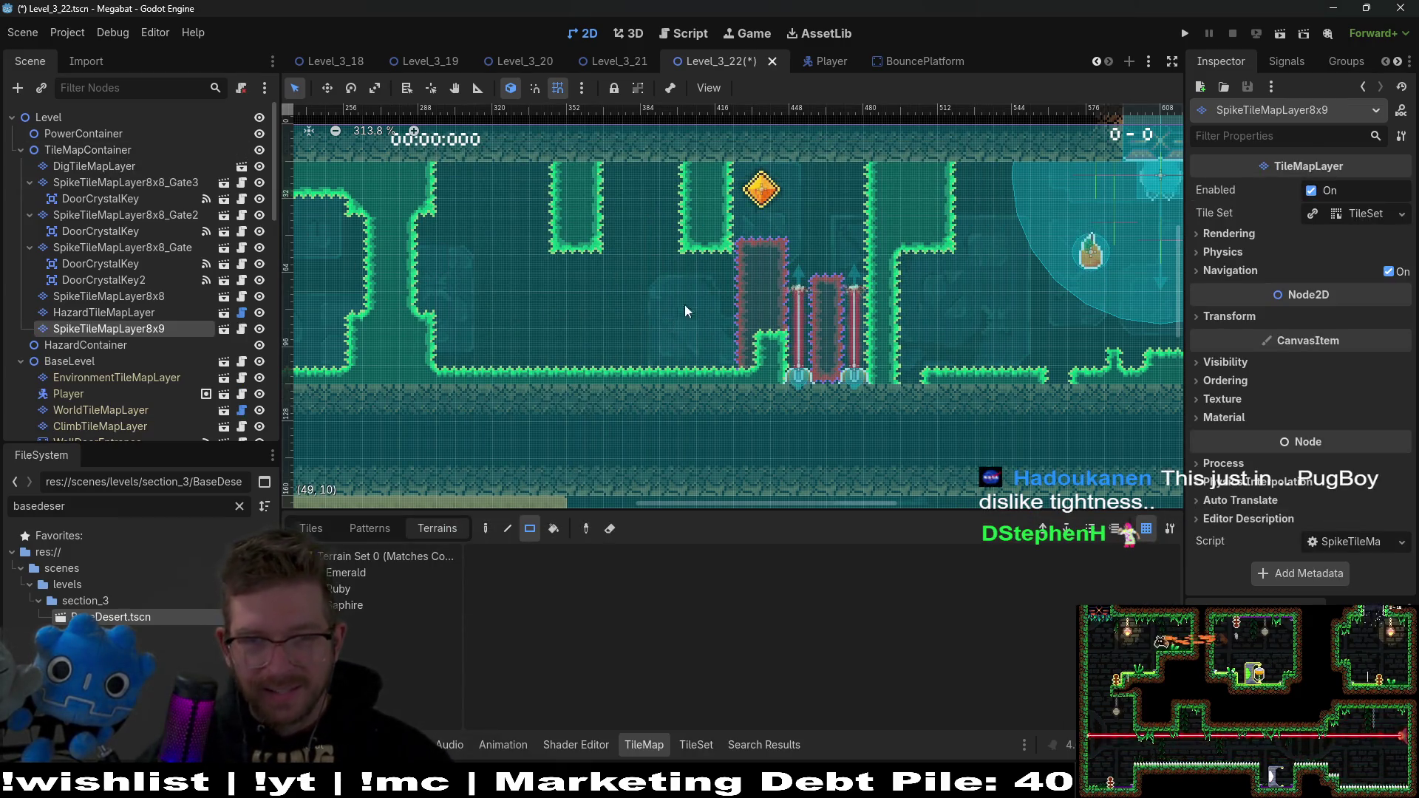
# Step: Rename the new layer SpikeTileMapLayer8x8_Gate4 and move it just below DigTileMapLayer
pyautogui.doubleClick(174, 329)
pyautogui.press('Escape')
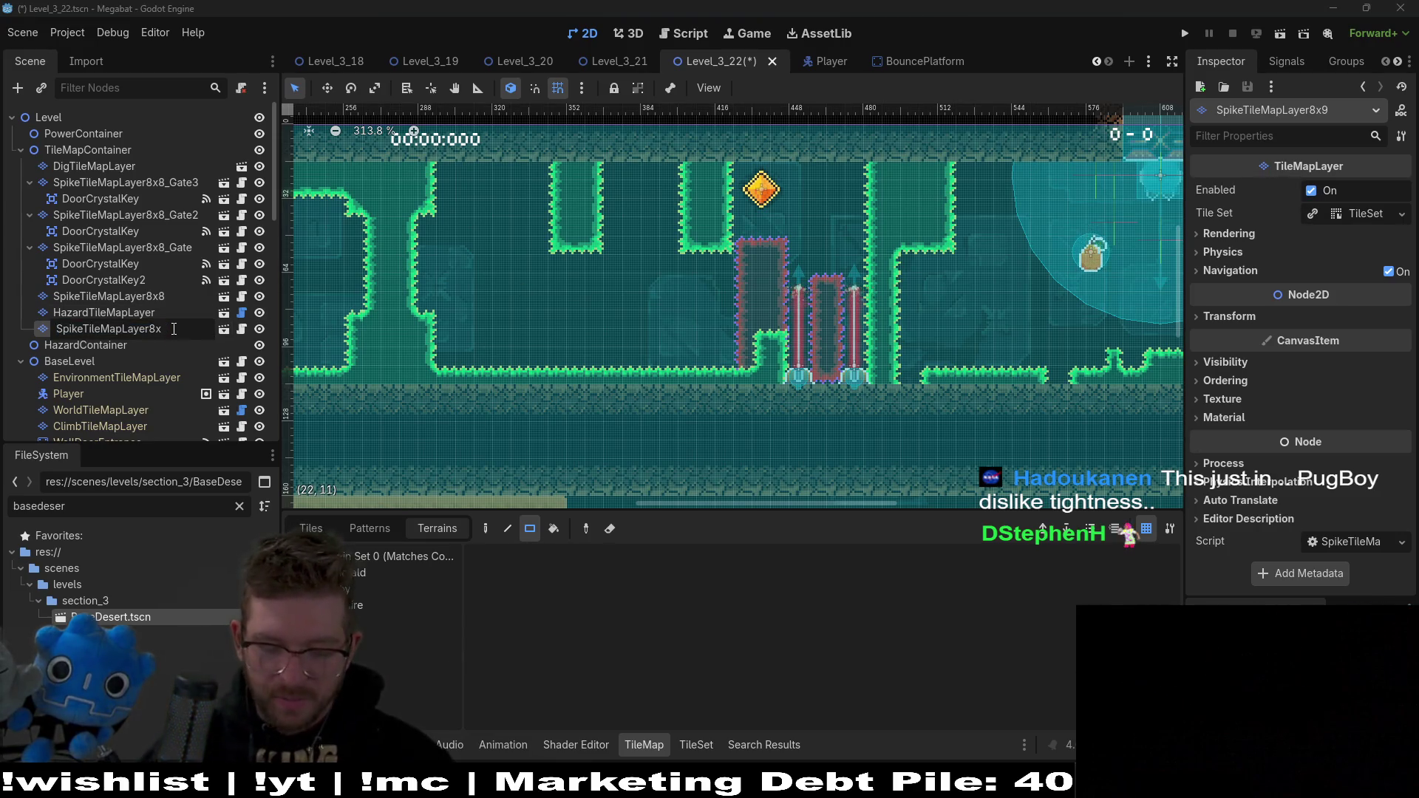
pyautogui.write('8_Gate4')
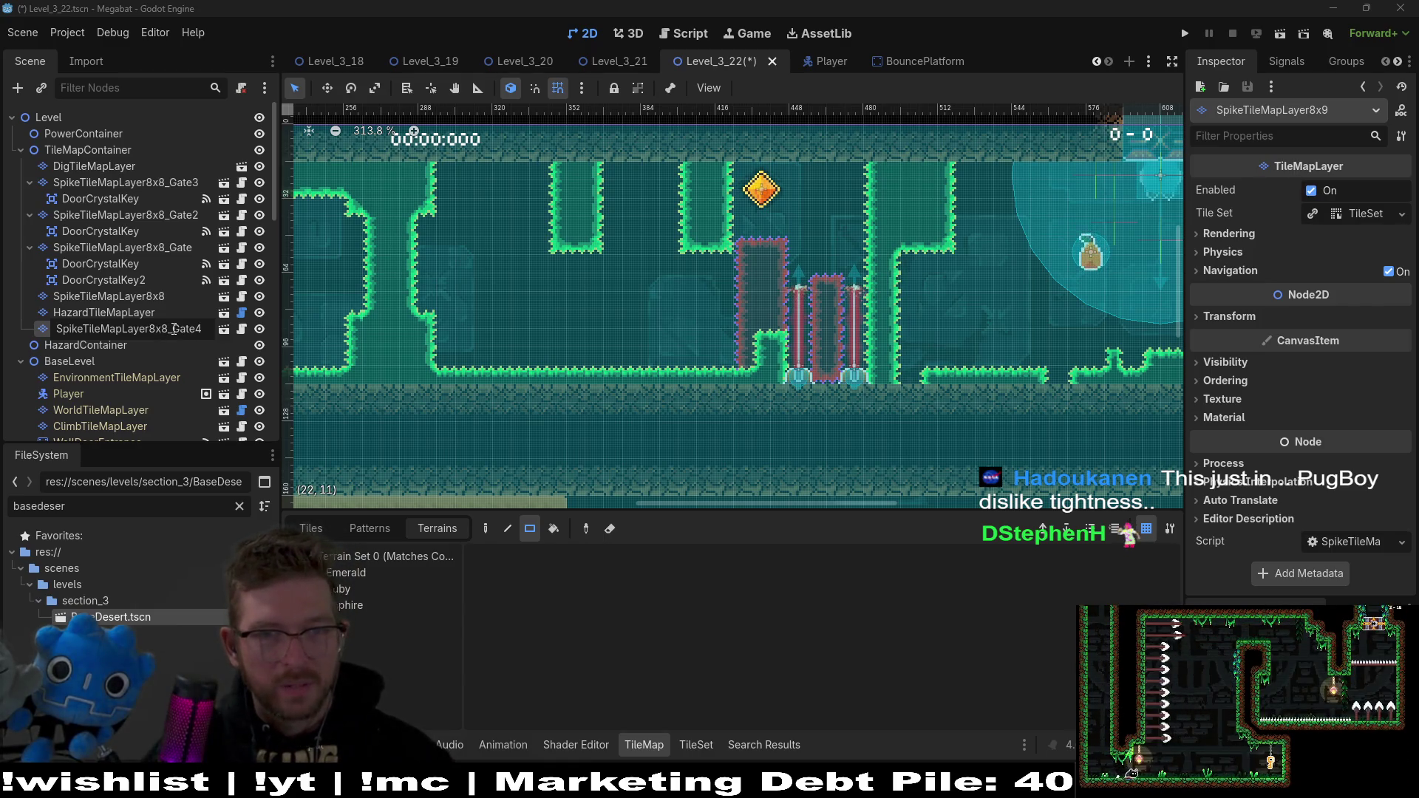
pyautogui.press('Return')
pyautogui.moveTo(127, 327)
pyautogui.mouseDown()
pyautogui.moveTo(124, 233)
pyautogui.moveTo(92, 163)
pyautogui.moveTo(60, 171)
pyautogui.mouseUp()
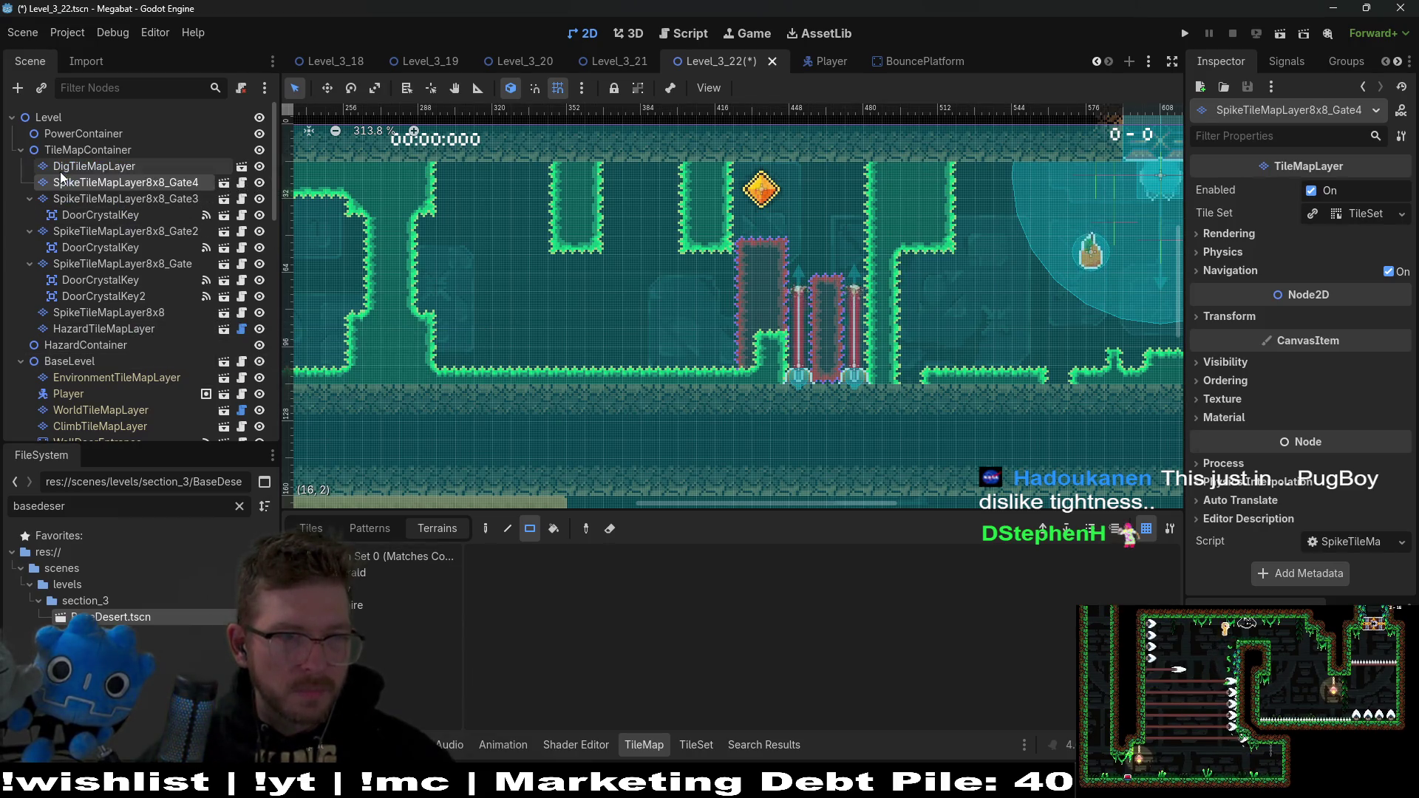
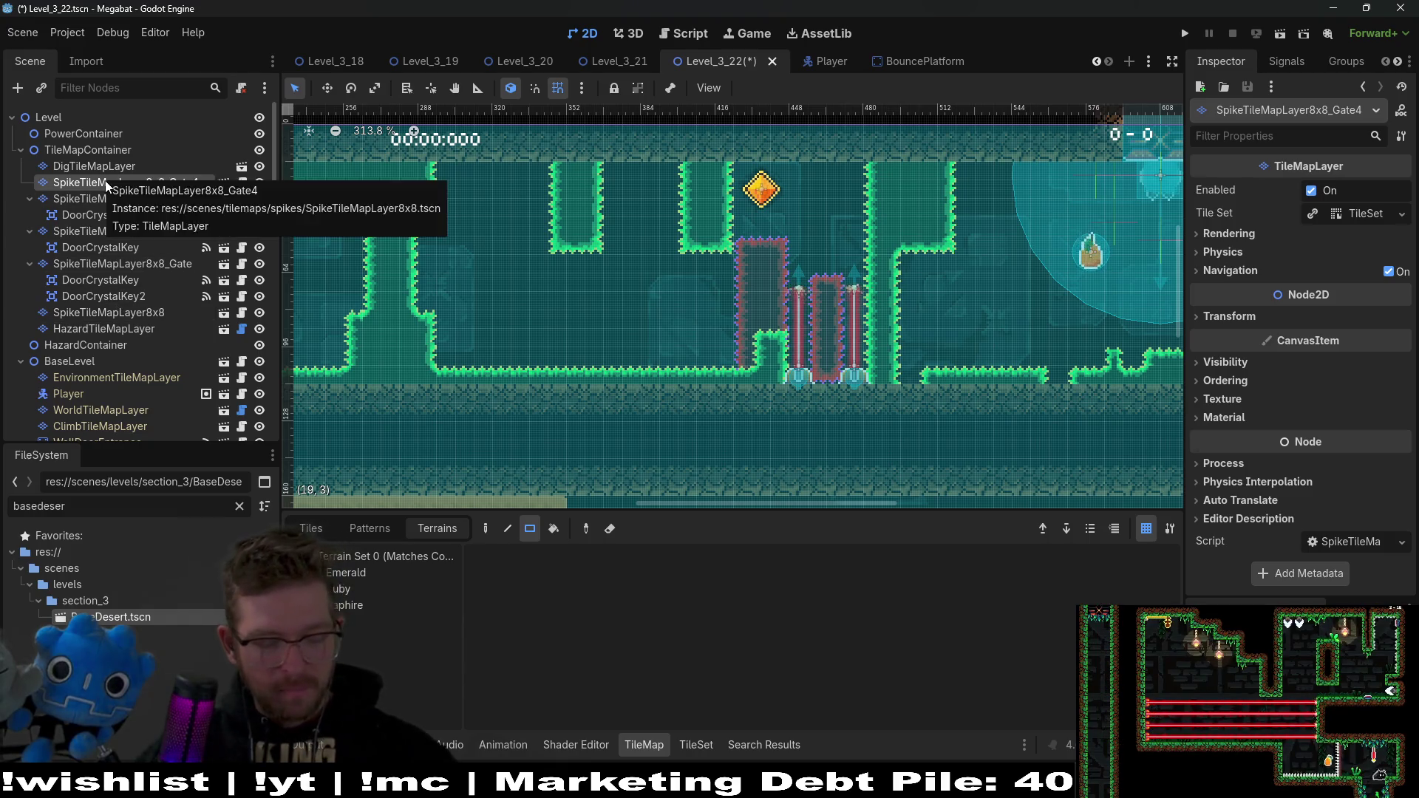
# Step: Instance DoorCrystalKey.tscn under SpikeTileMapLayer8x8_Gate4 and drag it into the top corridor
pyautogui.hotkey('ctrl', 'shift', 'a')
pyautogui.write('cyrstal')
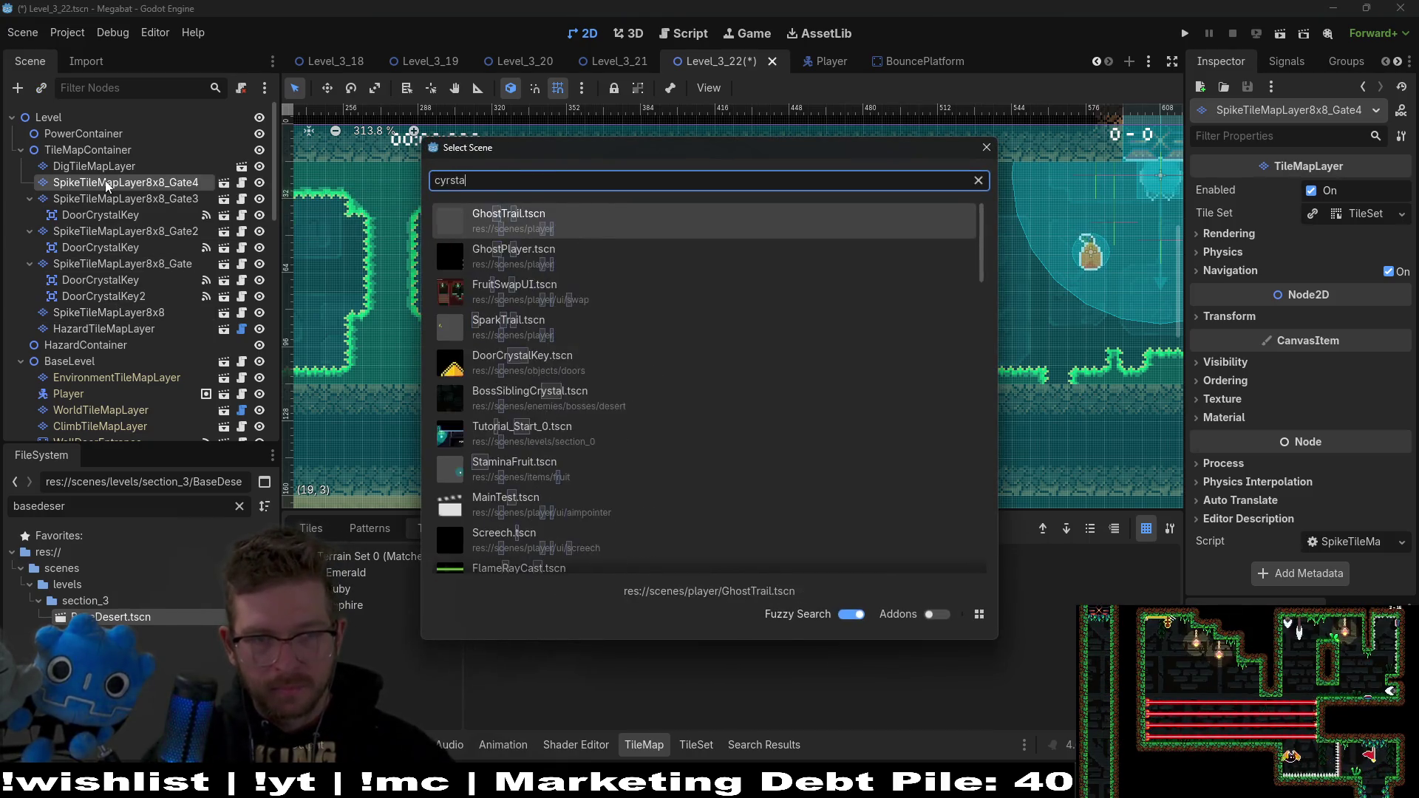
pyautogui.press('Down')
pyautogui.press('Return')
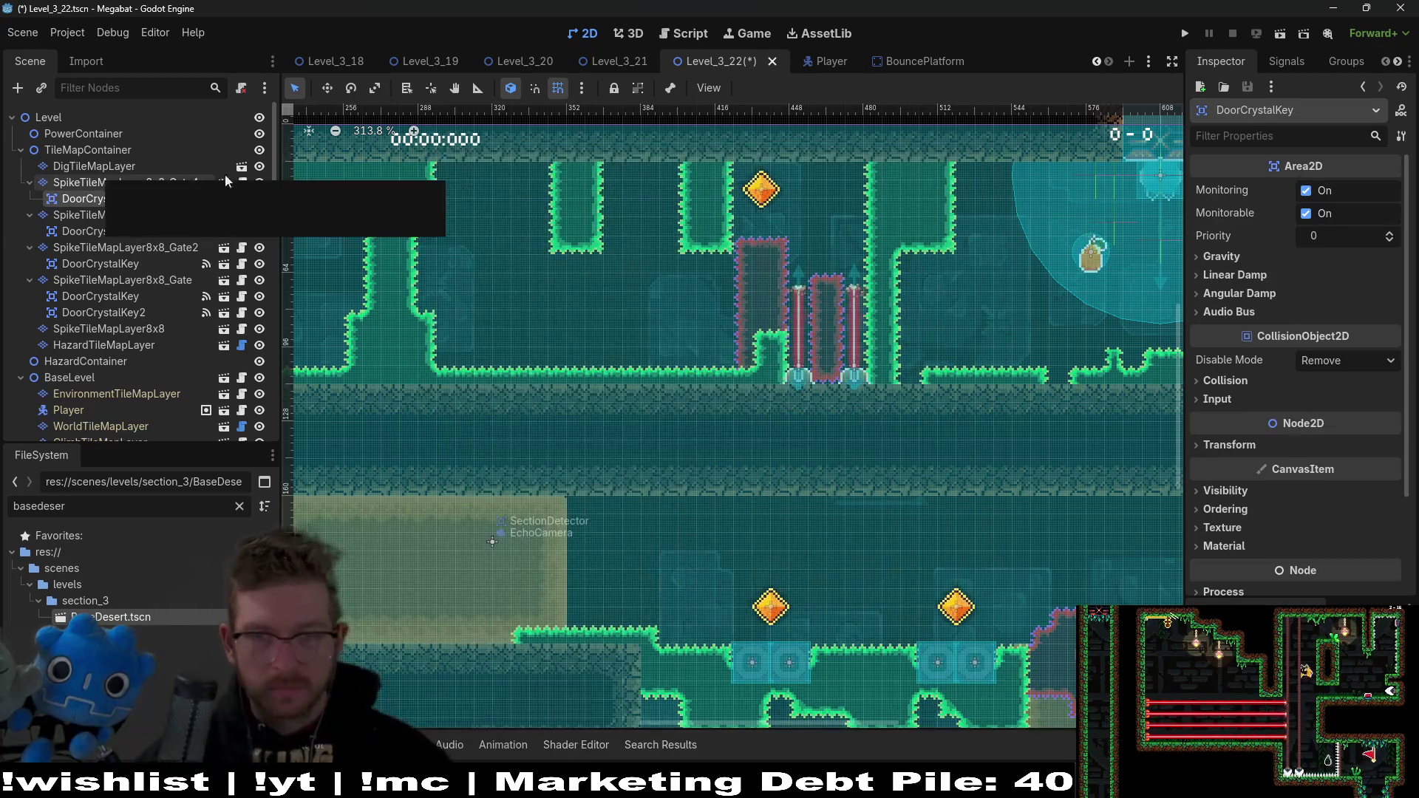
pyautogui.moveTo(704, 281); pyautogui.dragTo(468, 169)
pyautogui.scroll(3, 535, 222)
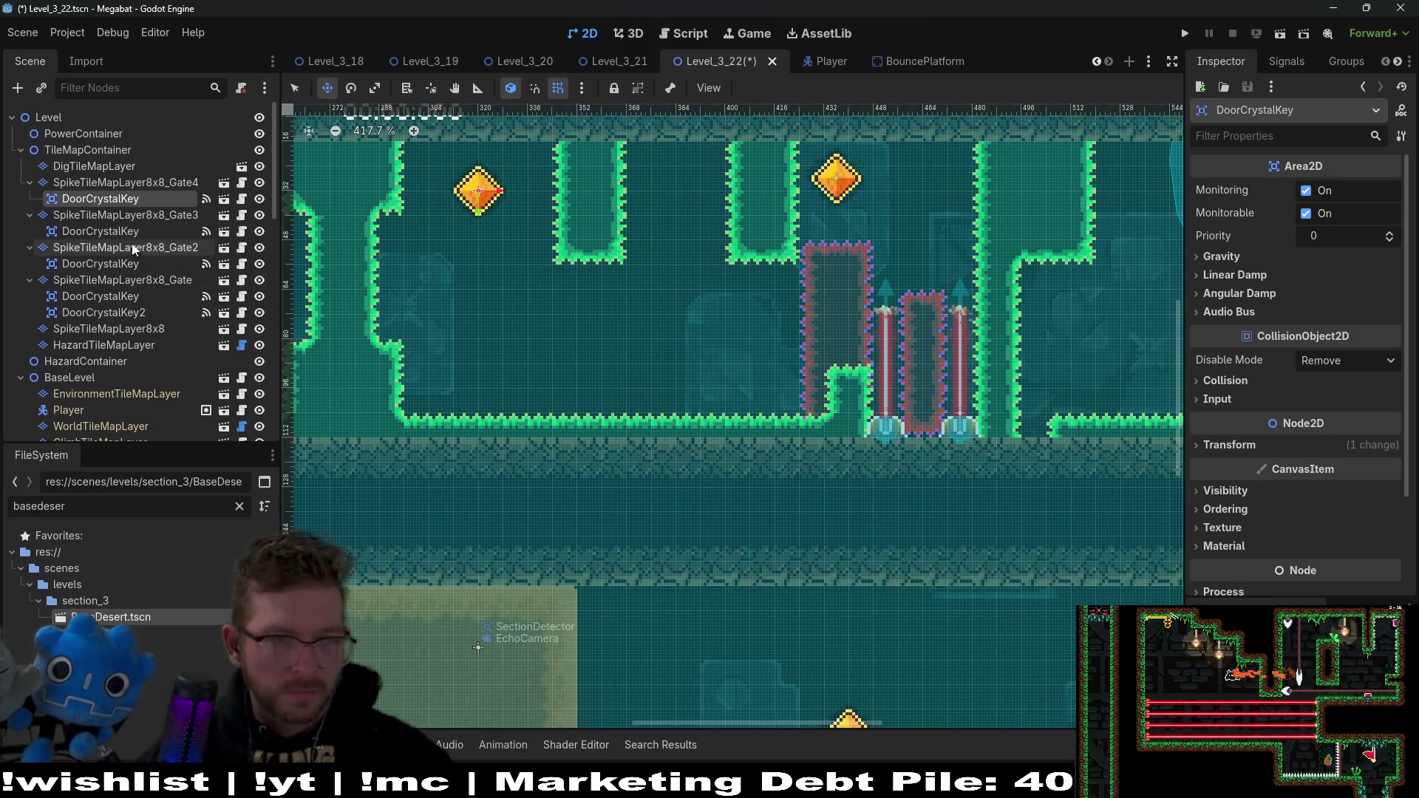
# Step: On the Gate4 layer, paint a Ruby spike block, erase its bottom row, and add a left column
pyautogui.click(104, 183)
pyautogui.moveTo(613, 241); pyautogui.dragTo(730, 278)
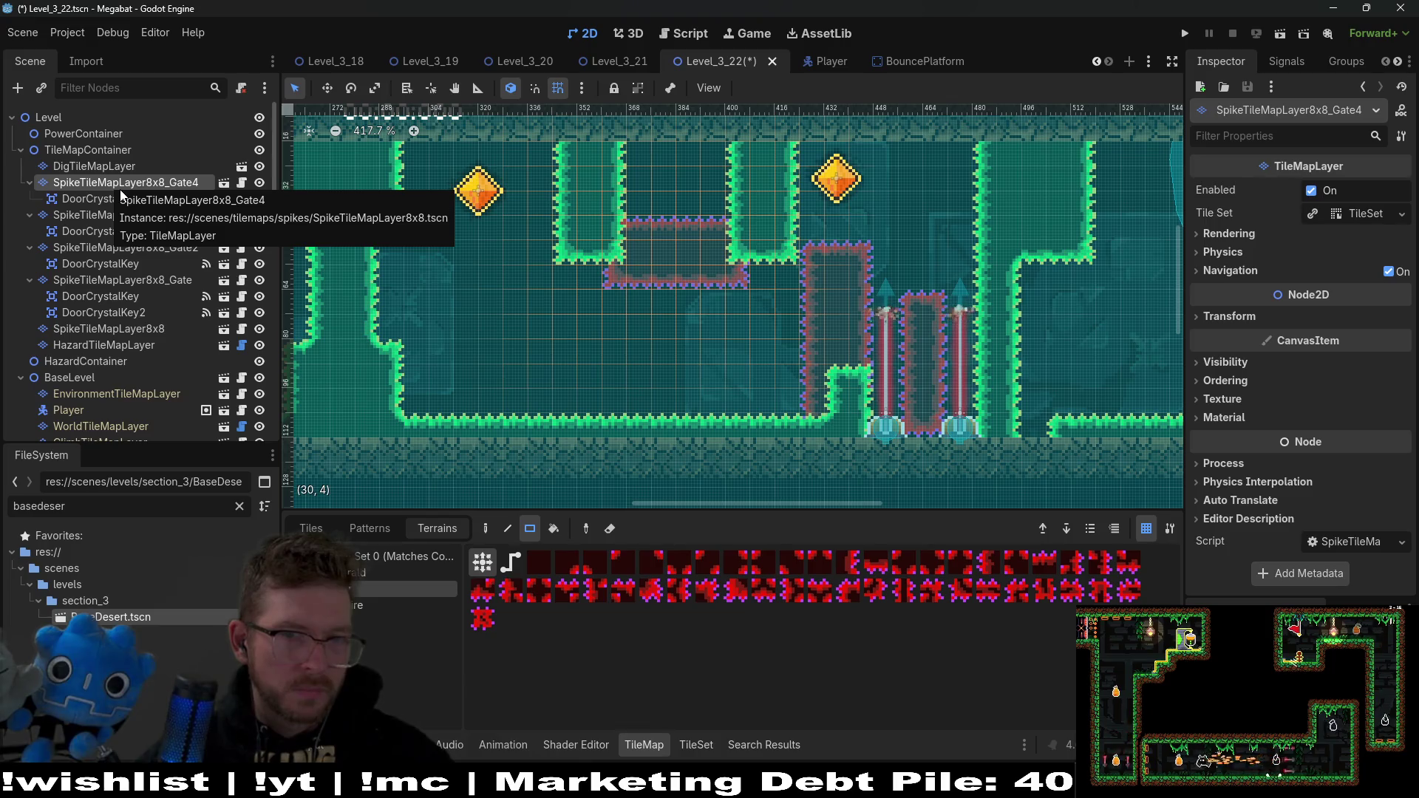
pyautogui.moveTo(605, 282); pyautogui.dragTo(742, 283)
pyautogui.moveTo(739, 151)
pyautogui.mouseDown()
pyautogui.moveTo(745, 228)
pyautogui.moveTo(717, 170)
pyautogui.mouseUp()
pyautogui.moveTo(625, 248)
pyautogui.mouseDown()
pyautogui.moveTo(611, 148)
pyautogui.moveTo(641, 148)
pyautogui.moveTo(642, 183)
pyautogui.mouseUp()
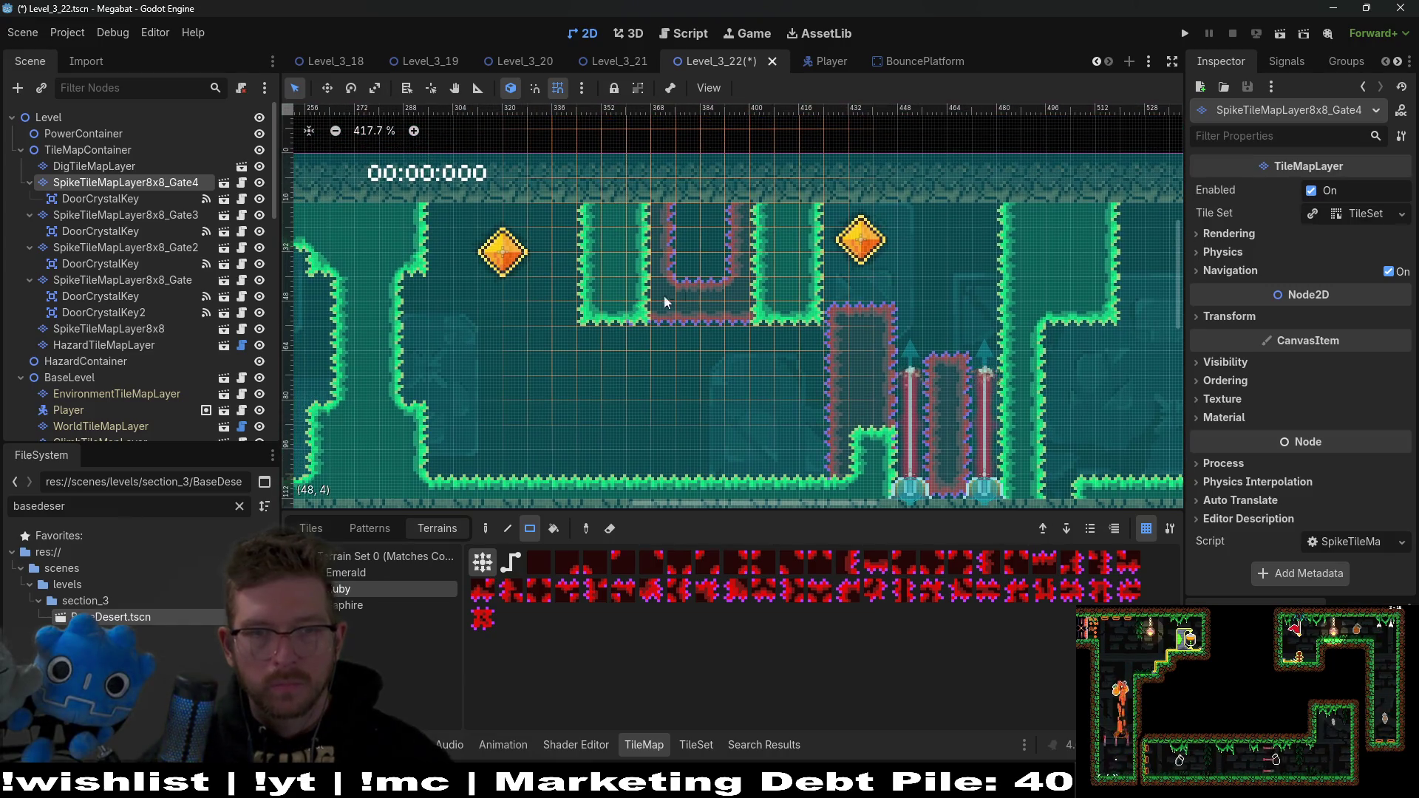
pyautogui.scroll(-10, 181, 322)
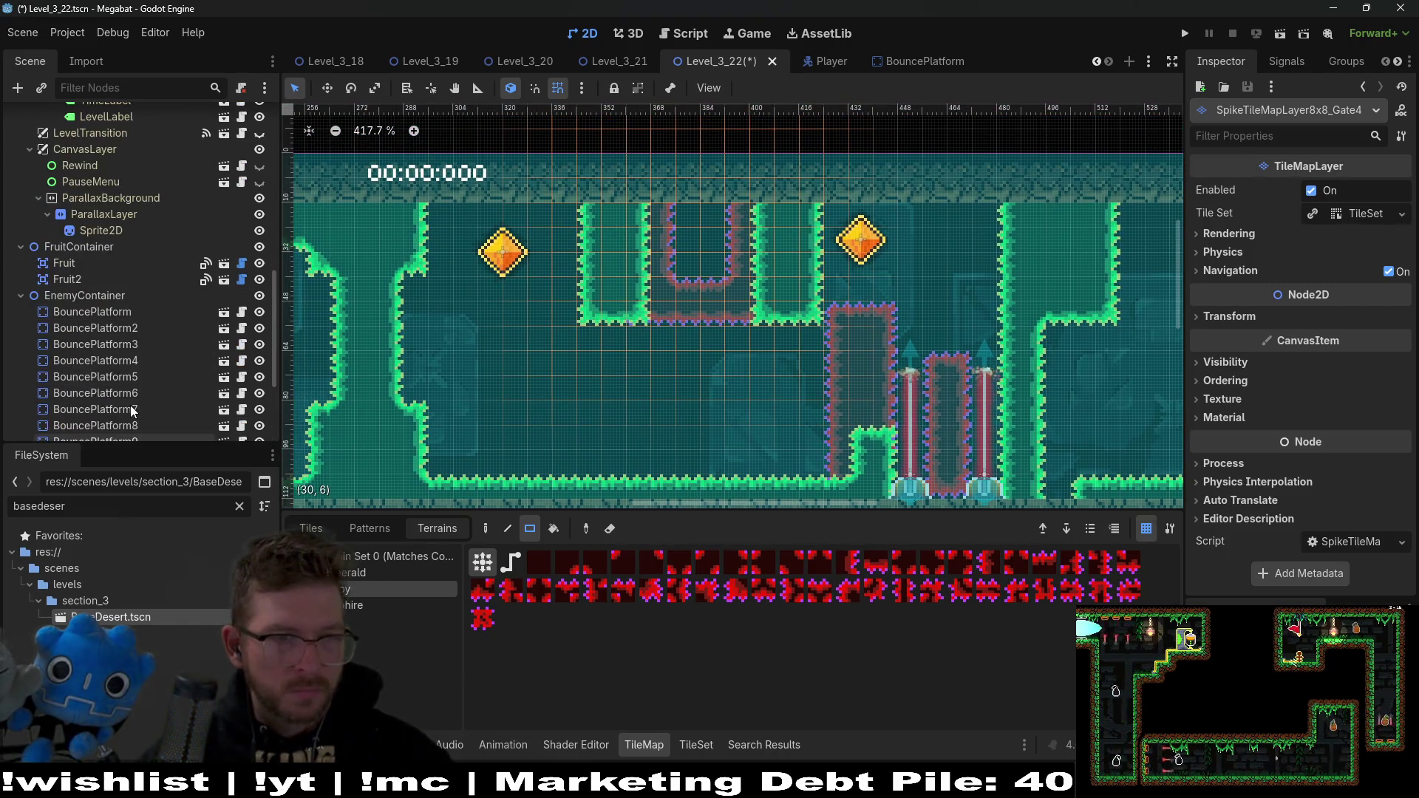
# Step: Move Fruit2 into the spike-lined pocket at the top of the level
pyautogui.click(87, 279)
pyautogui.scroll(-5, 812, 334)
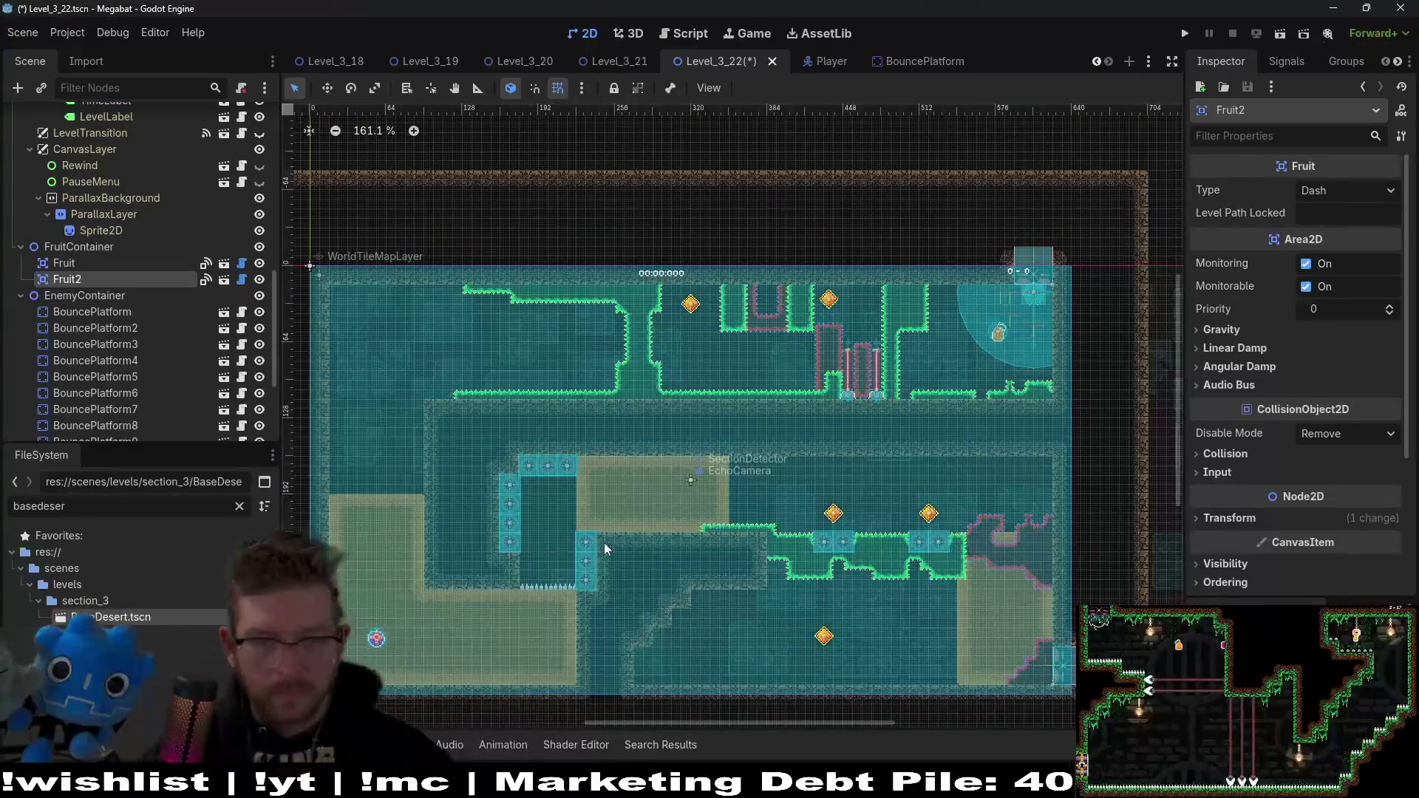
pyautogui.moveTo(793, 313); pyautogui.dragTo(764, 293)
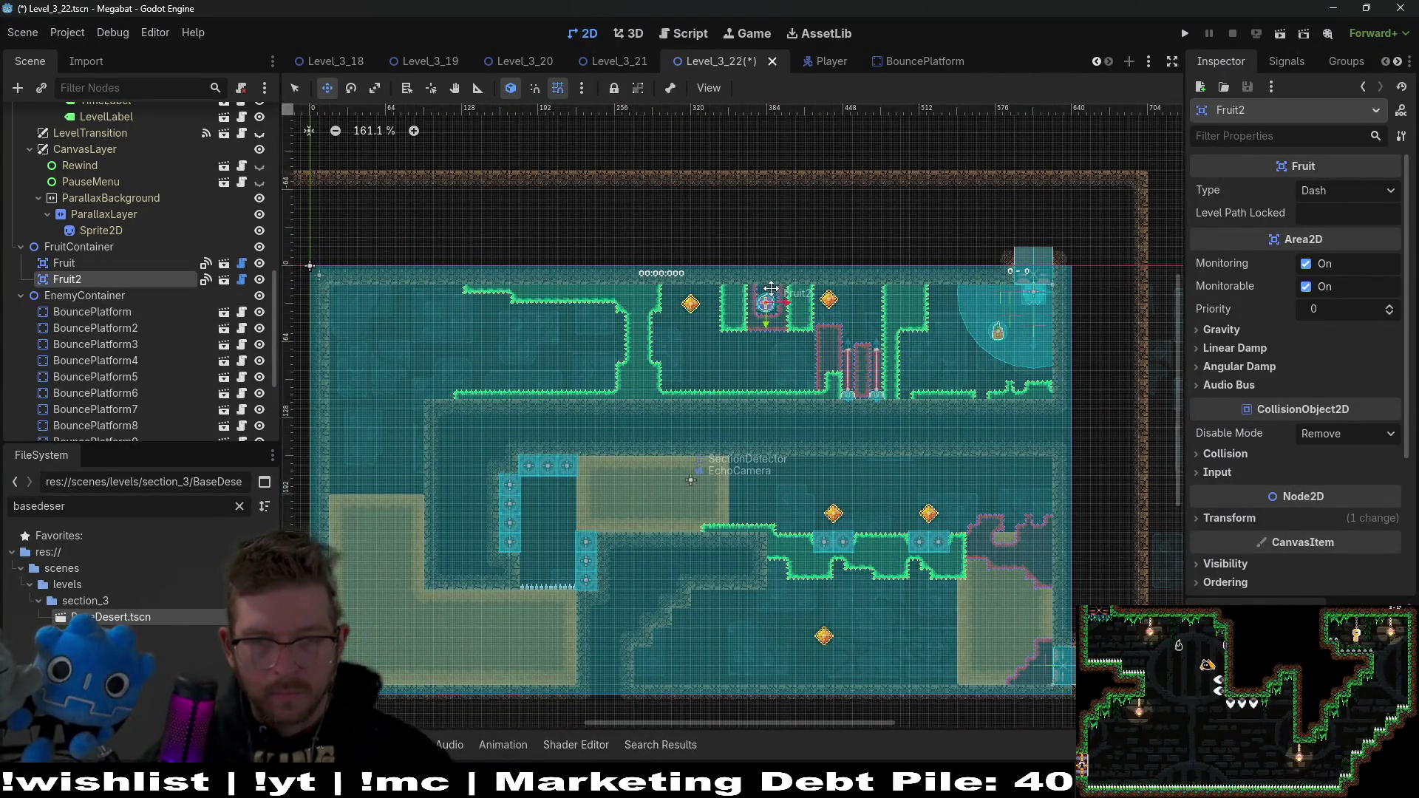
pyautogui.scroll(10, 770, 287)
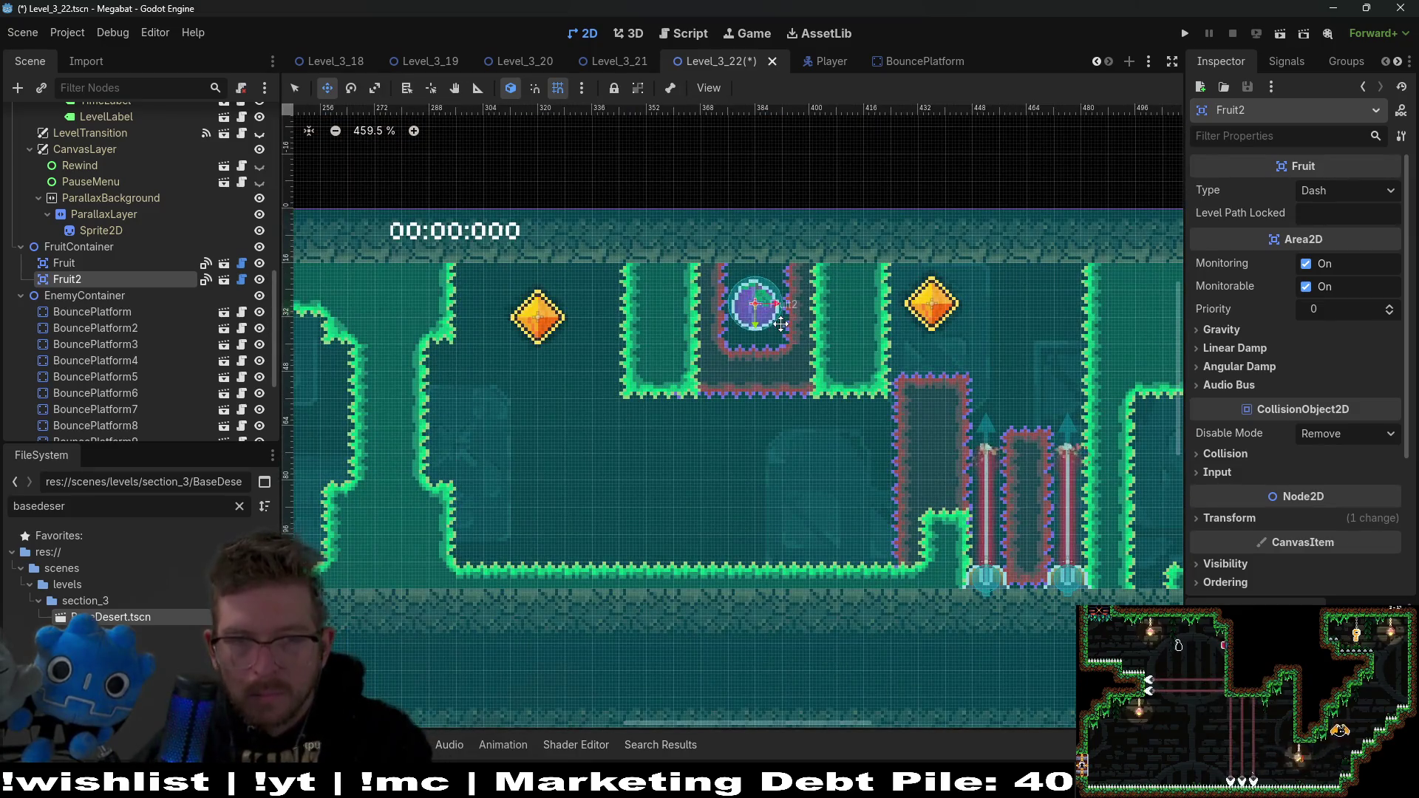
# Step: Set Fruit2's Type to Teleport in the Inspector
pyautogui.click(1345, 190)
pyautogui.click(1344, 249)
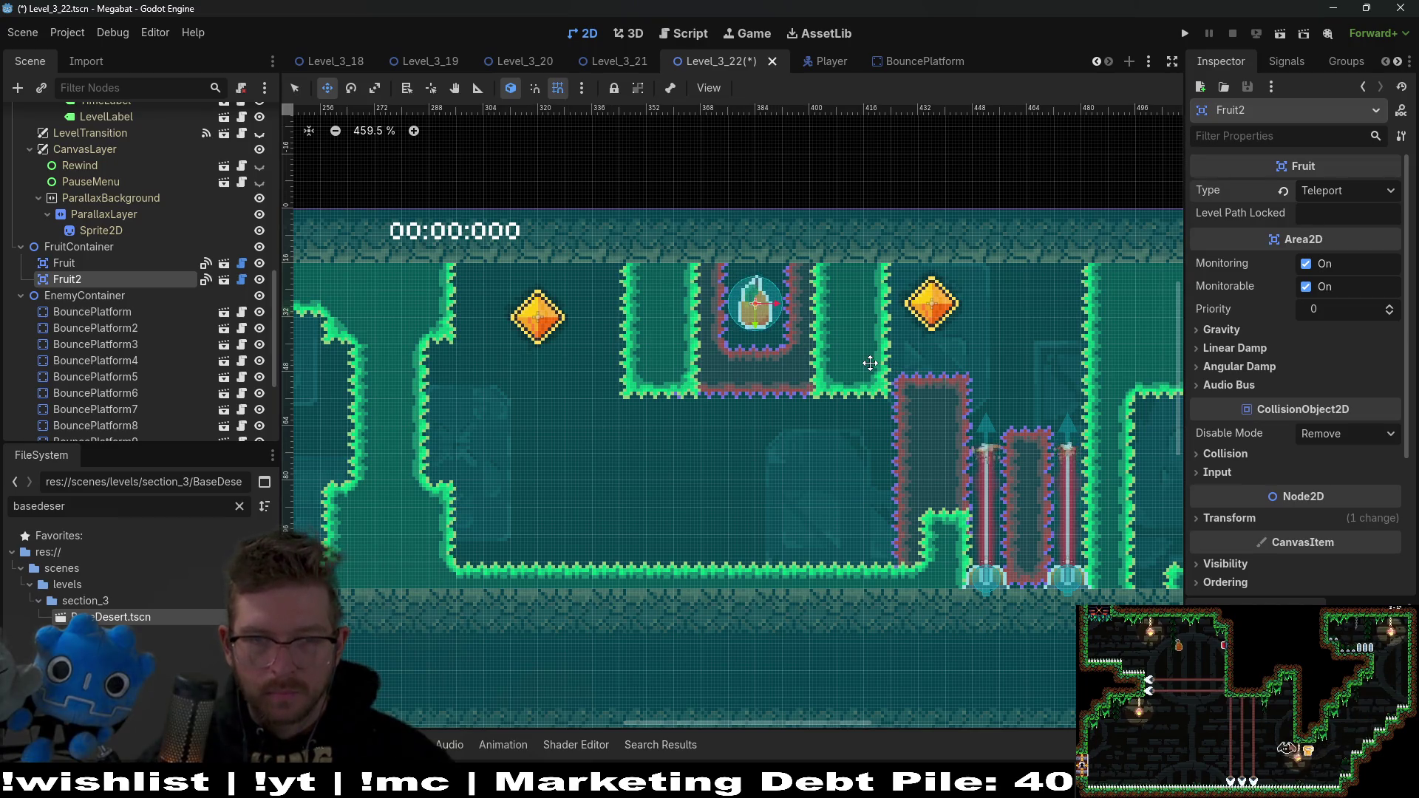
pyautogui.scroll(-4, 872, 369)
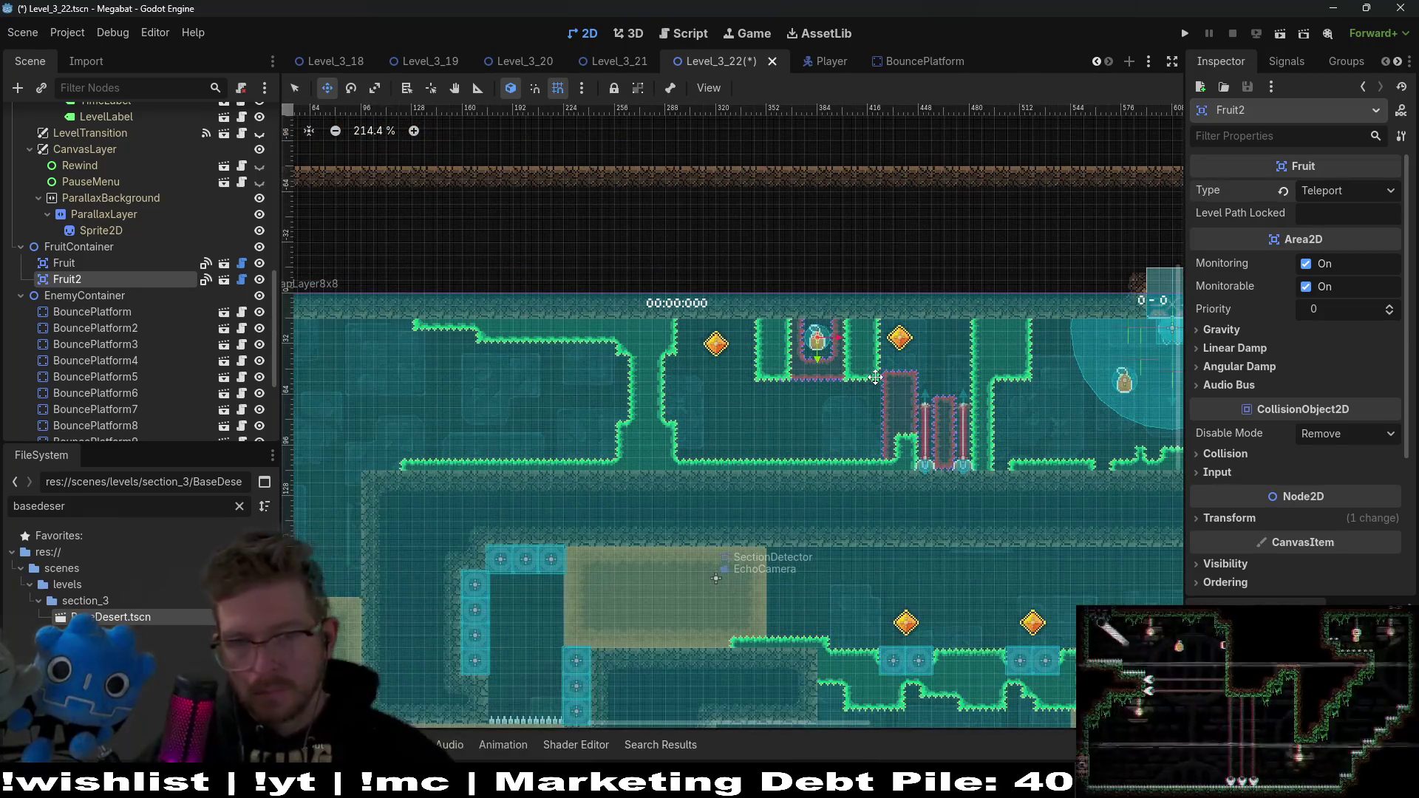
pyautogui.moveTo(998, 423); pyautogui.dragTo(883, 393)
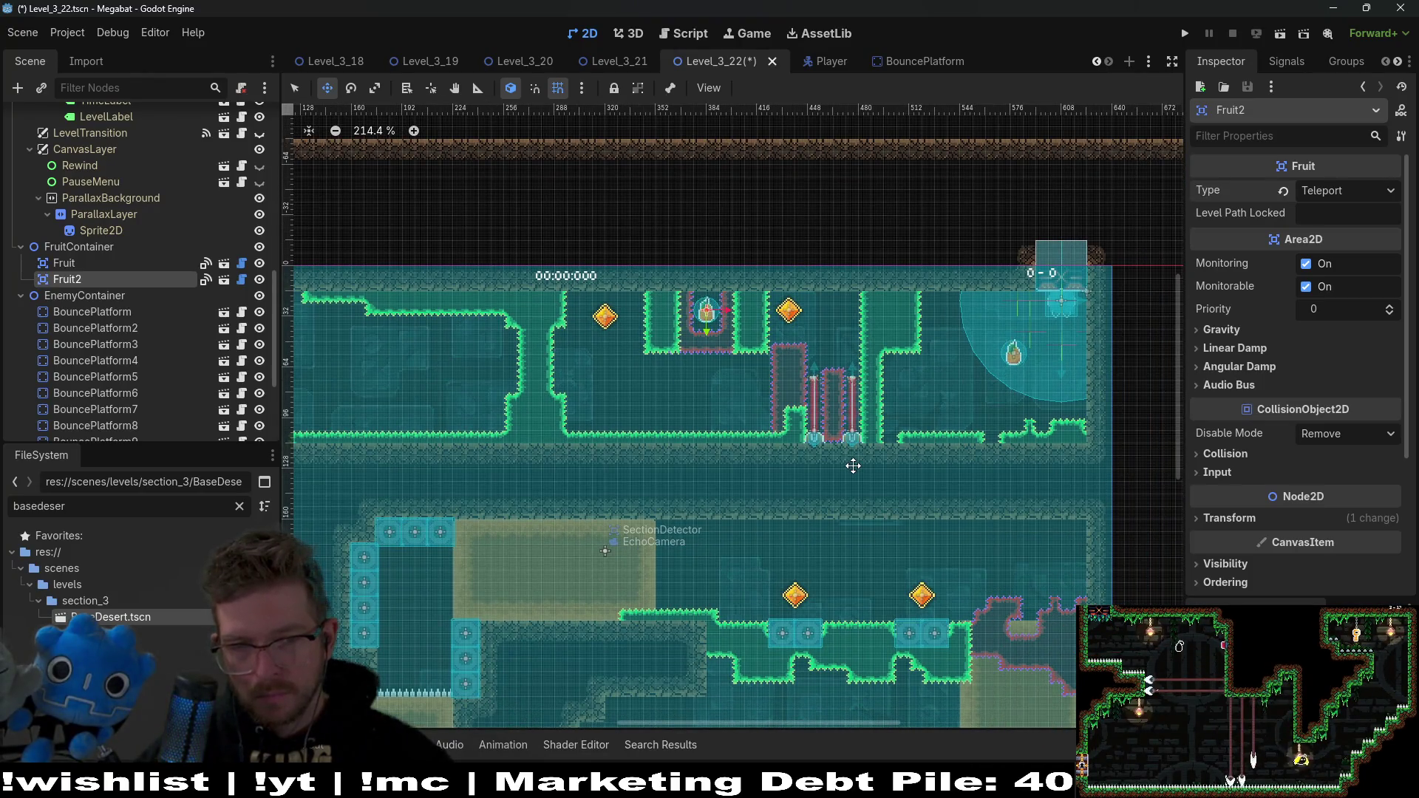
pyautogui.scroll(10, 74, 214)
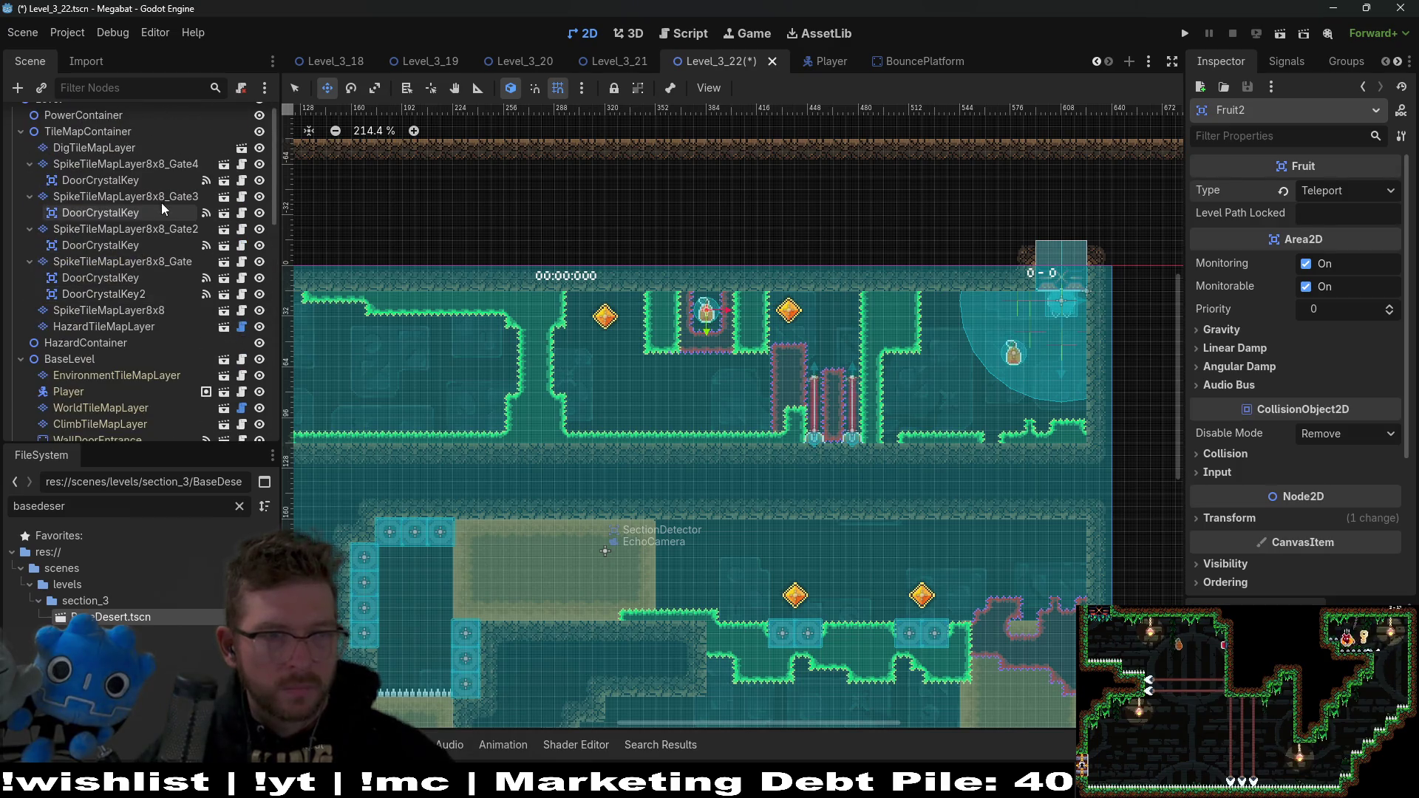
# Step: On the Gate3 layer, paint a Ruby floor strip and a stepped spike wall rising upward
pyautogui.click(133, 196)
pyautogui.click(338, 589)
pyautogui.scroll(3, 806, 436)
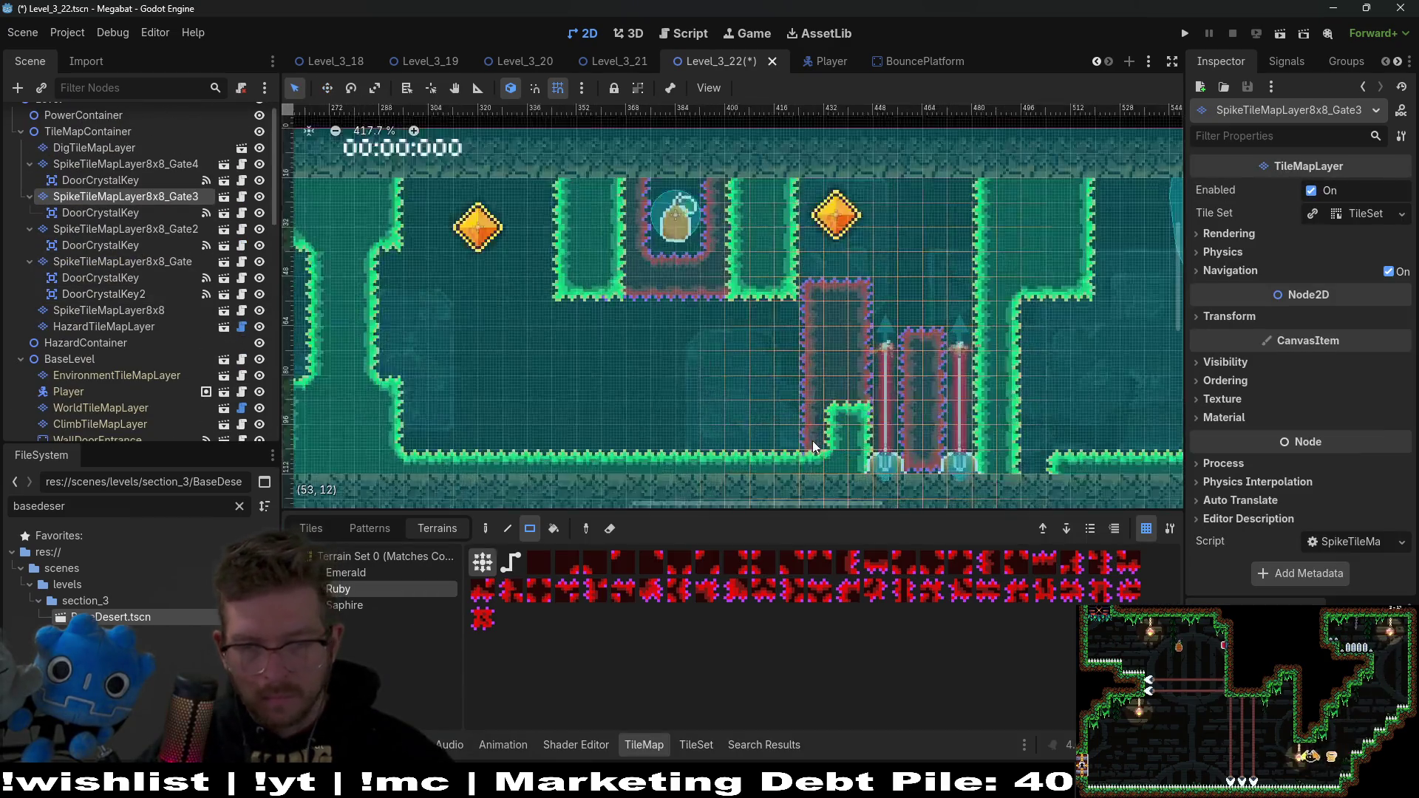
pyautogui.scroll(2, 812, 446)
pyautogui.moveTo(775, 344)
pyautogui.mouseDown()
pyautogui.moveTo(581, 365)
pyautogui.moveTo(658, 339)
pyautogui.moveTo(674, 356)
pyautogui.mouseUp()
pyautogui.hscroll(-3, 678, 354)
pyautogui.scroll(2, 679, 357)
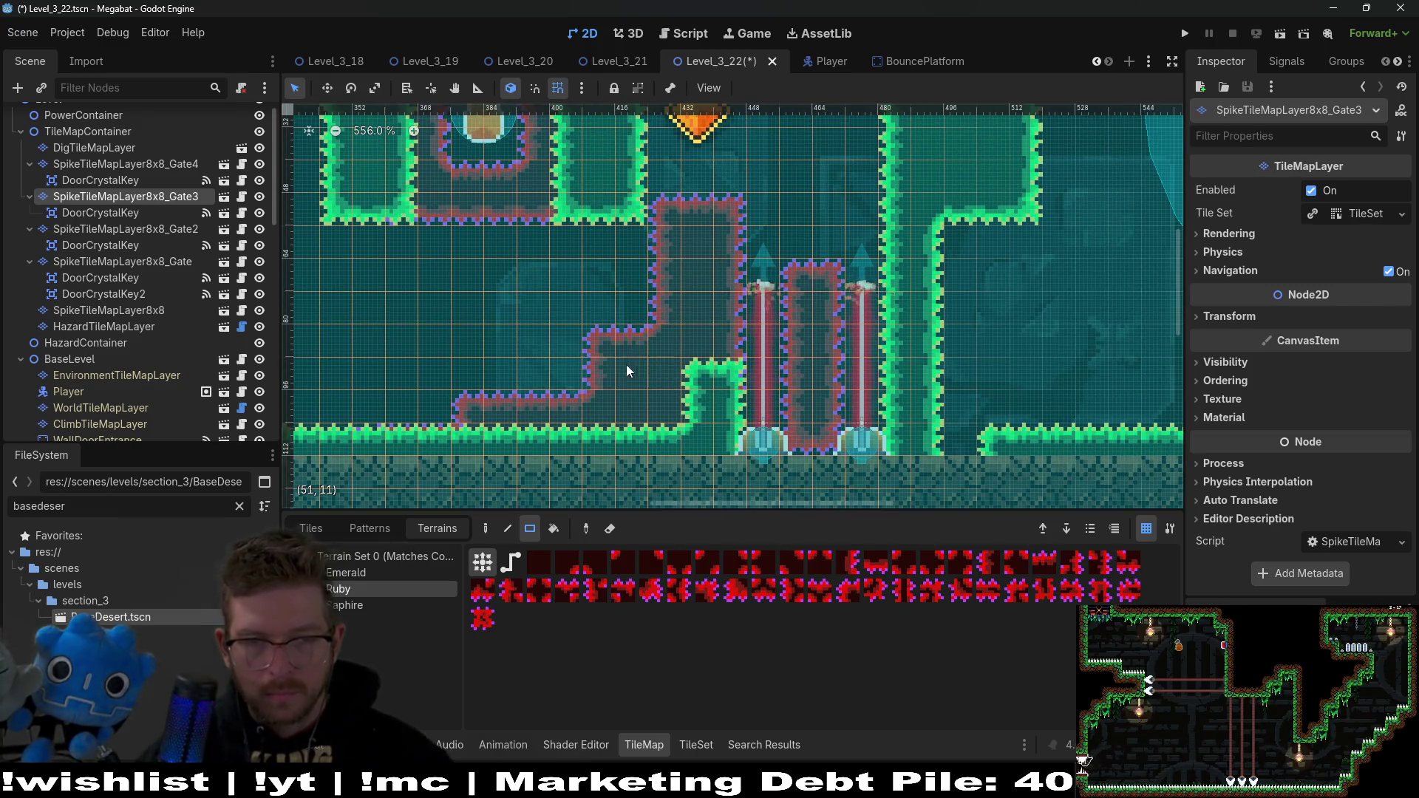
pyautogui.scroll(2, 618, 273)
pyautogui.hscroll(1, 618, 273)
pyautogui.moveTo(617, 273)
pyautogui.mouseDown()
pyautogui.moveTo(556, 392)
pyautogui.moveTo(510, 423)
pyautogui.mouseUp()
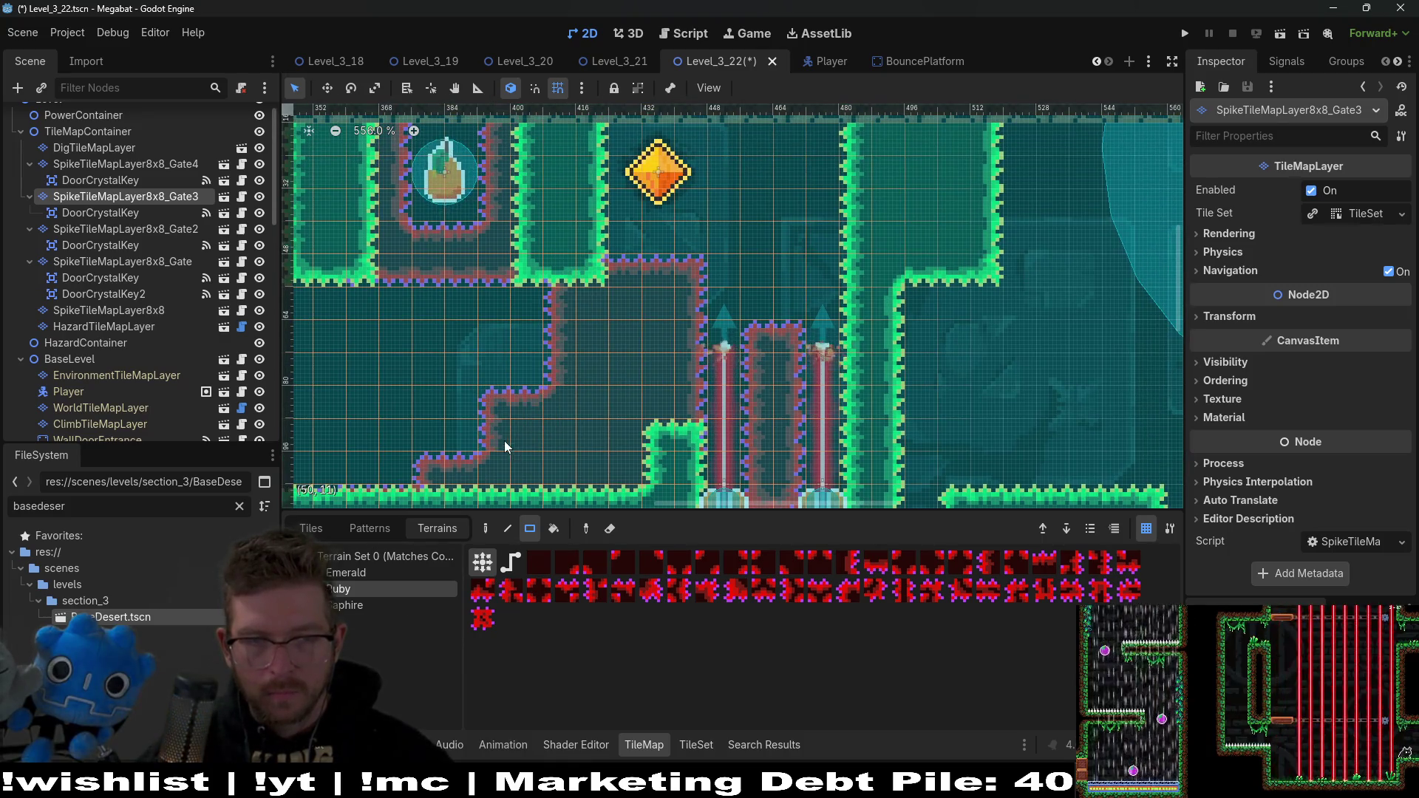
pyautogui.scroll(-4, 682, 404)
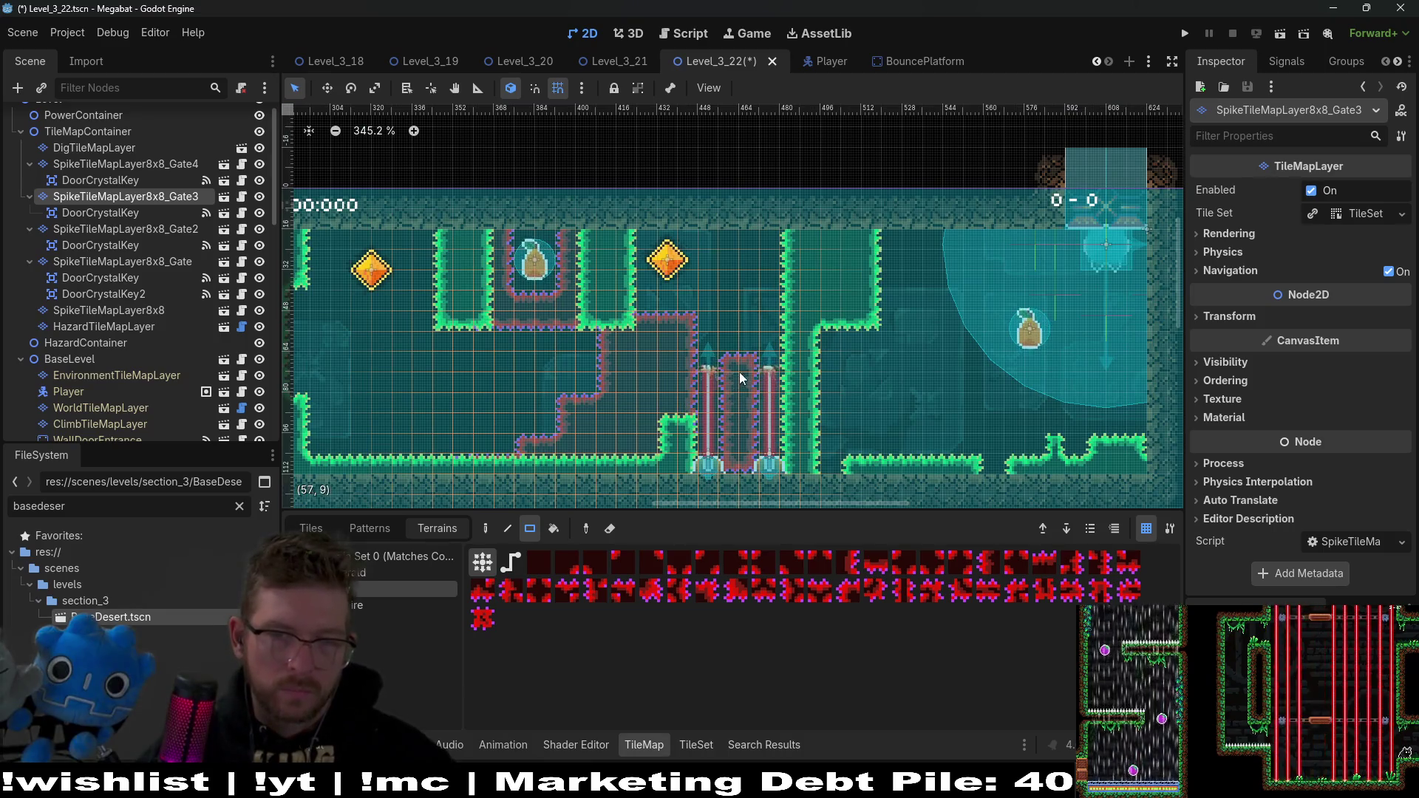
# Step: Erase the top of the middle spike pillar, then save and launch the level
pyautogui.click(748, 346)
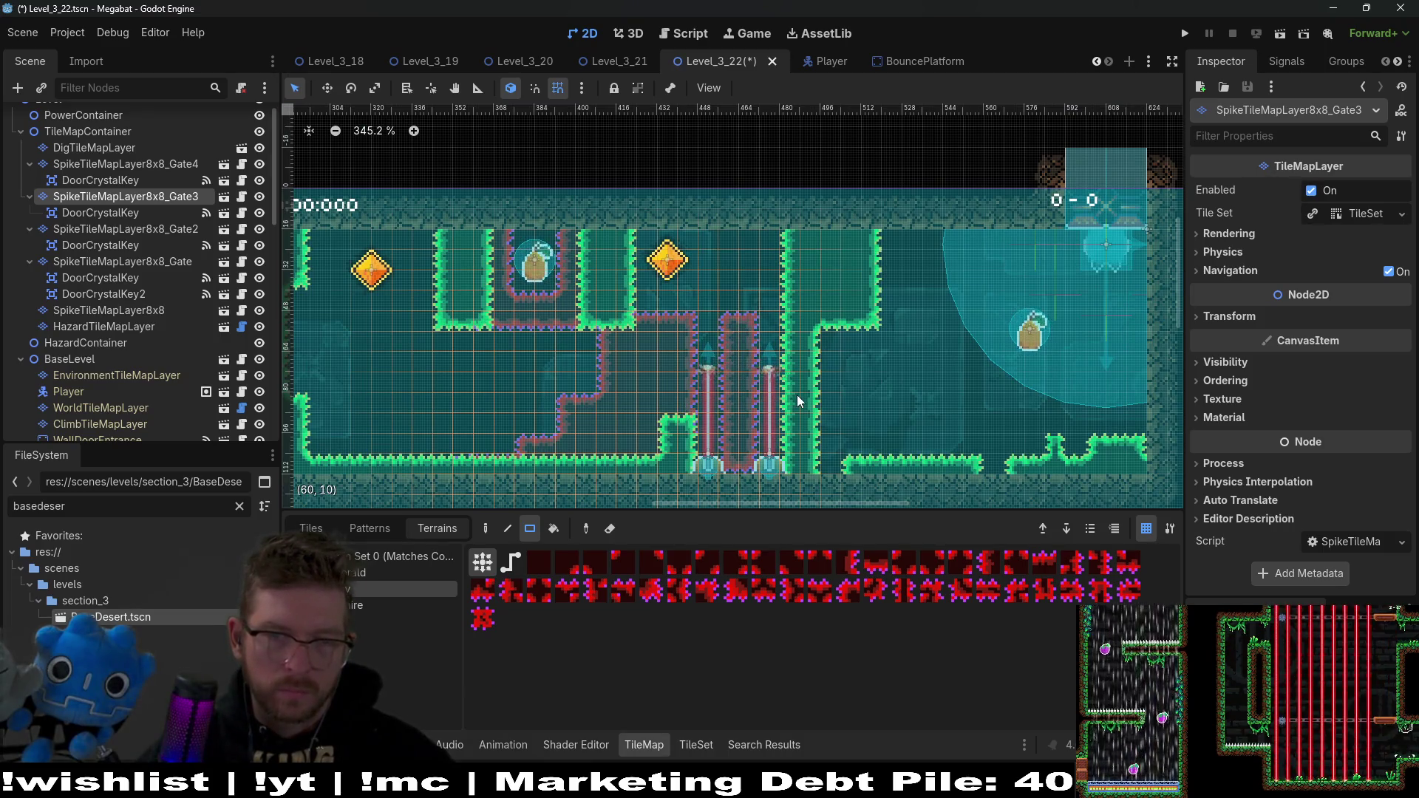
pyautogui.moveTo(730, 325); pyautogui.dragTo(748, 340)
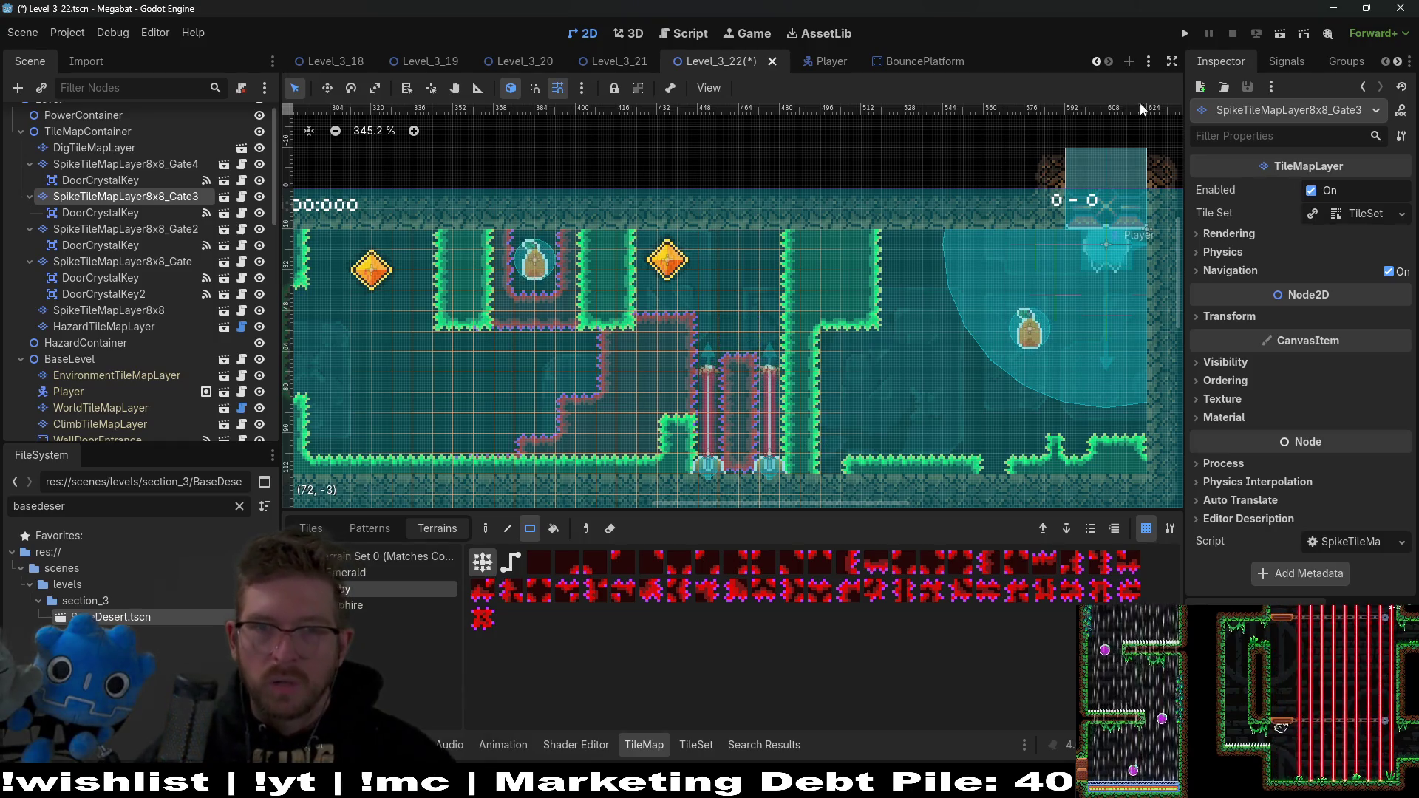
pyautogui.click(1280, 33)
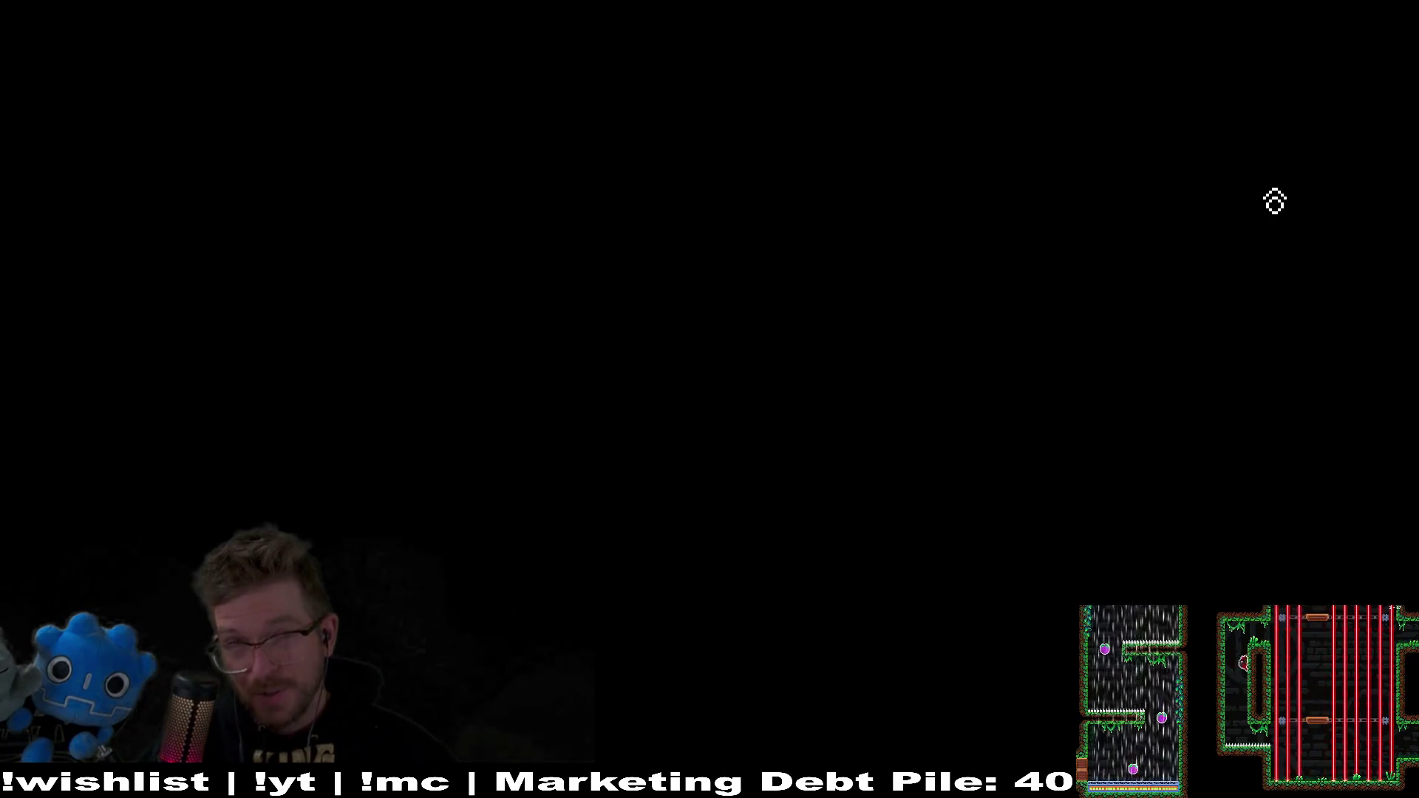
# Step: Fly the bat along the top corridor to the gems and orange fruit, then stop the game
pyautogui.press('Left')
pyautogui.press('space')
pyautogui.press('Left')
pyautogui.press('space')
pyautogui.press('Left')
pyautogui.press('Left')
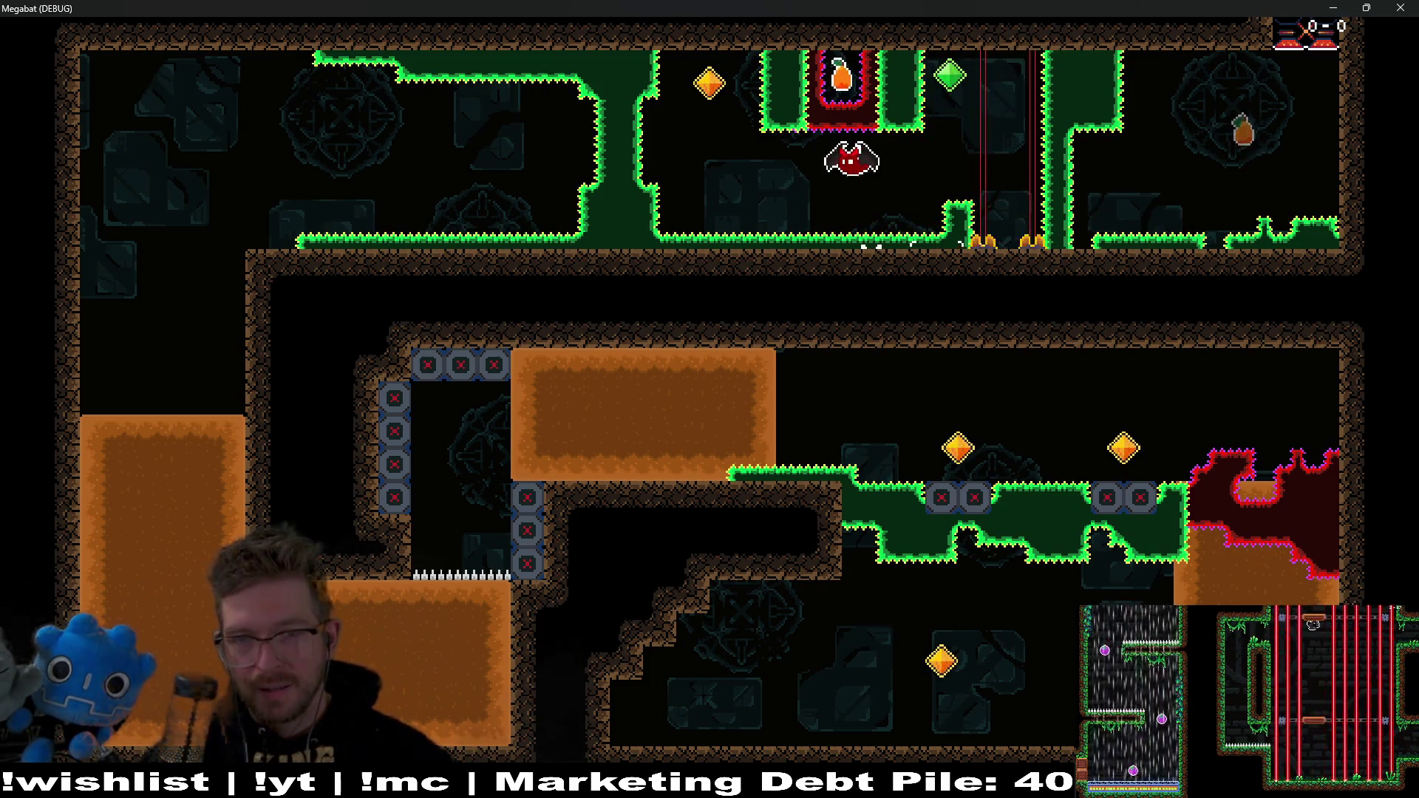
pyautogui.press('space')
pyautogui.press('Right')
pyautogui.press('space')
pyautogui.press('Left')
pyautogui.press('Left')
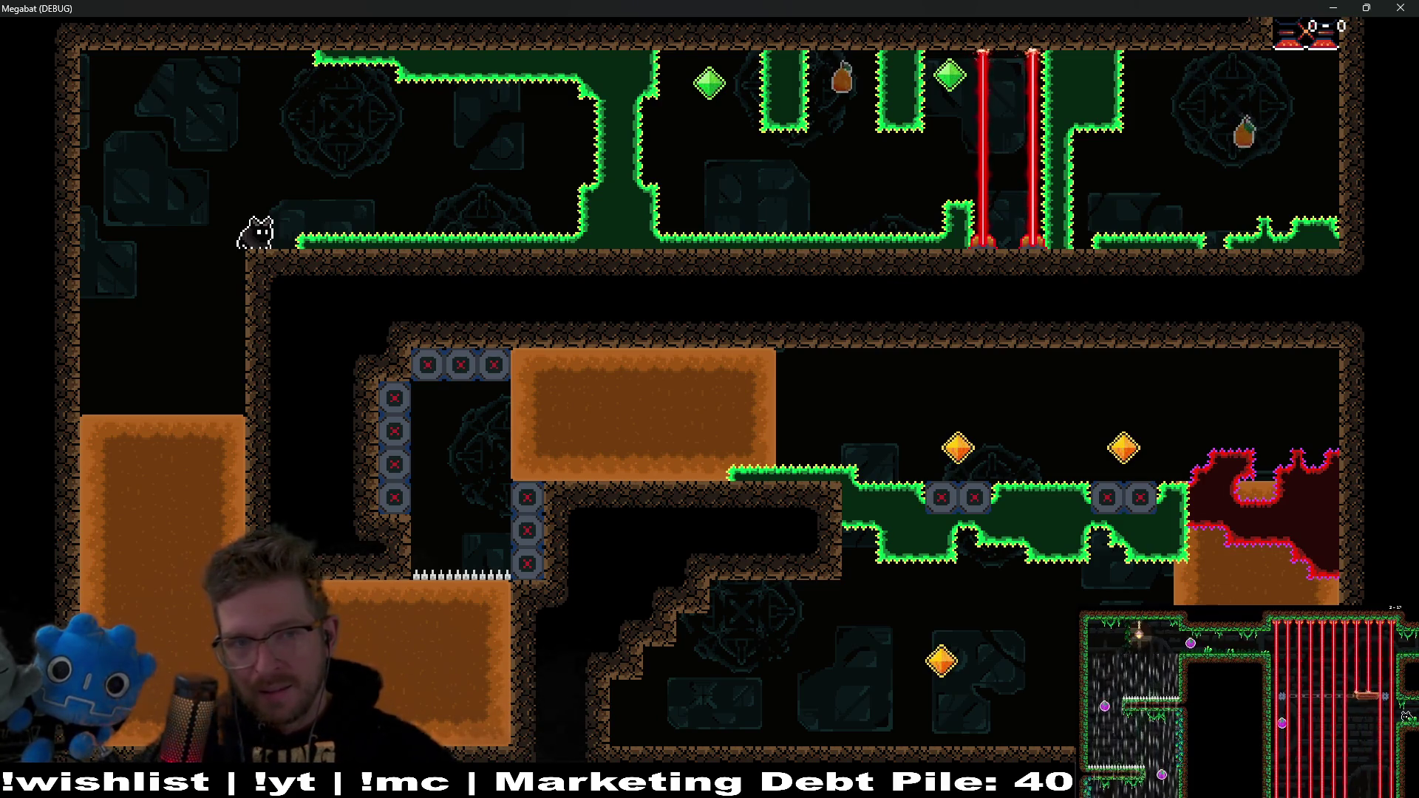
pyautogui.press('F8')
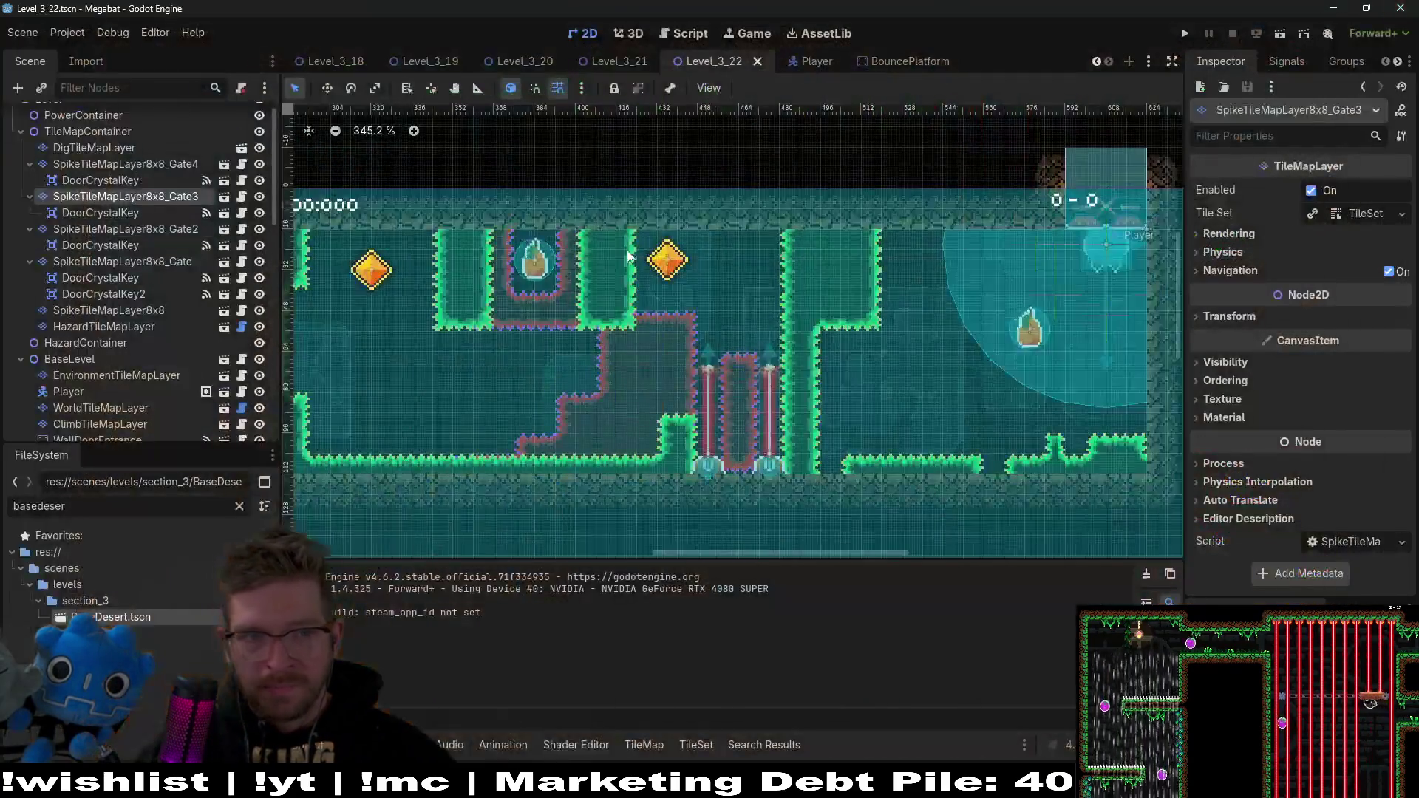
# Step: Duplicate Fruit2 as Fruit3 and move it into the left room
pyautogui.scroll(-10, 148, 357)
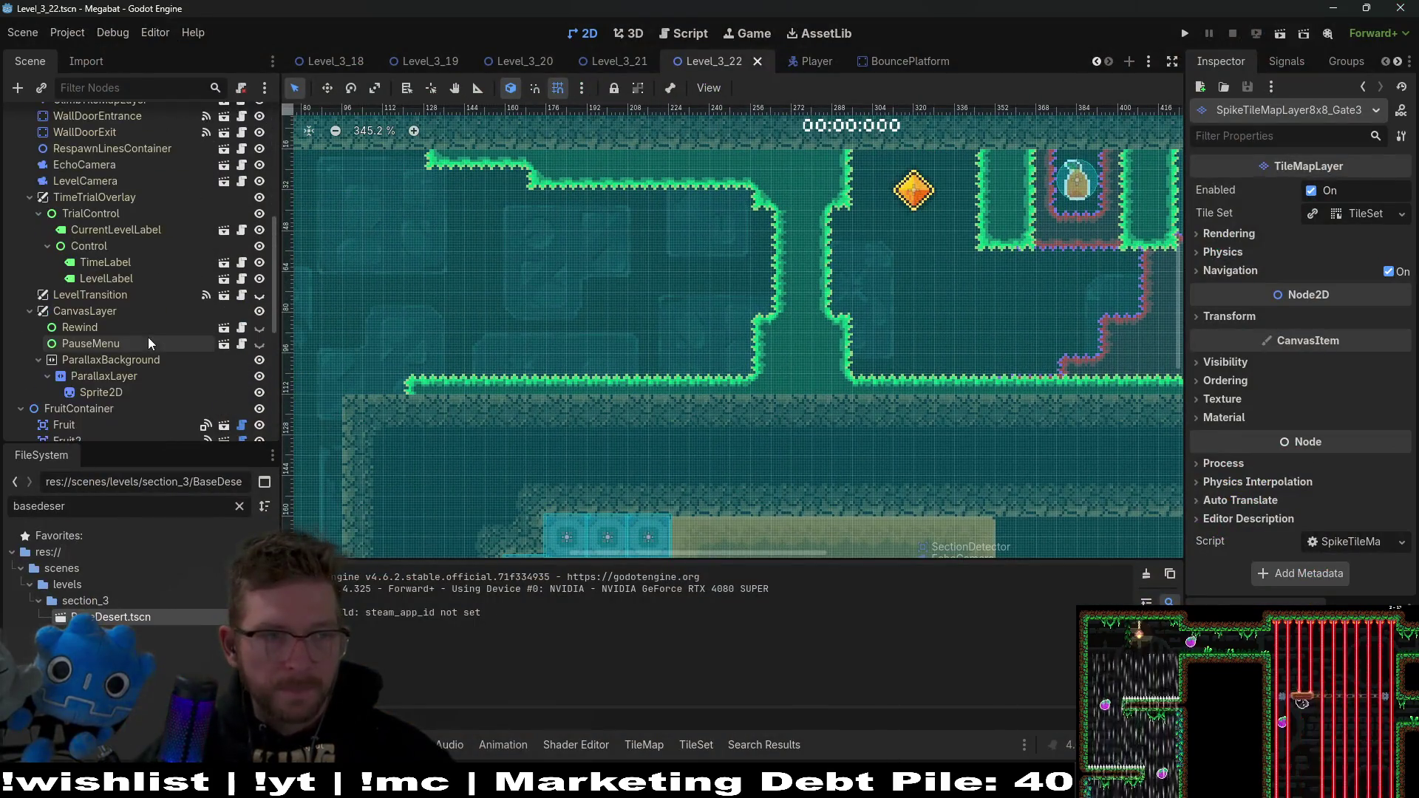
pyautogui.click(67, 238)
pyautogui.hotkey('ctrl', 'd')
pyautogui.press('w')
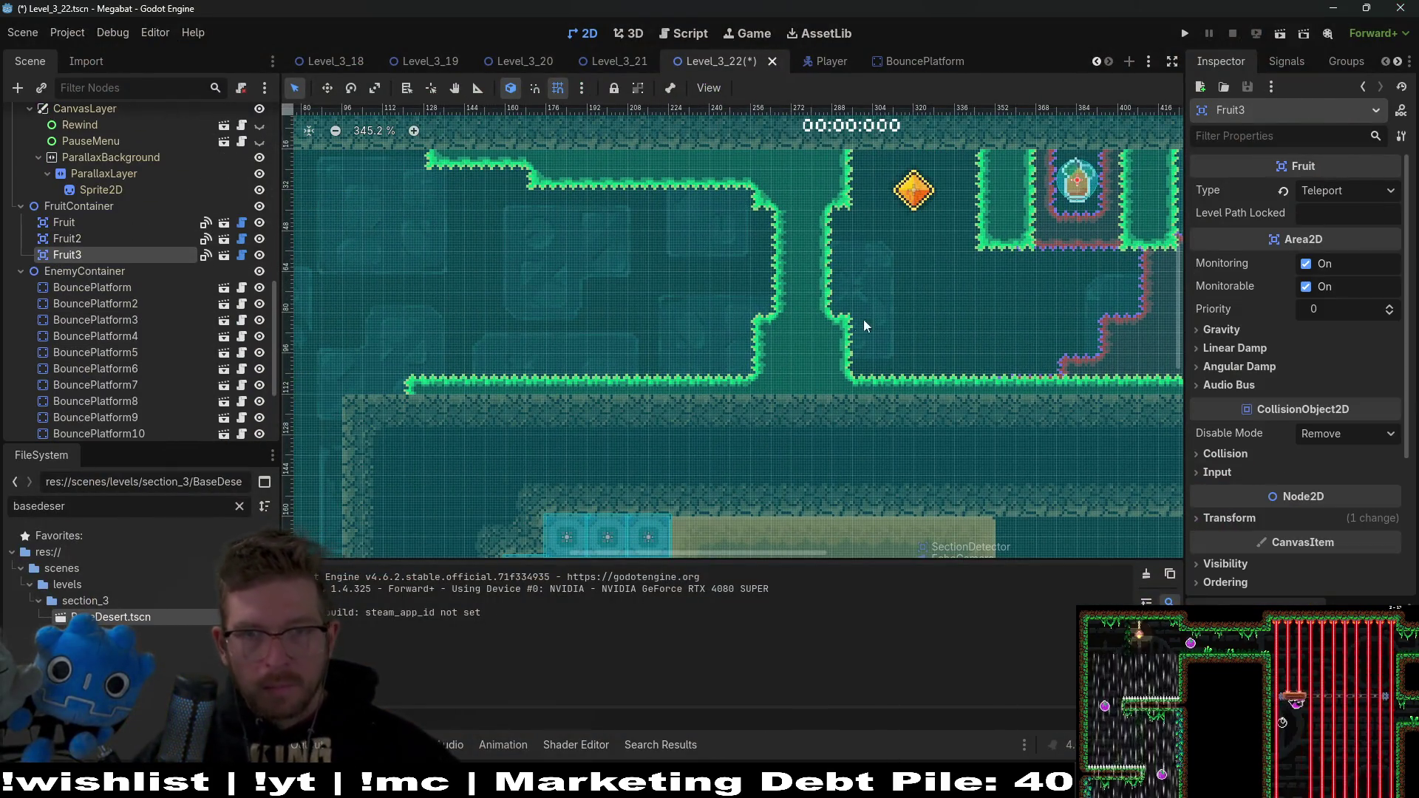
pyautogui.moveTo(1021, 354)
pyautogui.mouseDown()
pyautogui.moveTo(1175, 296)
pyautogui.moveTo(790, 337)
pyautogui.mouseUp()
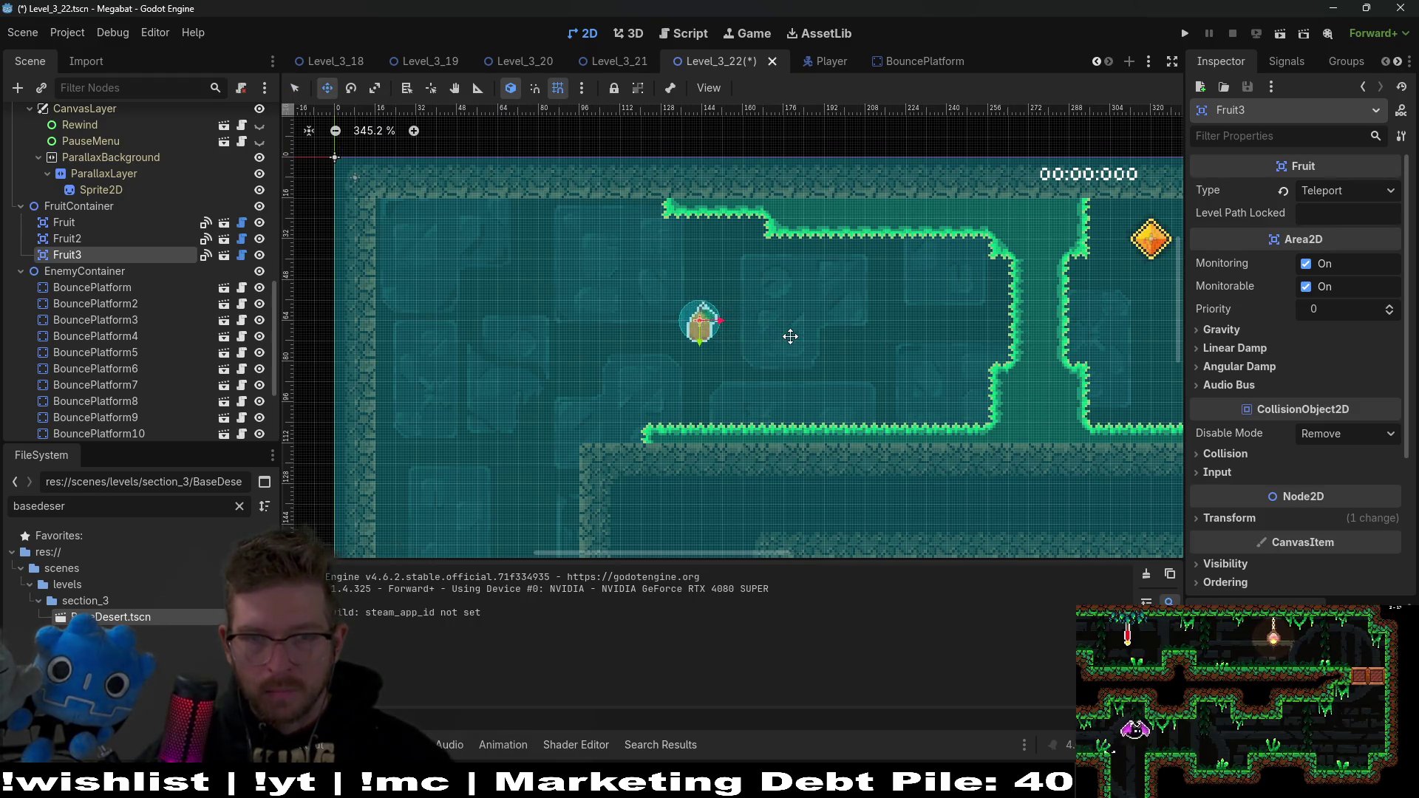
# Step: Set Fruit3's Type to Dig in the Inspector
pyautogui.click(1337, 190)
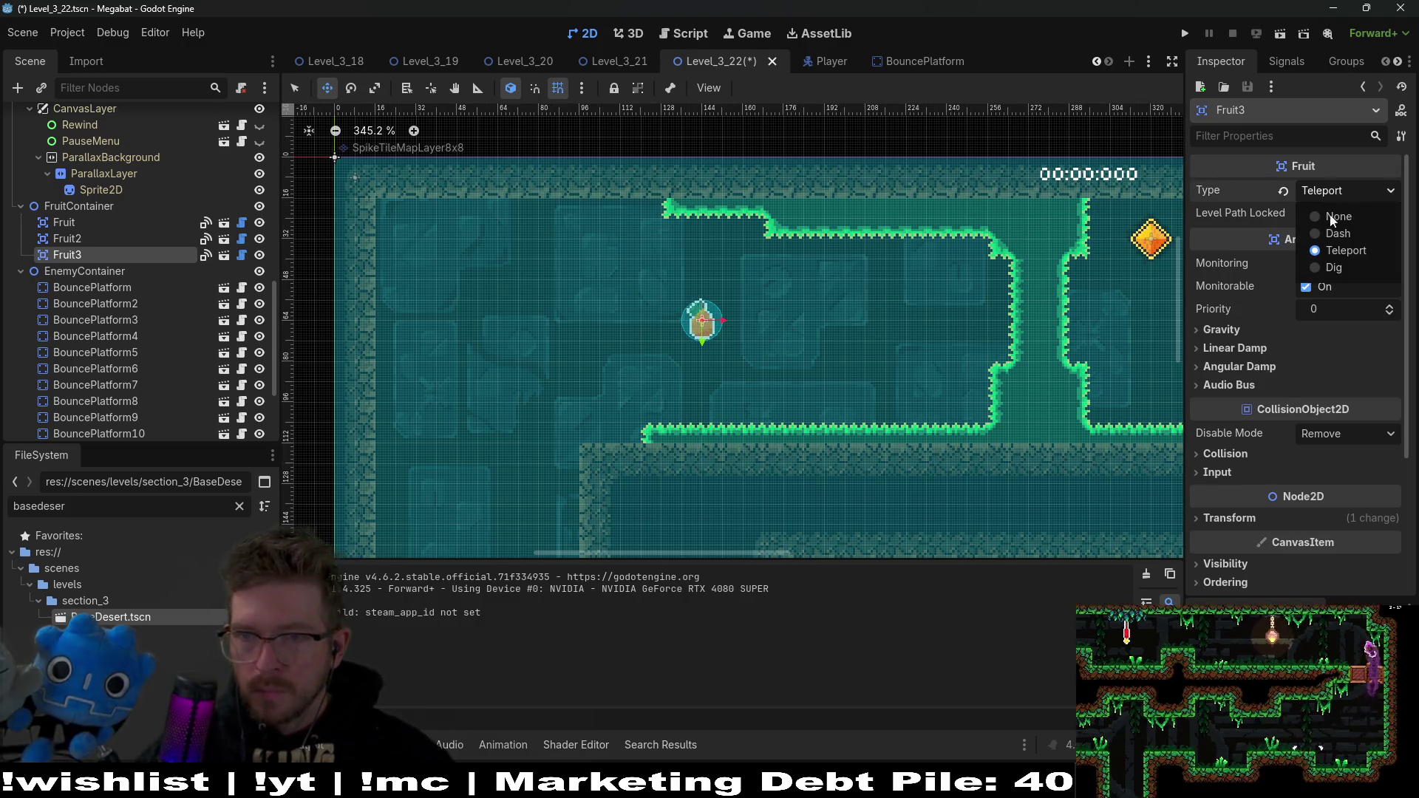
pyautogui.click(1333, 241)
pyautogui.click(1343, 195)
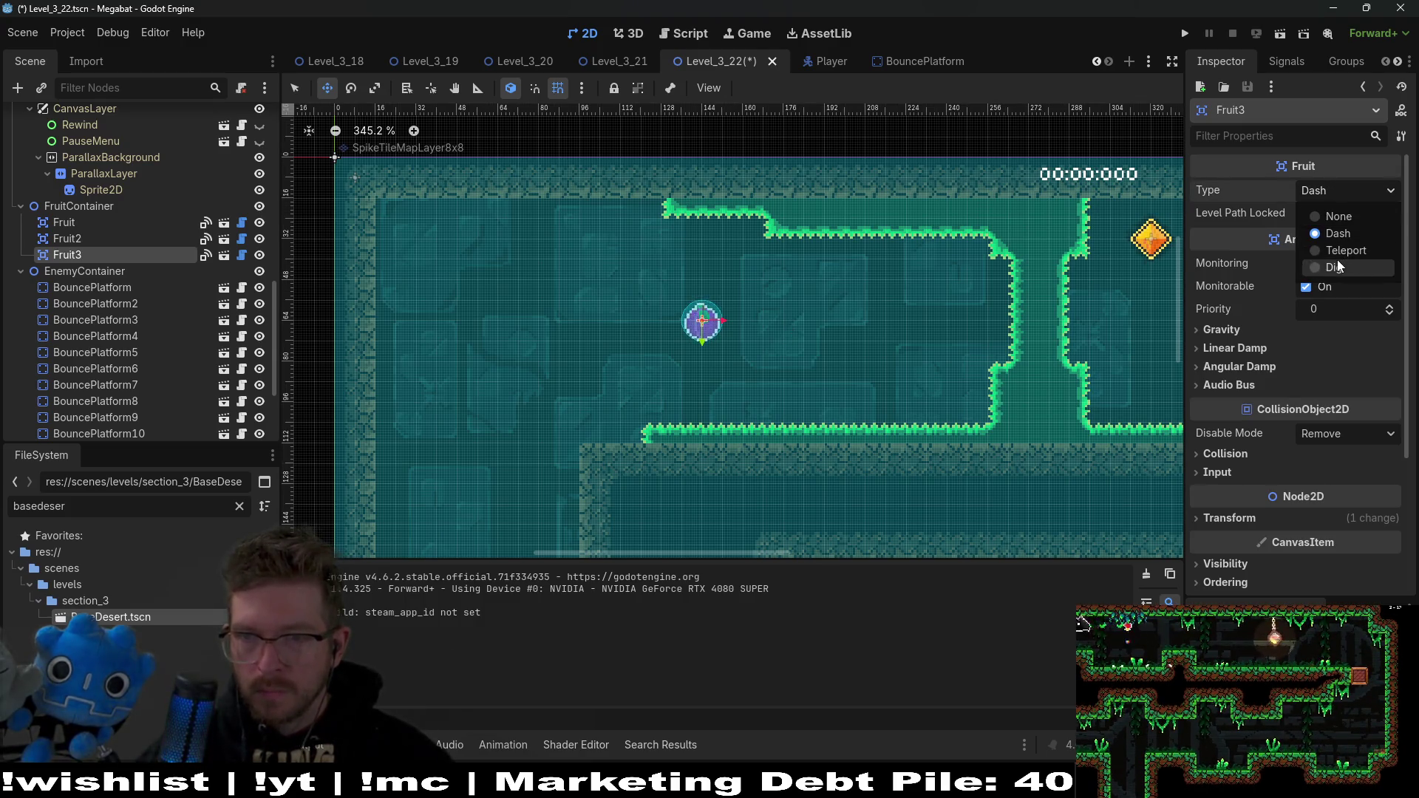
pyautogui.click(1336, 267)
pyautogui.click(1354, 186)
pyautogui.click(1342, 269)
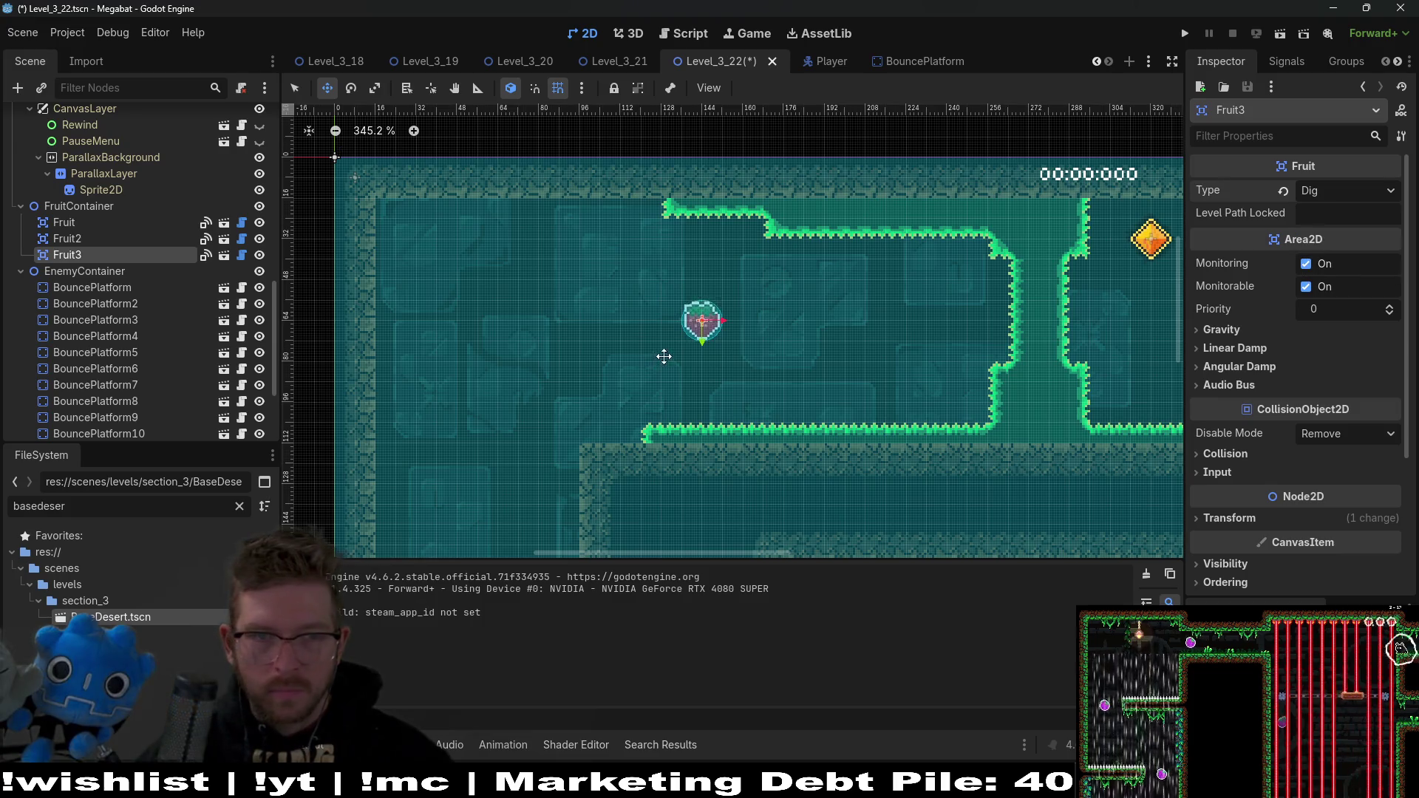
pyautogui.scroll(10, 130, 260)
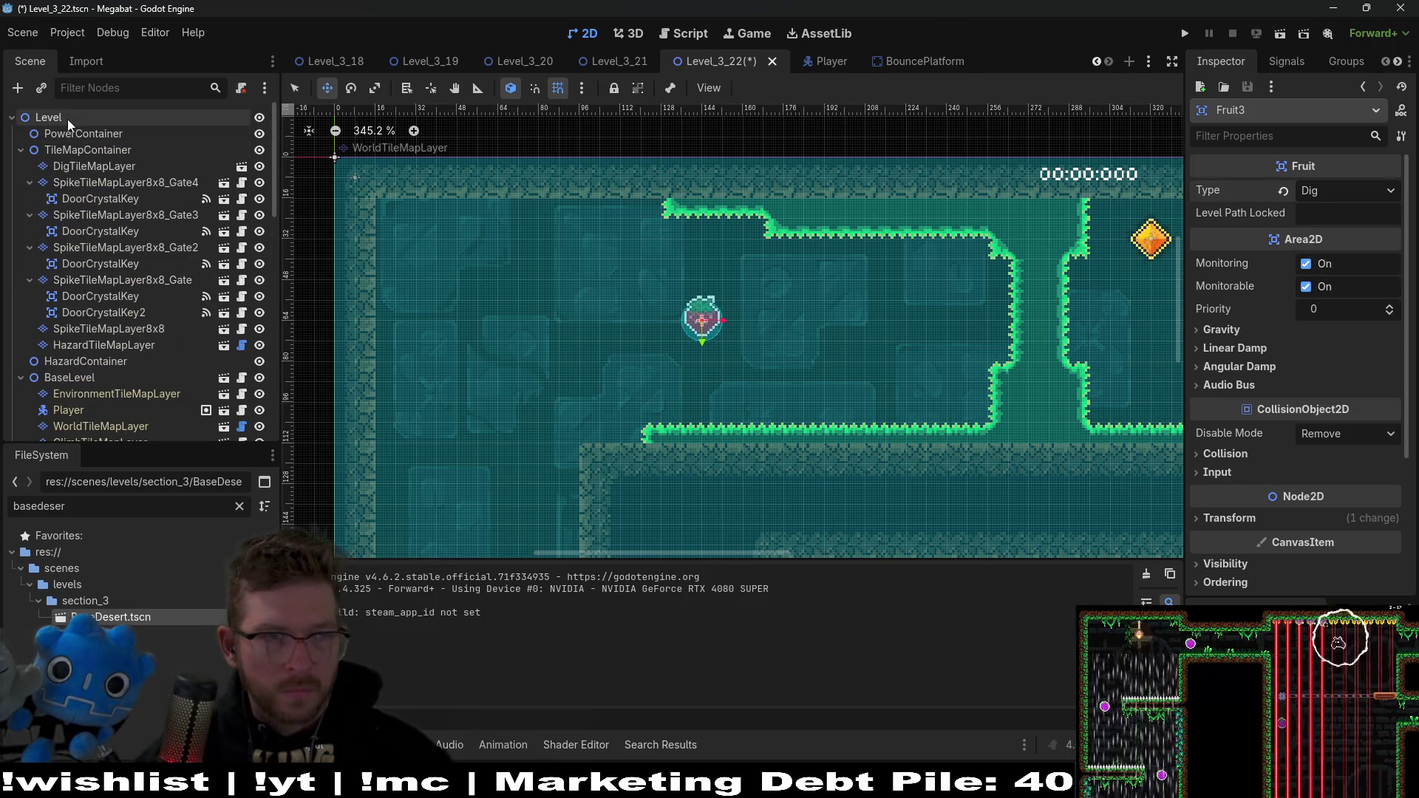
# Step: Instance the CheckPoint scene under PowerContainer
pyautogui.click(72, 133)
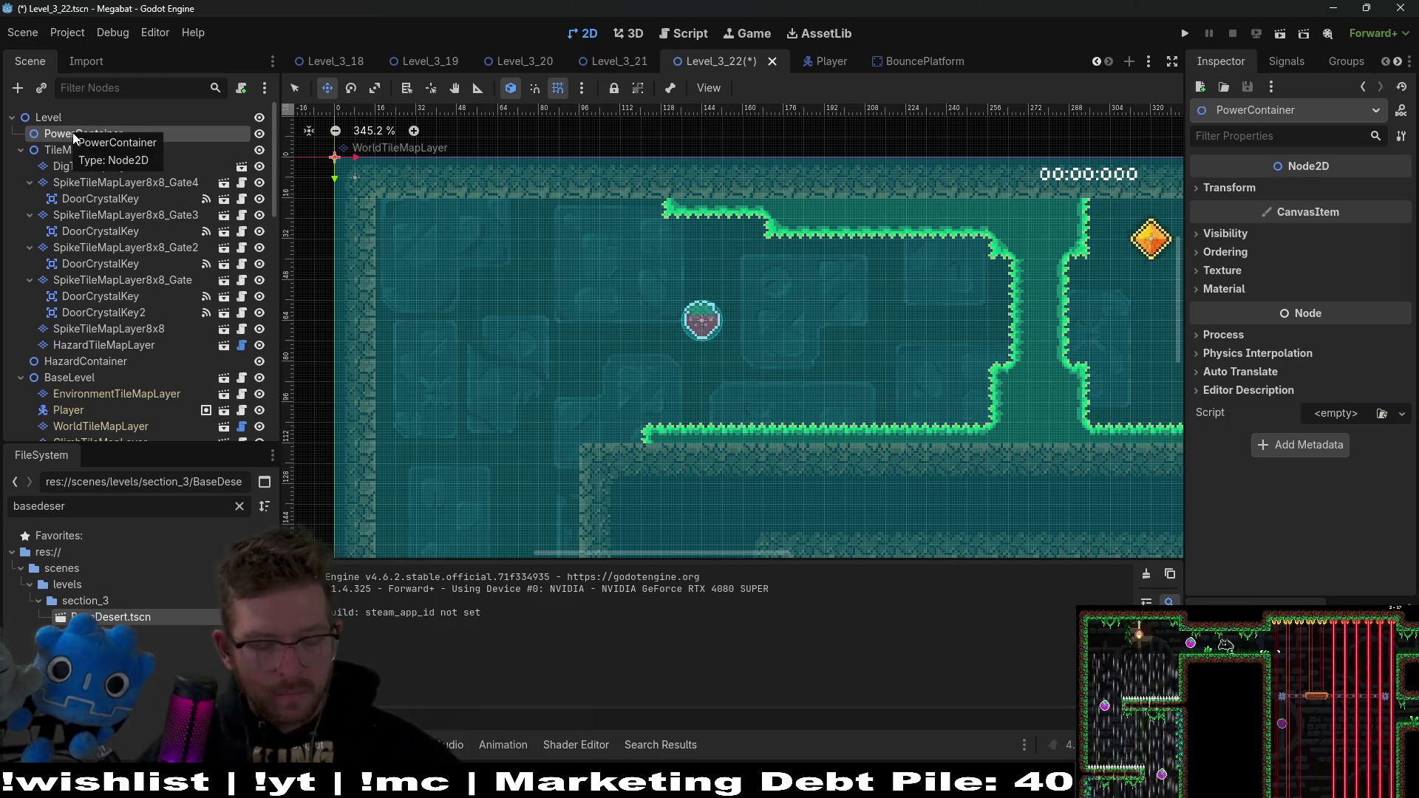
pyautogui.hotkey('ctrl', 'shift', 'a')
pyautogui.write('check')
pyautogui.press('Return')
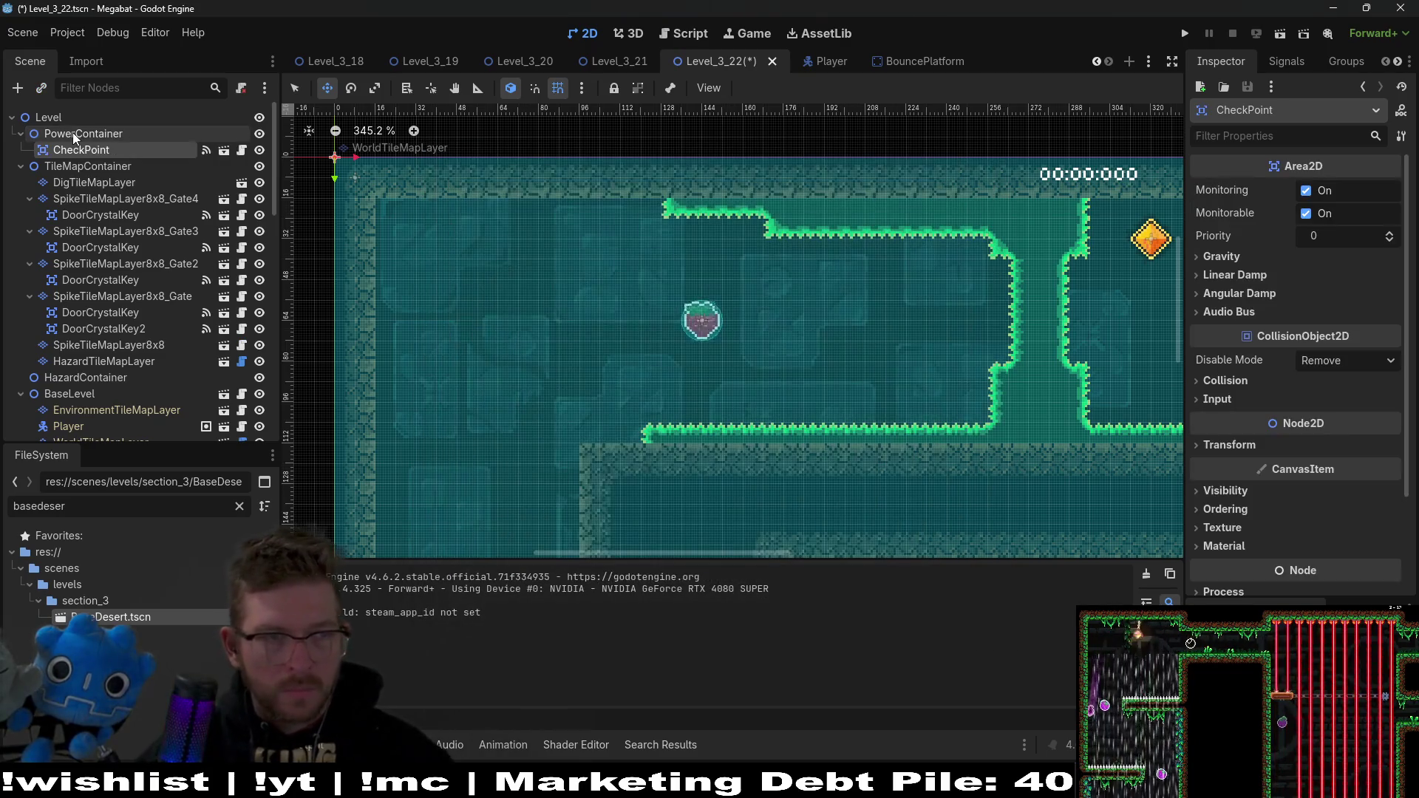
# Step: Make CheckPoint a direct child of Level and place it at about (54, 17) in the top-left room
pyautogui.moveTo(45, 127); pyautogui.dragTo(46, 129)
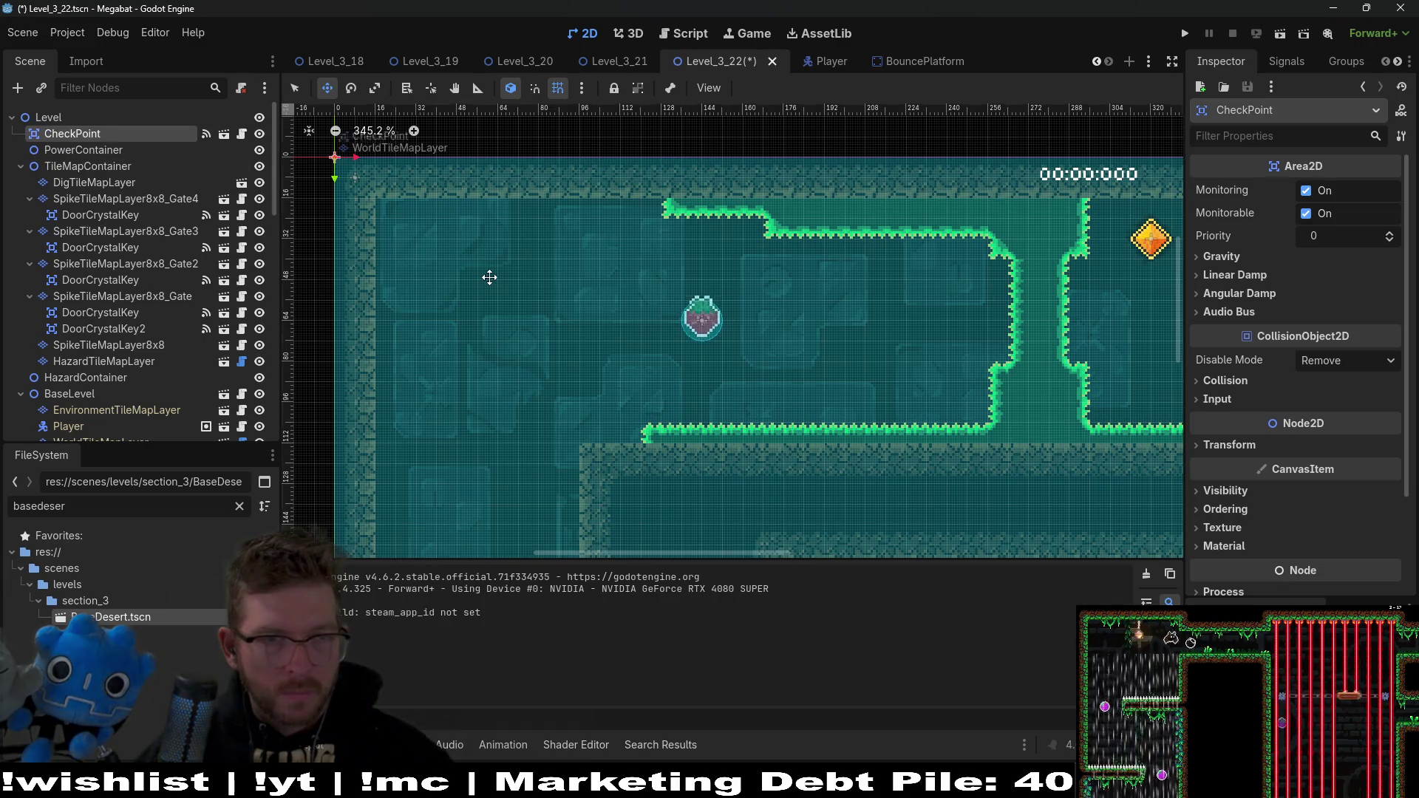
pyautogui.moveTo(392, 261)
pyautogui.mouseDown()
pyautogui.moveTo(497, 282)
pyautogui.moveTo(505, 262)
pyautogui.mouseUp()
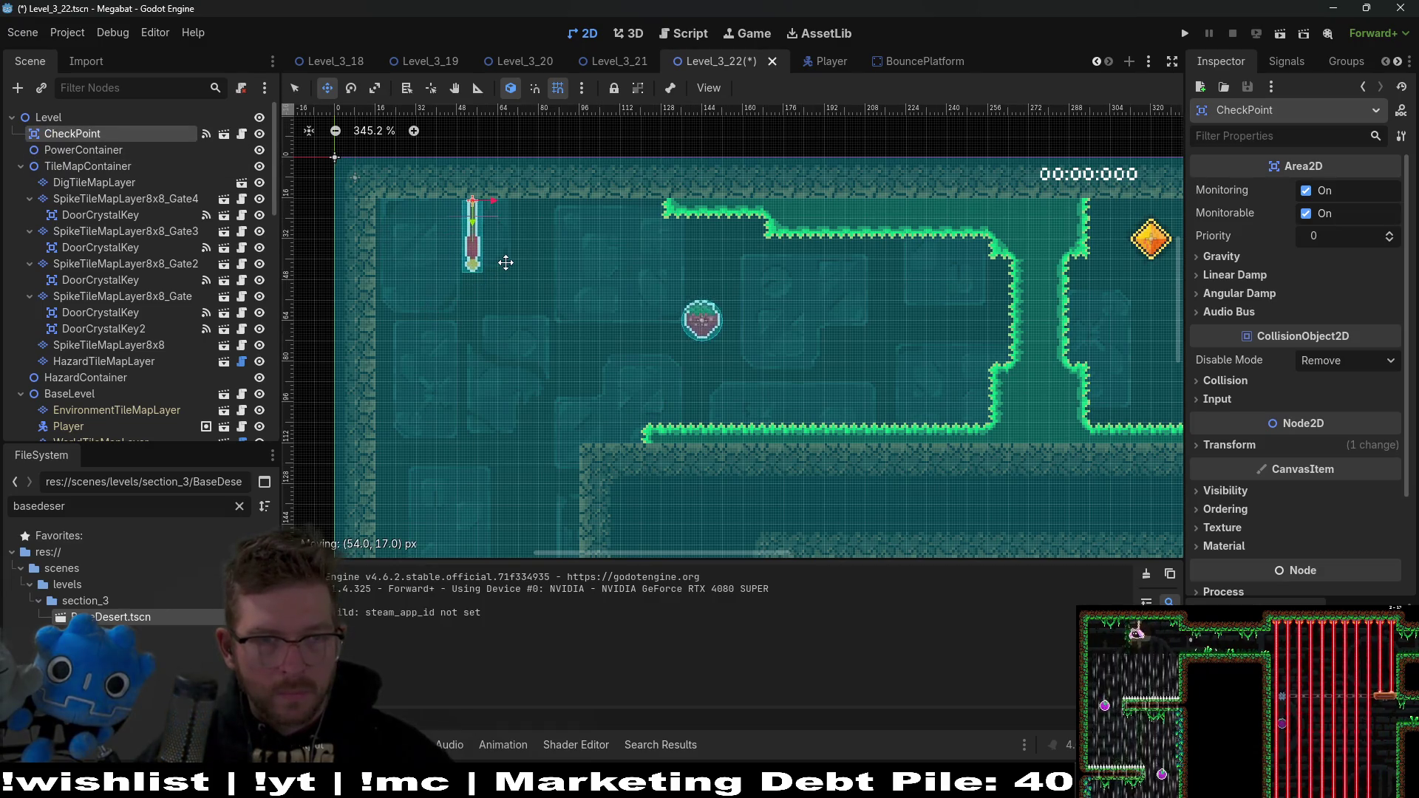
pyautogui.scroll(4, 505, 262)
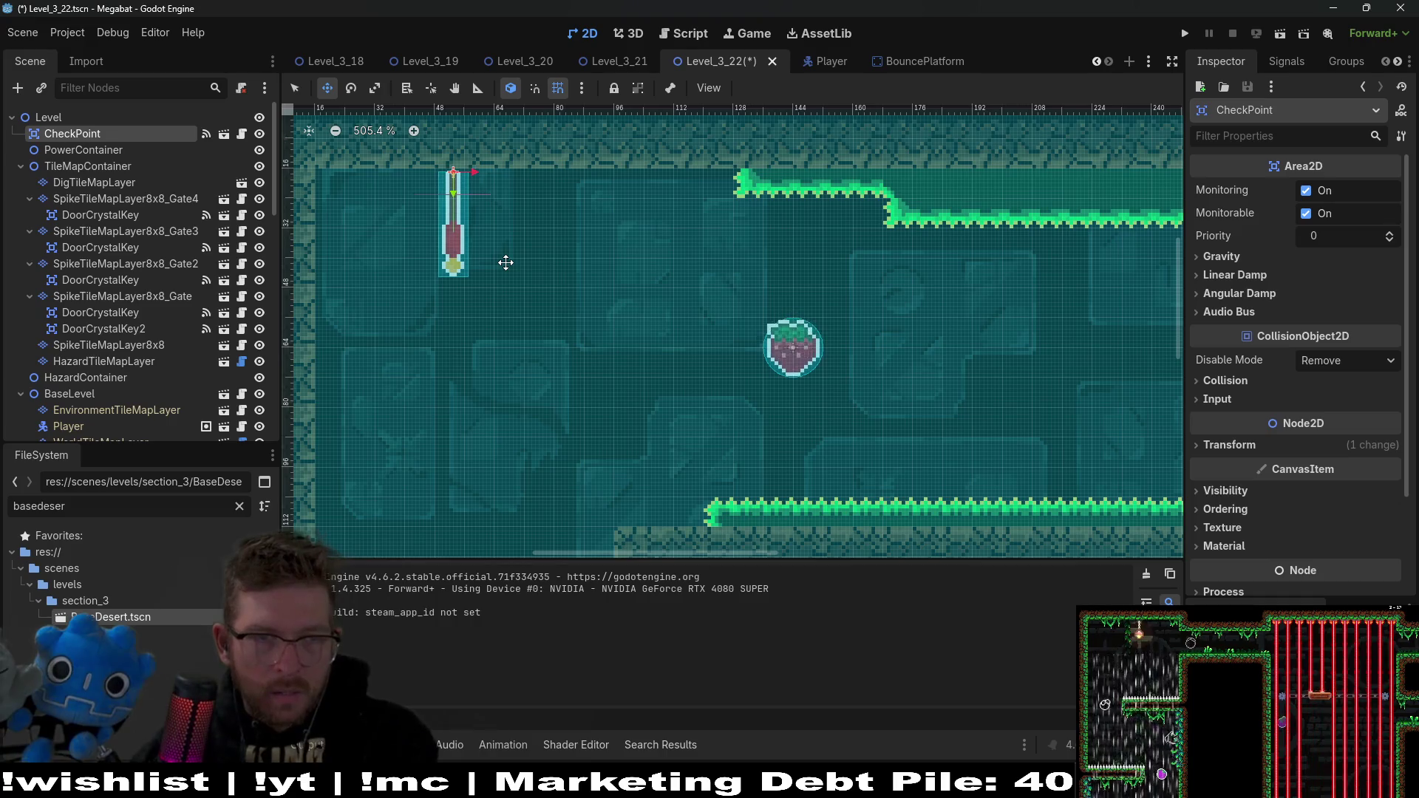
pyautogui.press('Up')
pyautogui.press('Right')
pyautogui.scroll(-13, 505, 263)
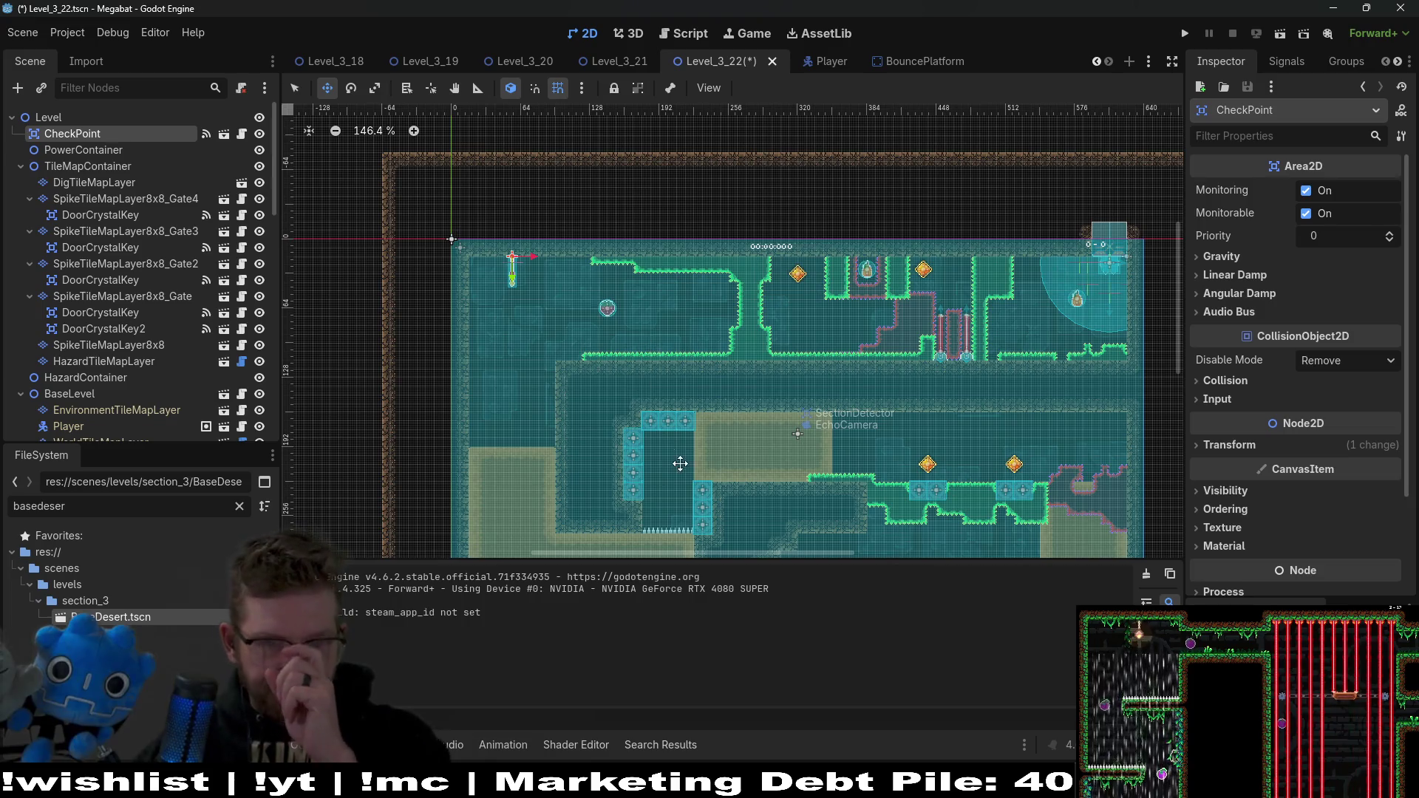
pyautogui.scroll(-1, 675, 374)
pyautogui.scroll(1, 617, 371)
pyautogui.scroll(1, 964, 224)
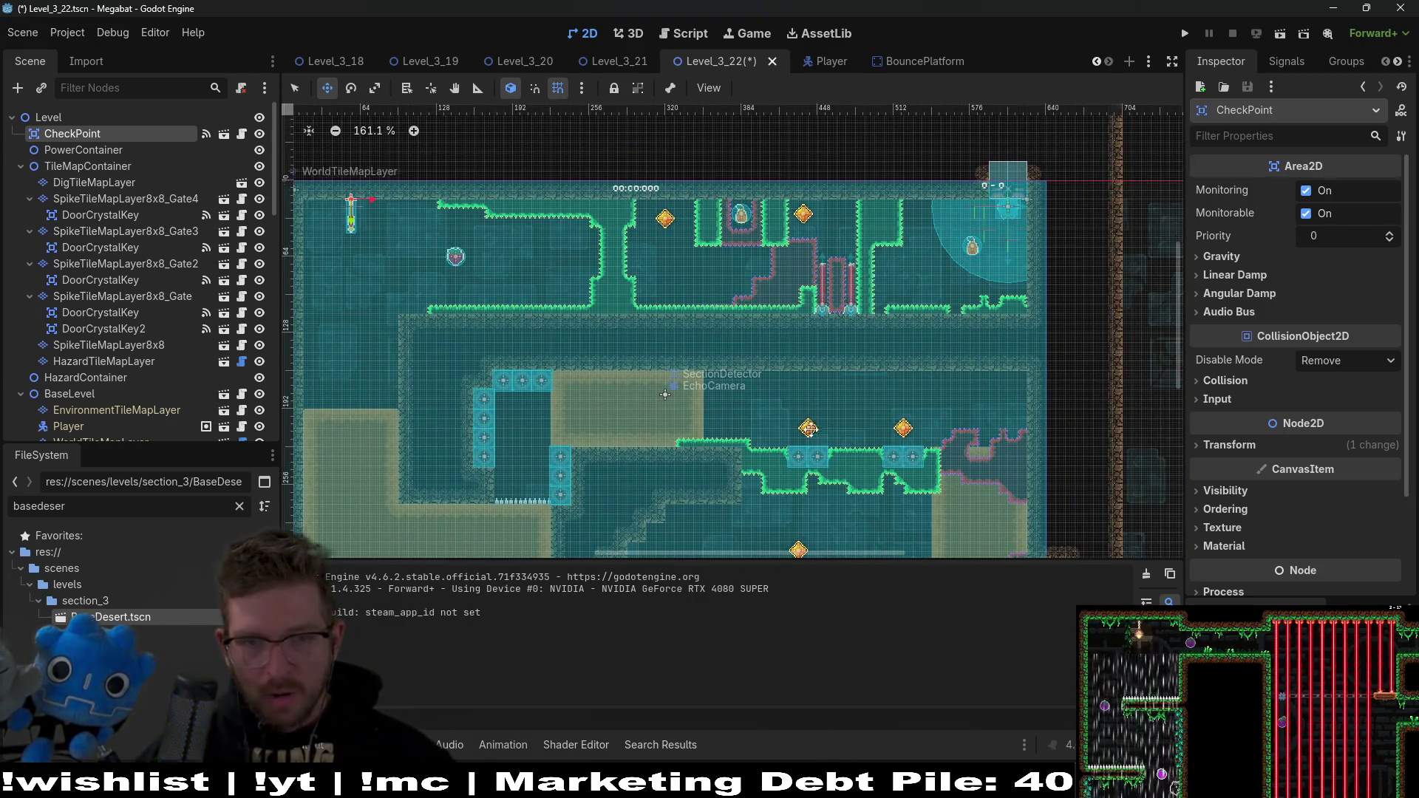
pyautogui.scroll(-3, 566, 435)
pyautogui.scroll(-5, 585, 357)
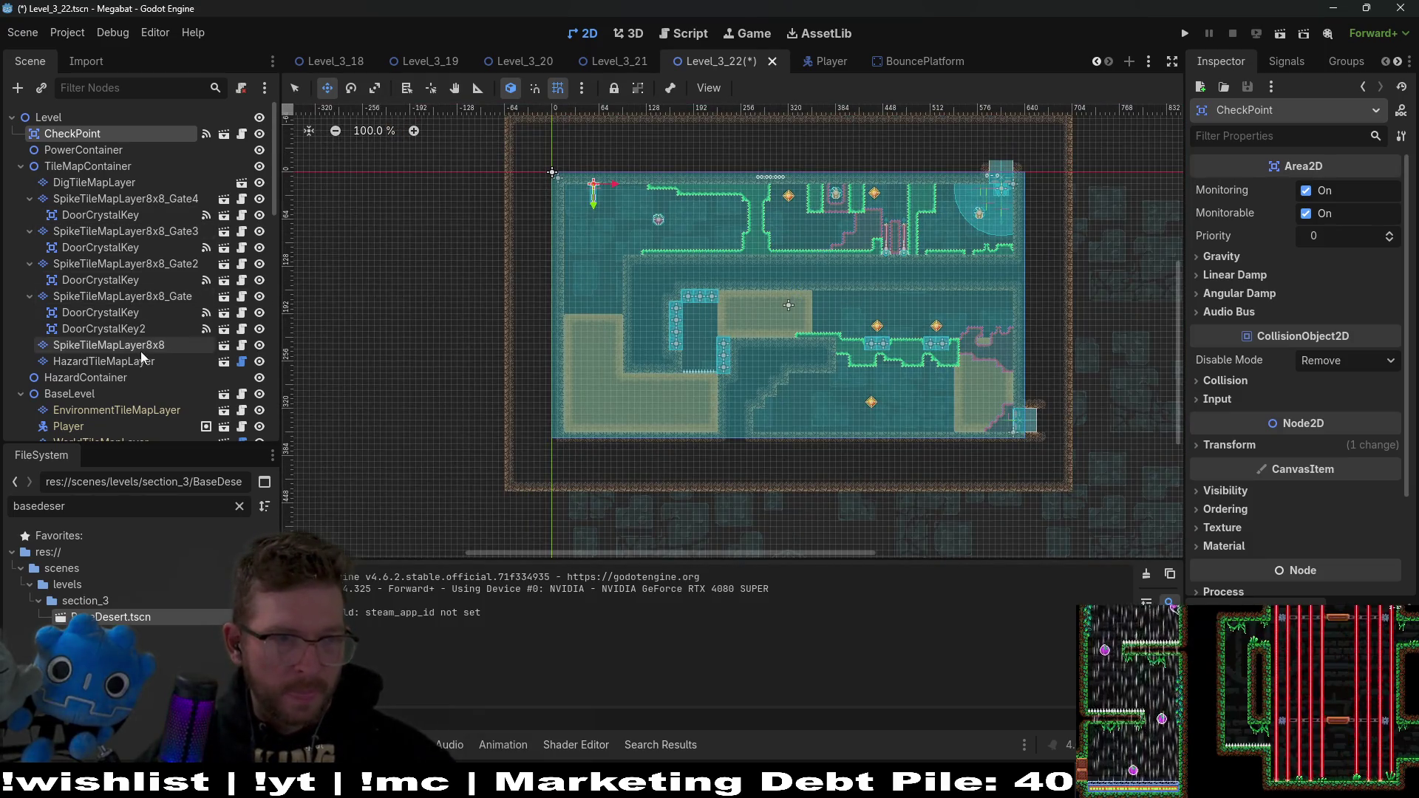
# Step: On SpikeTileMapLayer8x8, paint Emerald terrain bumps along the upper green ledge
pyautogui.click(145, 346)
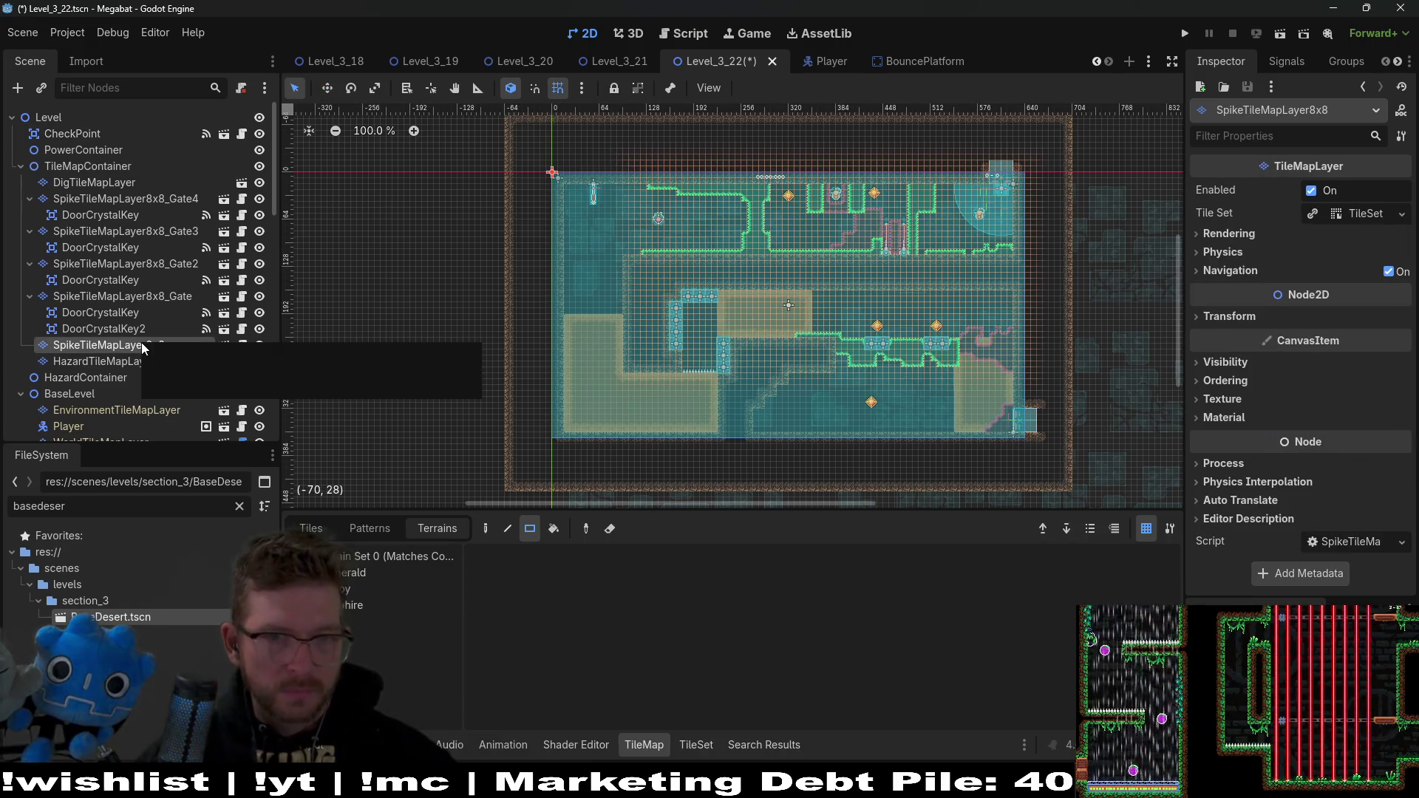
pyautogui.scroll(5, 695, 244)
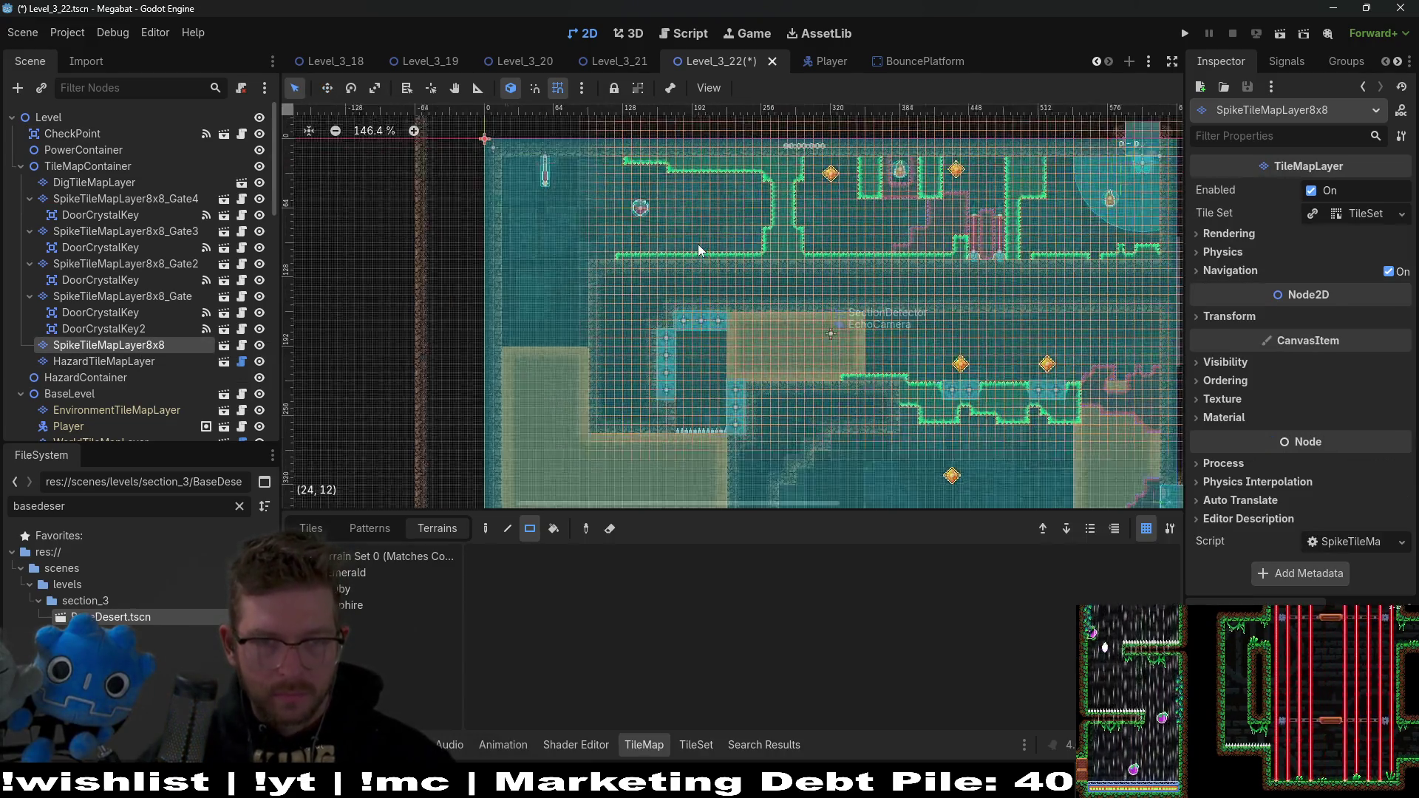
pyautogui.click(375, 574)
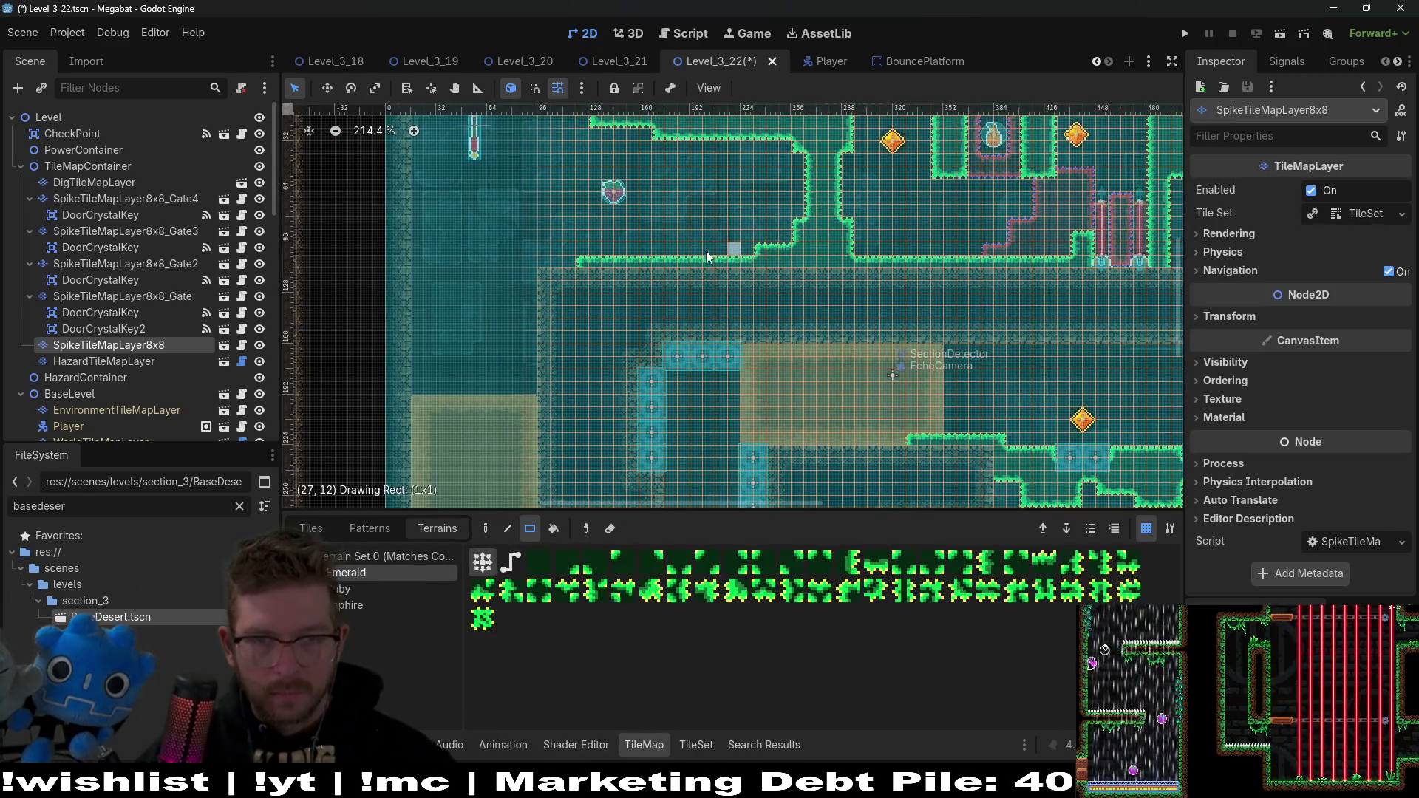
pyautogui.moveTo(708, 257); pyautogui.dragTo(650, 257)
pyautogui.click(671, 242)
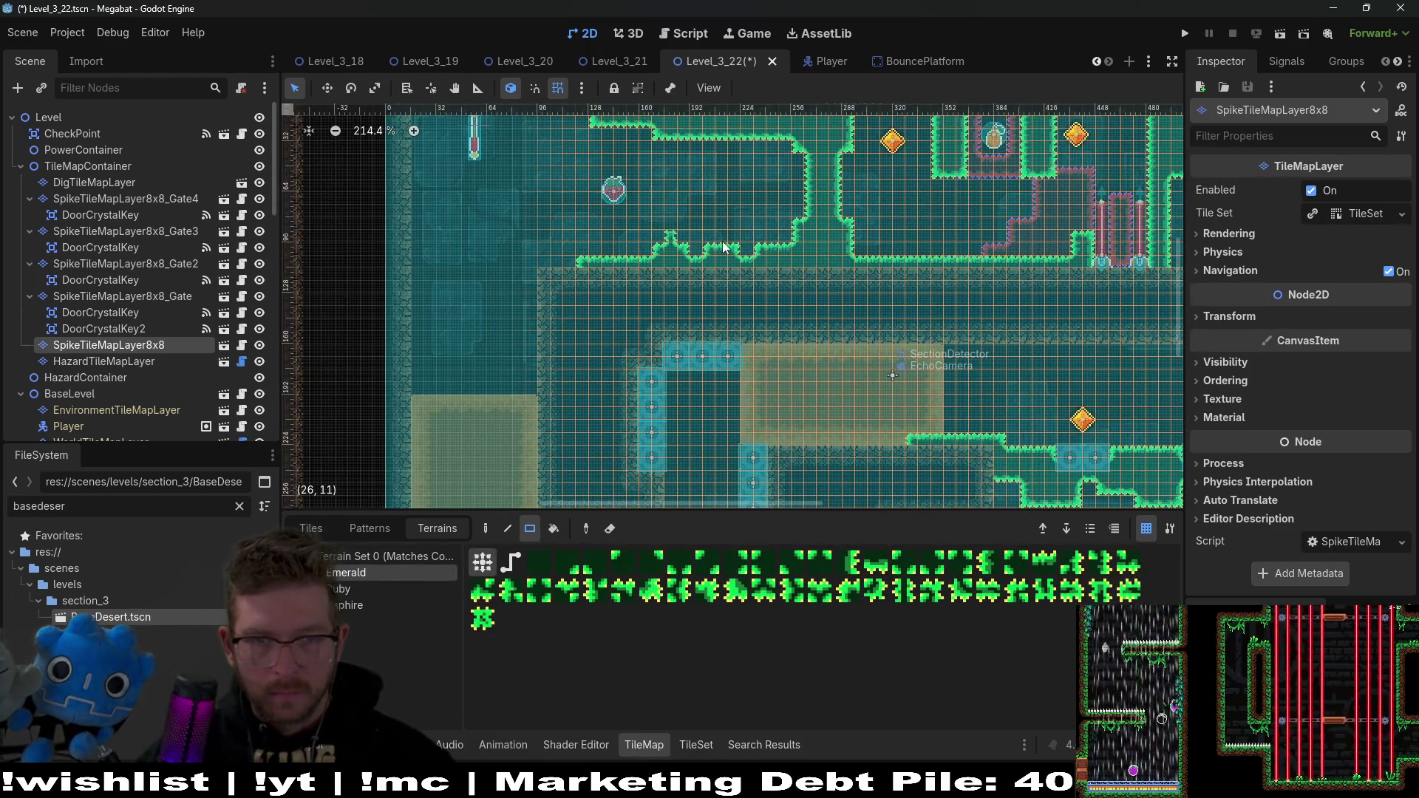
pyautogui.click(744, 244)
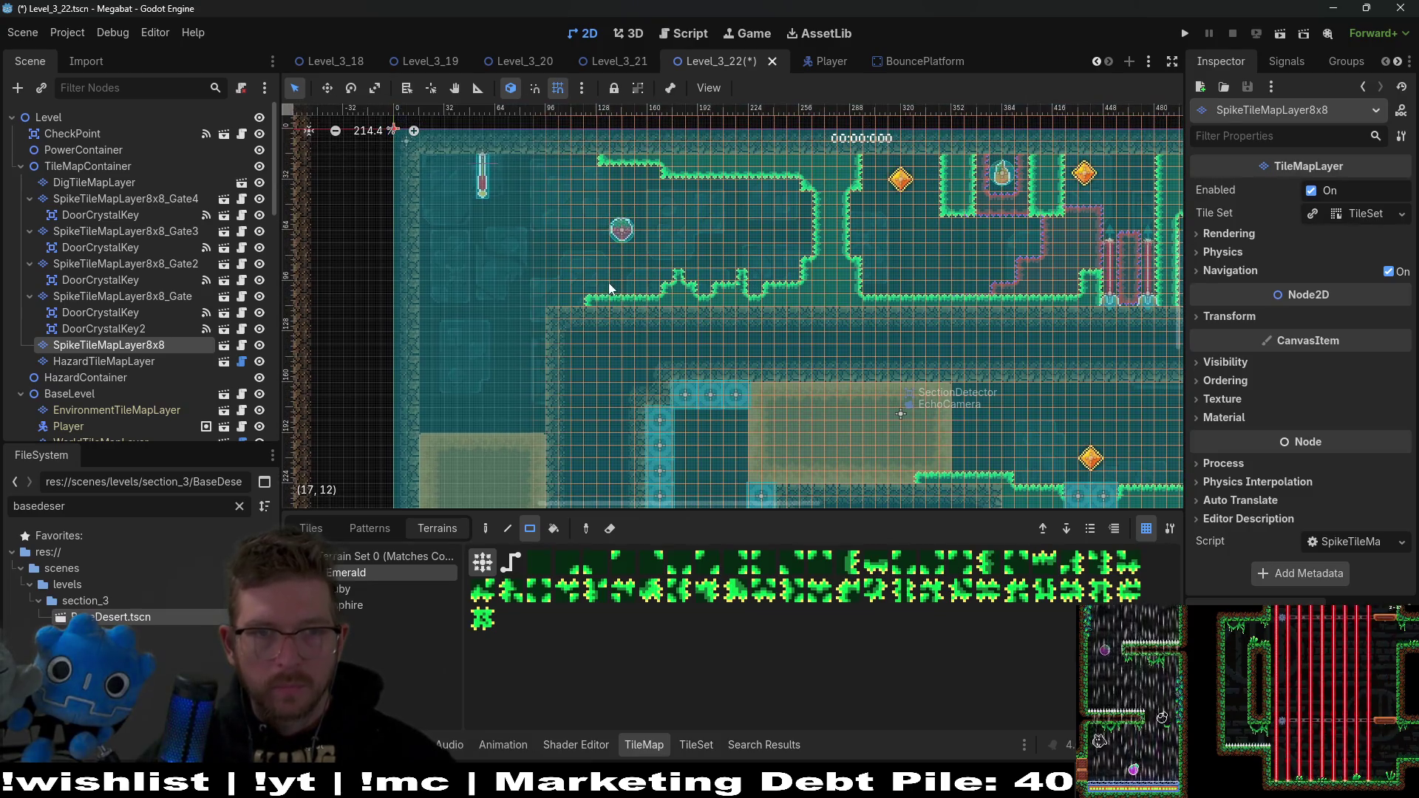
# Step: Carve a two-tile notch and add a block on the top ledge, then extend the ledge downward
pyautogui.moveTo(705, 180); pyautogui.dragTo(722, 184)
pyautogui.moveTo(591, 164); pyautogui.dragTo(591, 164)
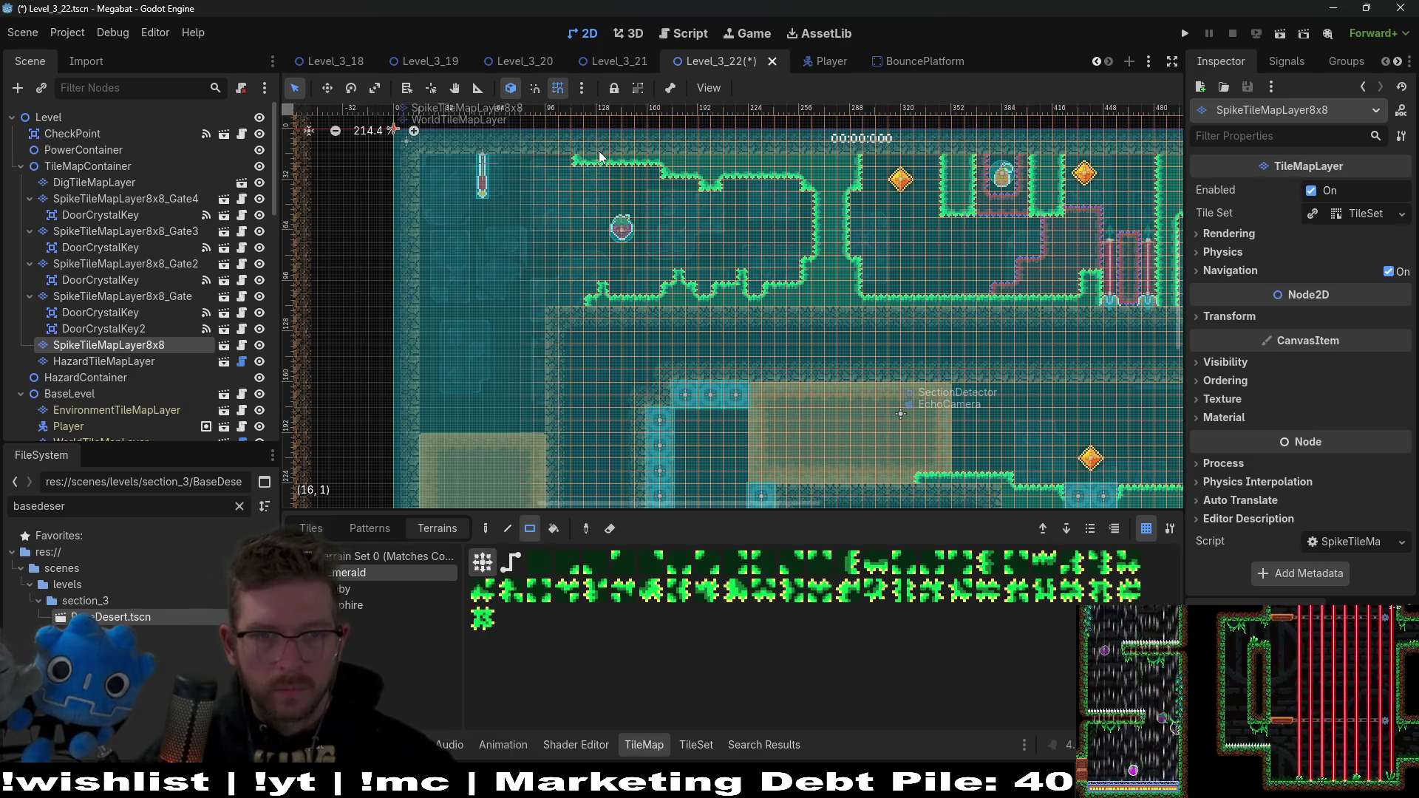
pyautogui.moveTo(547, 334)
pyautogui.mouseDown()
pyautogui.moveTo(587, 335)
pyautogui.moveTo(589, 316)
pyautogui.moveTo(569, 339)
pyautogui.mouseUp()
pyautogui.hscroll(-5, 631, 345)
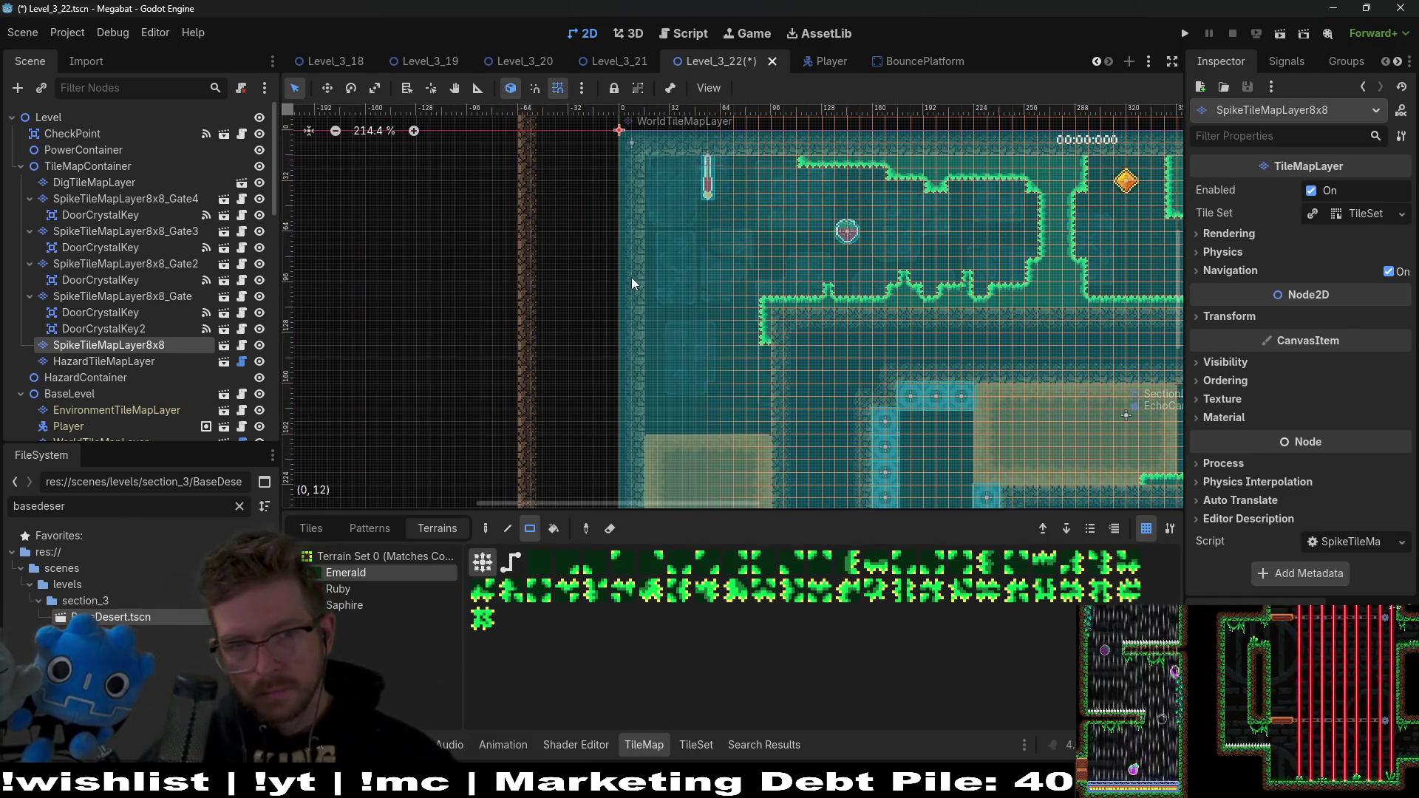
pyautogui.scroll(-3, 678, 283)
pyautogui.hscroll(3, 687, 288)
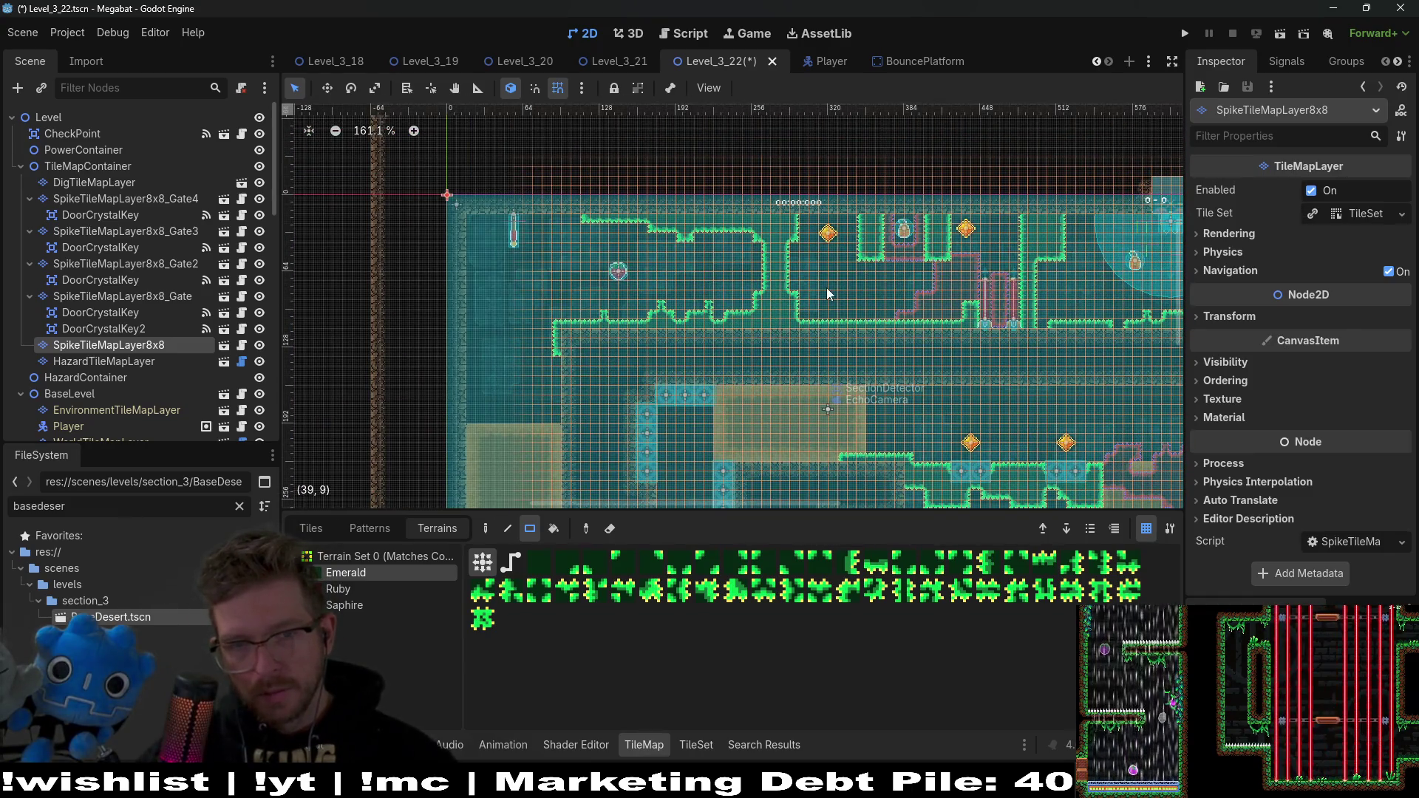
pyautogui.scroll(-2, 866, 325)
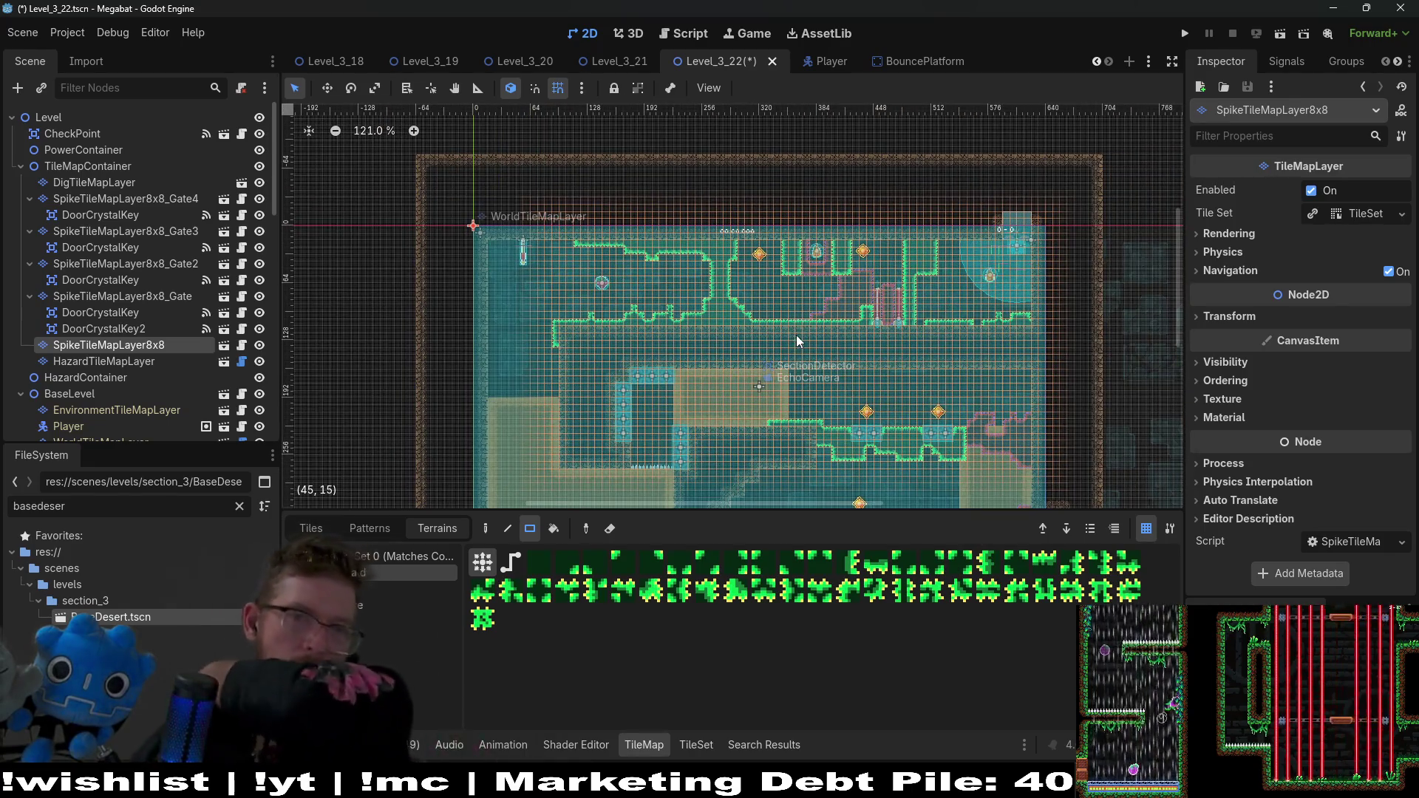
pyautogui.scroll(2, 805, 296)
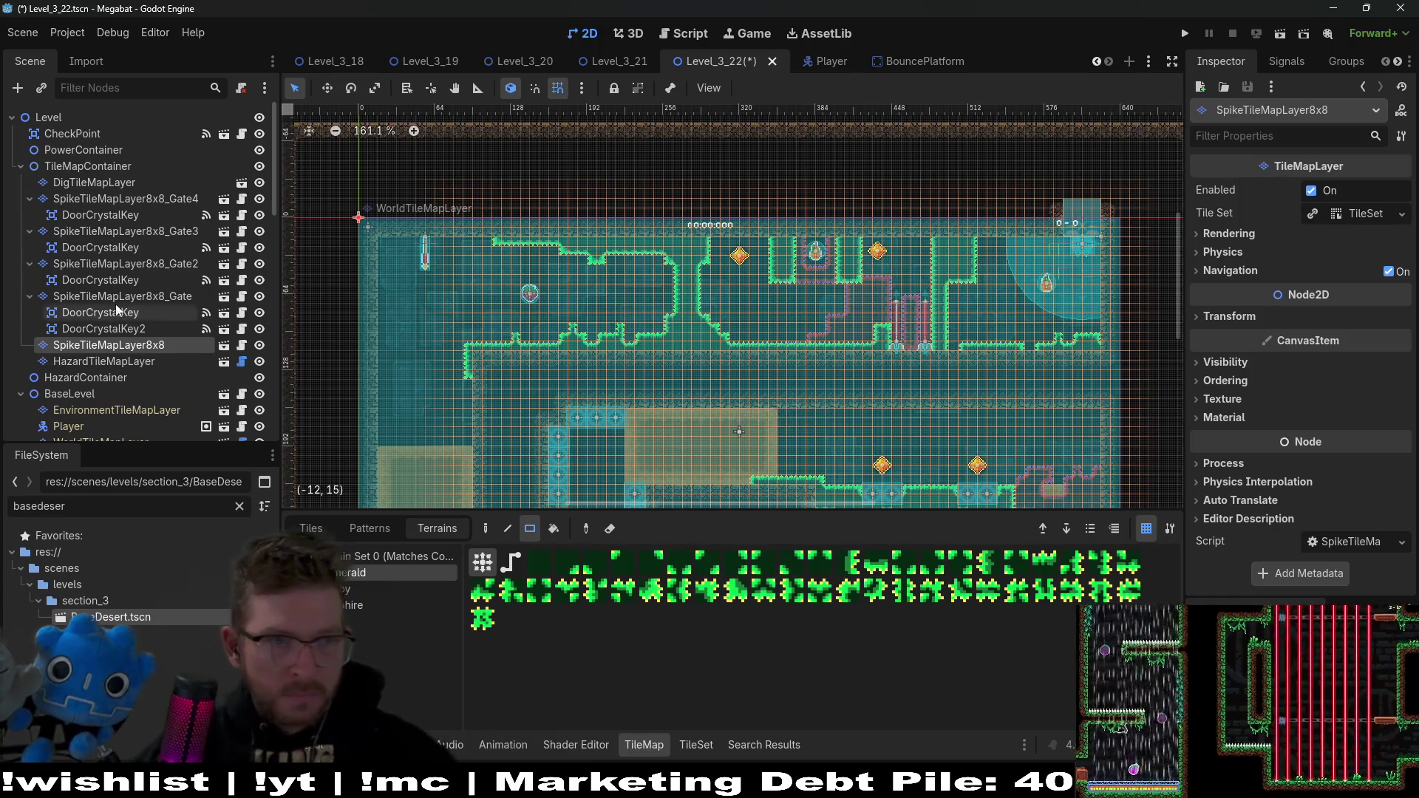
pyautogui.moveTo(733, 428); pyautogui.dragTo(713, 316)
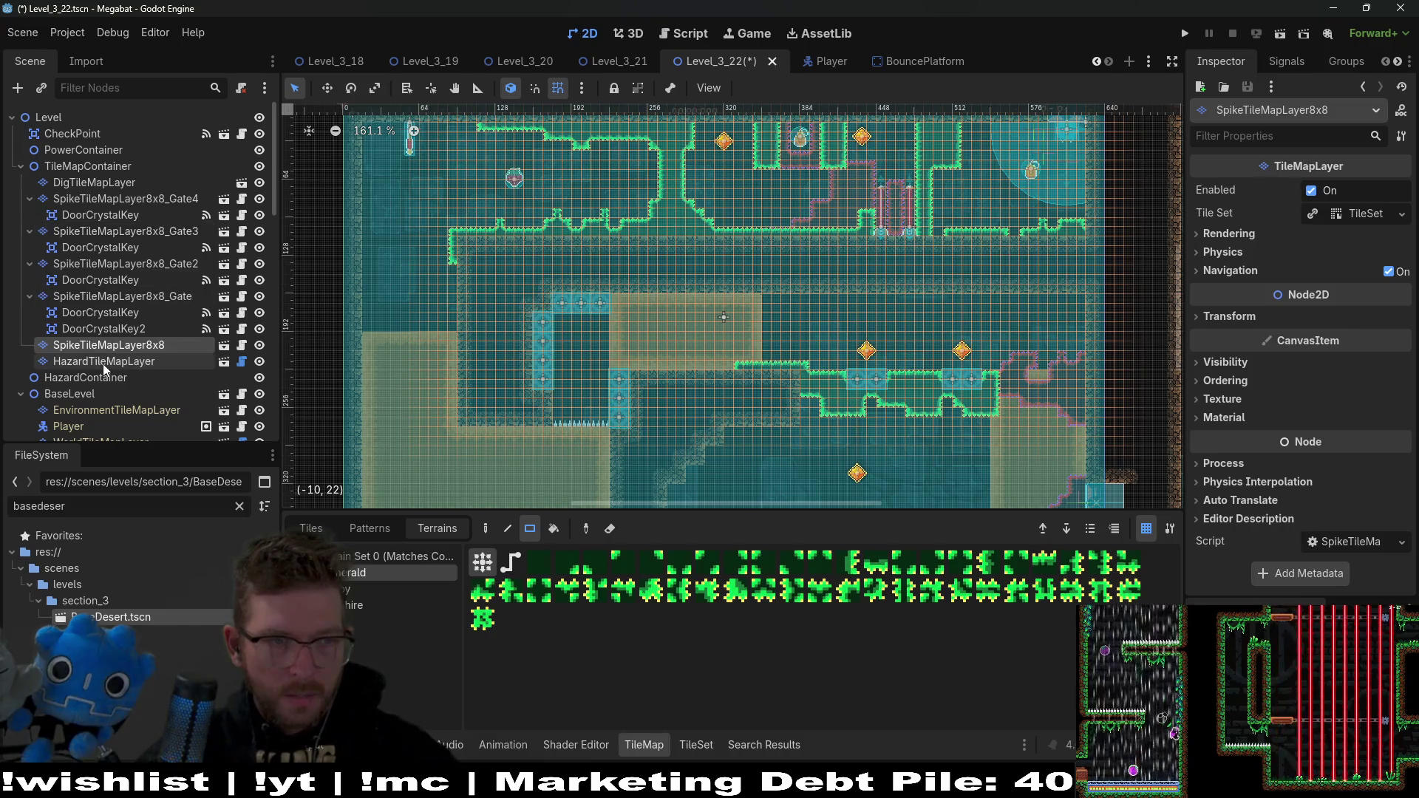
# Step: Instance a new spike tile layer scene under TileMapContainer, searching 'spike8x9'
pyautogui.click(88, 166)
pyautogui.hotkey('ctrl', 'shift', 'a')
pyautogui.write('spike')
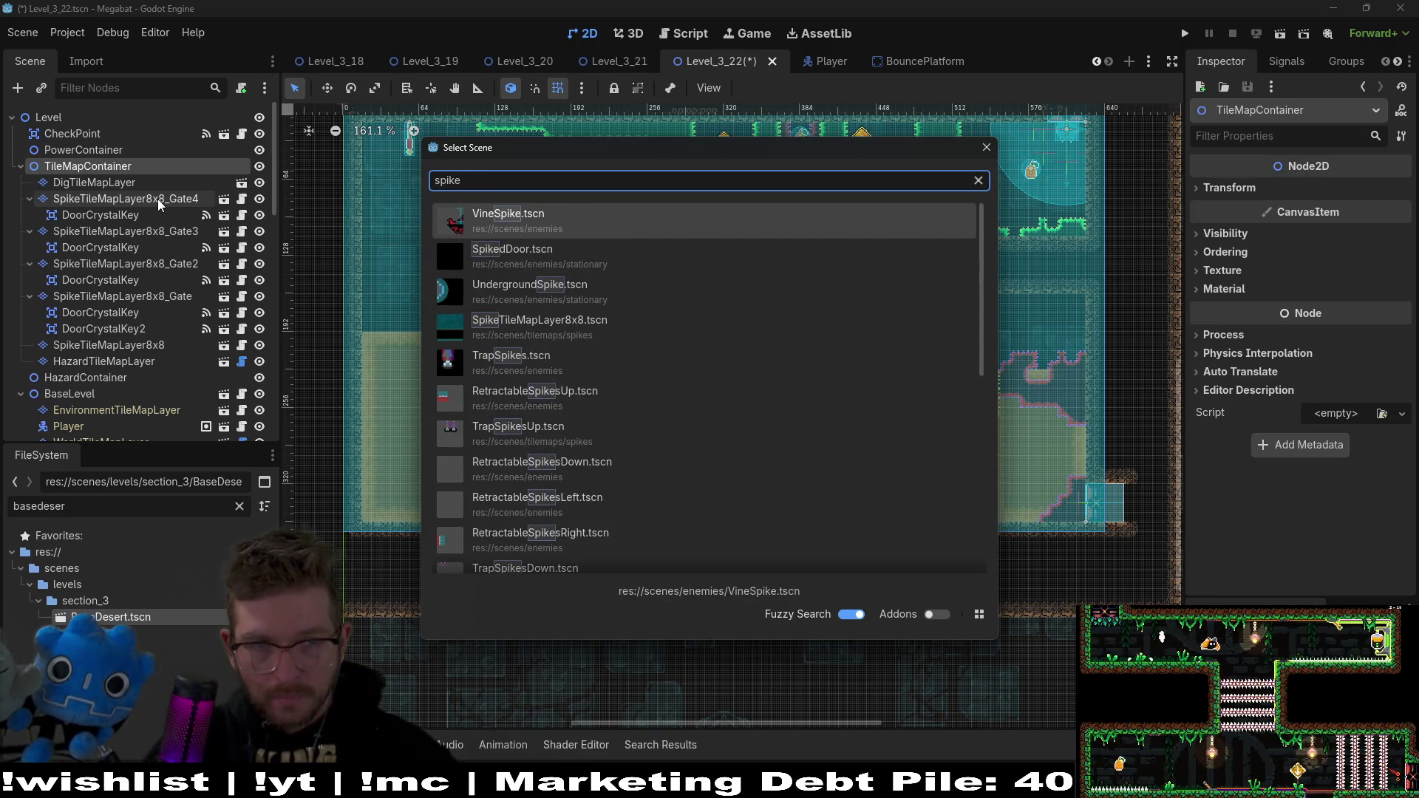
pyautogui.write('8x9')
pyautogui.press('Return')
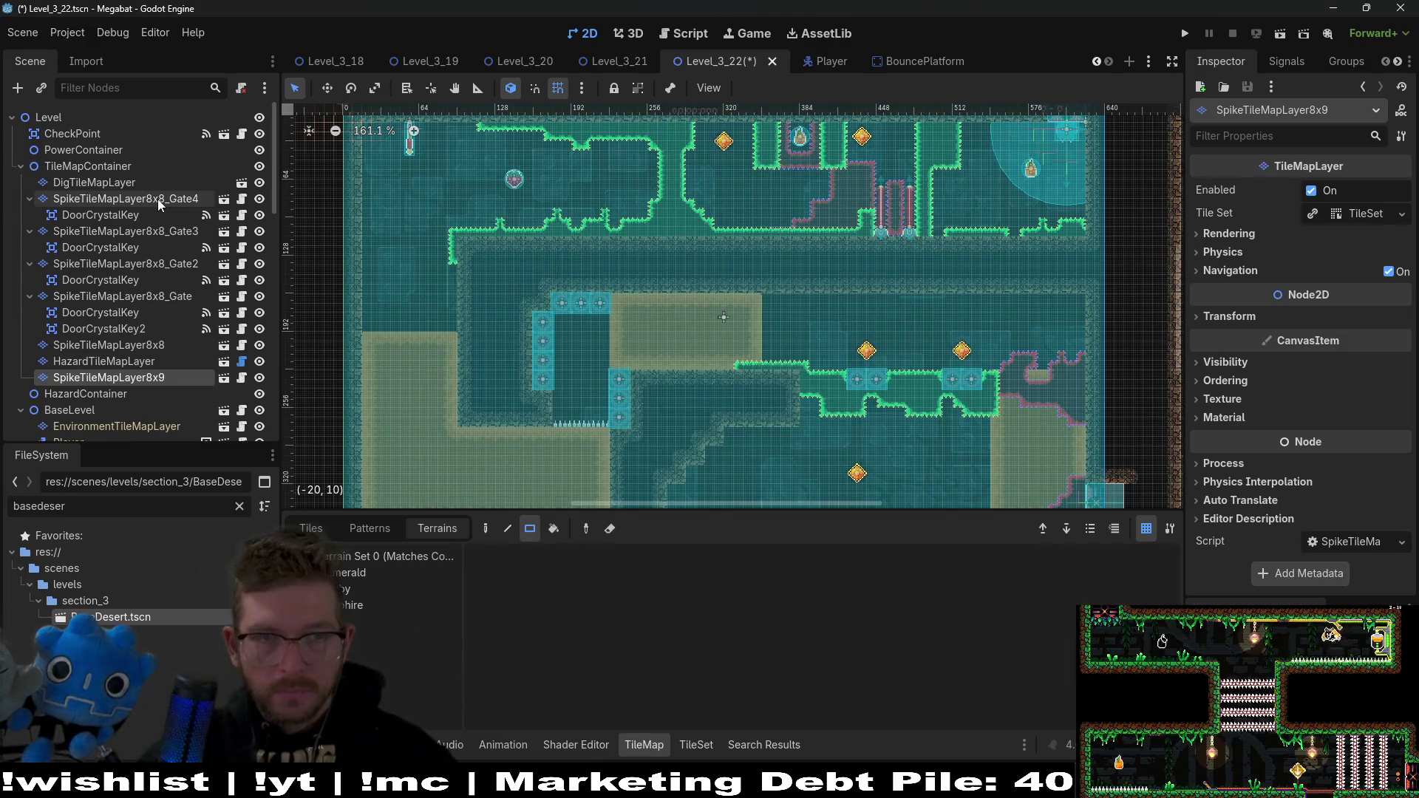
pyautogui.scroll(-3, 711, 349)
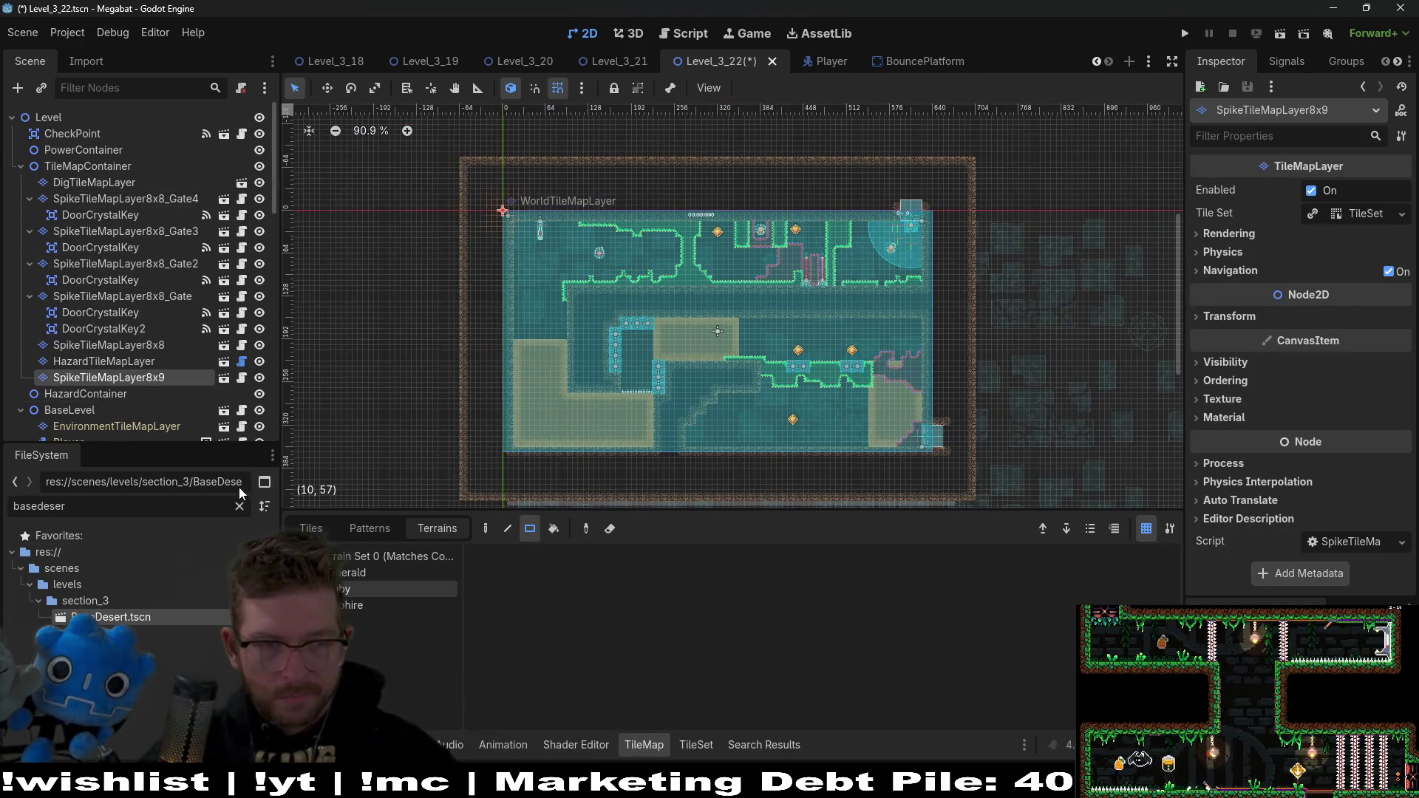
# Step: Rename the new spike layer to SpikeTileMapLayer8x8_Trail
pyautogui.doubleClick(163, 378)
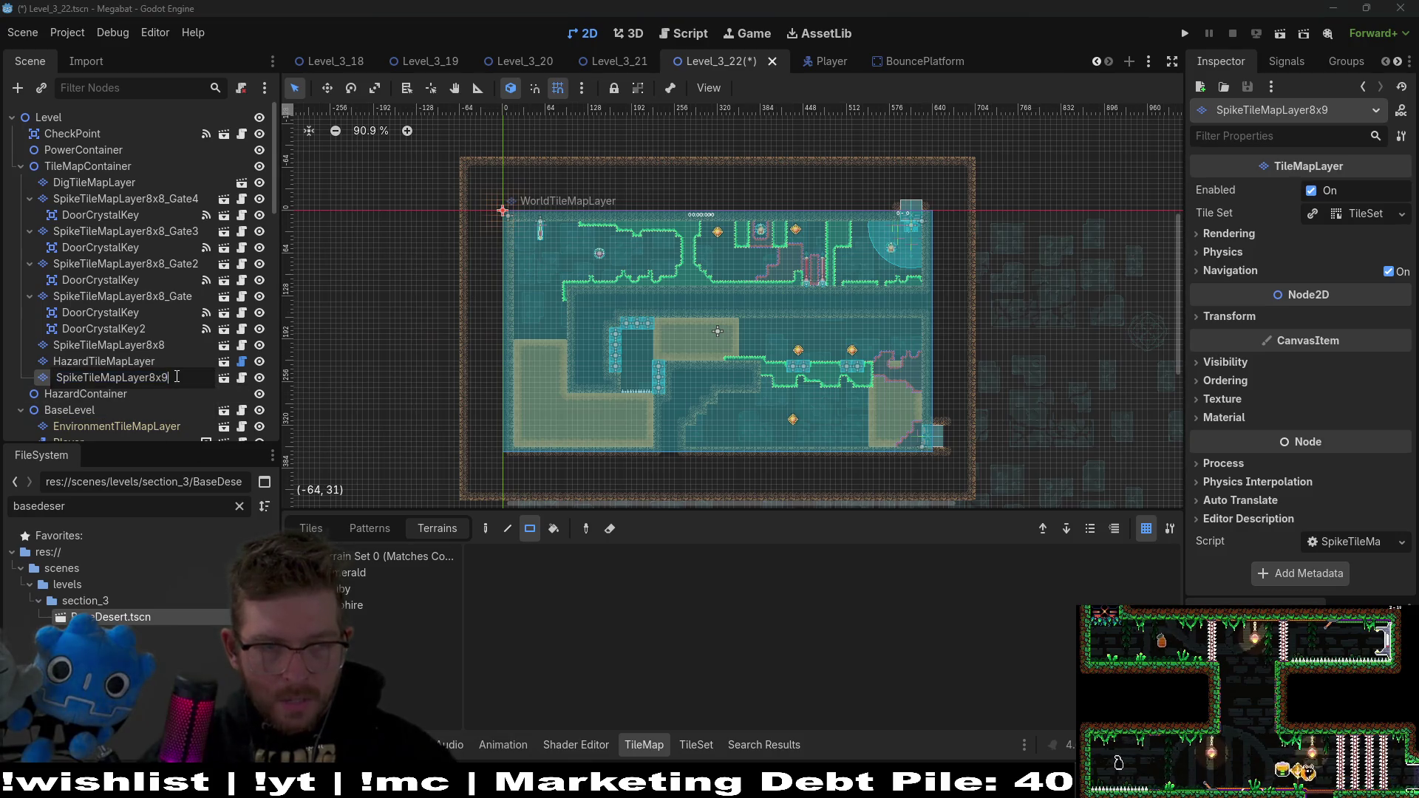
pyautogui.press('BackSpace')
pyautogui.write('8')
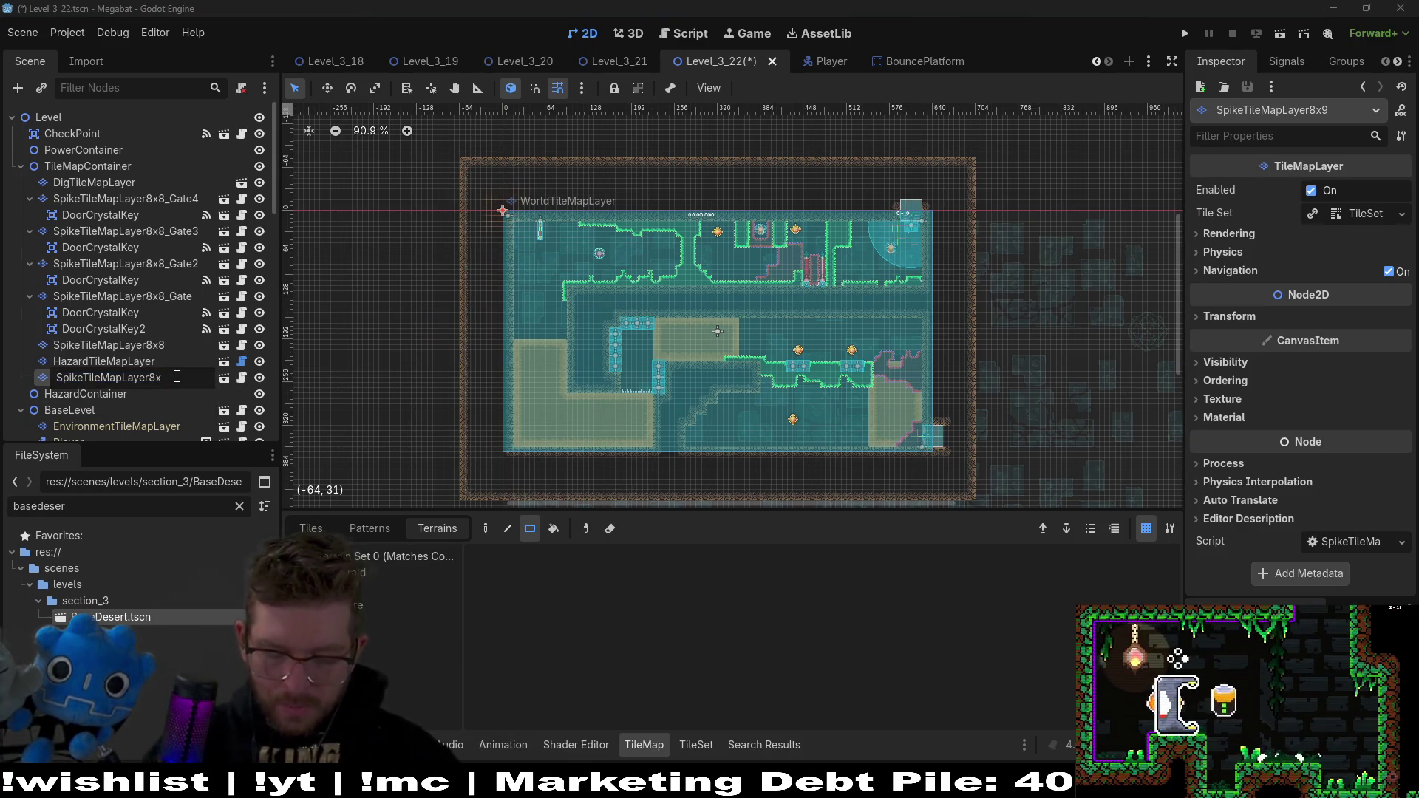
pyautogui.write('_Trail')
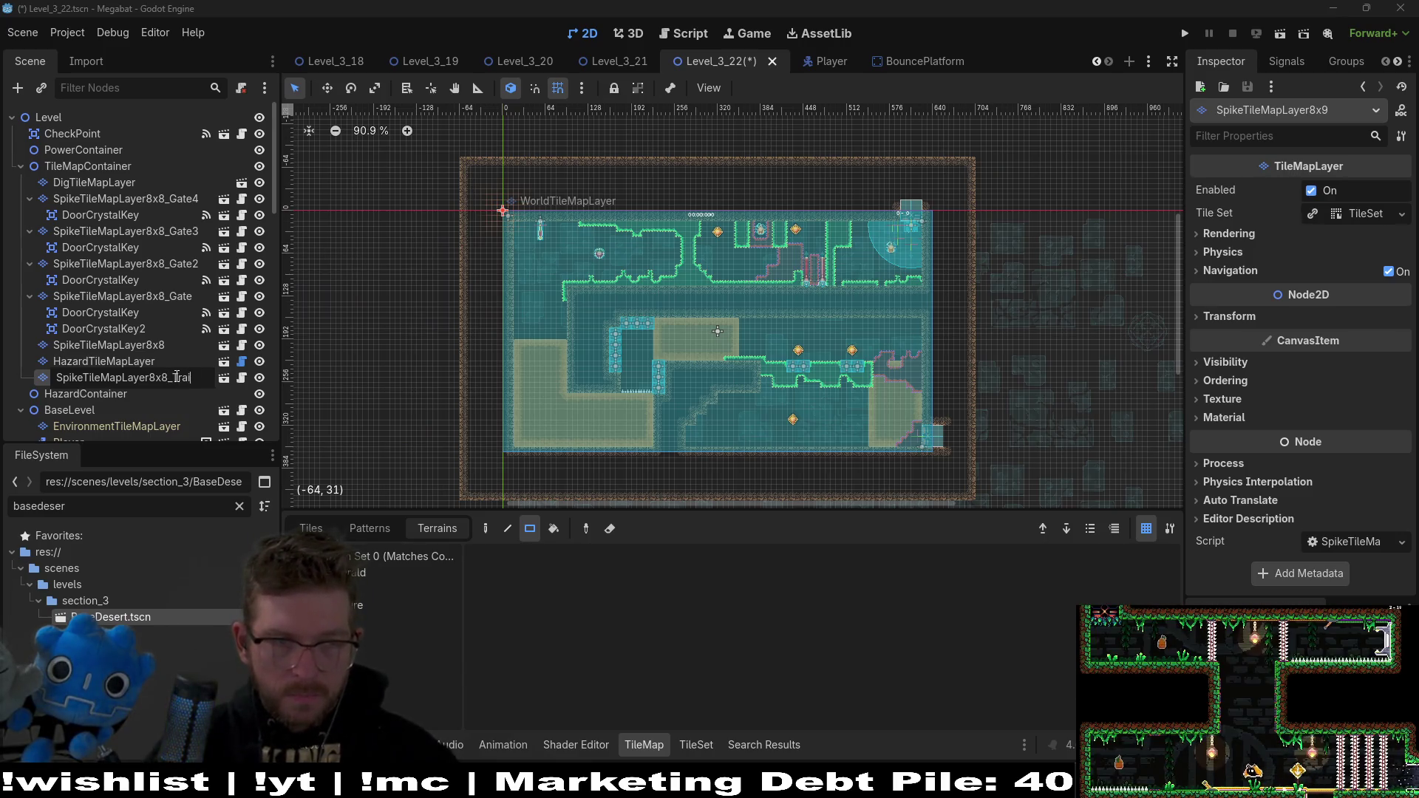
pyautogui.press('Return')
# Step: Dismiss the scene picker and bring up the Create New Node list with Ctrl+A
pyautogui.hotkey('ctrl', 'shift', 'a')
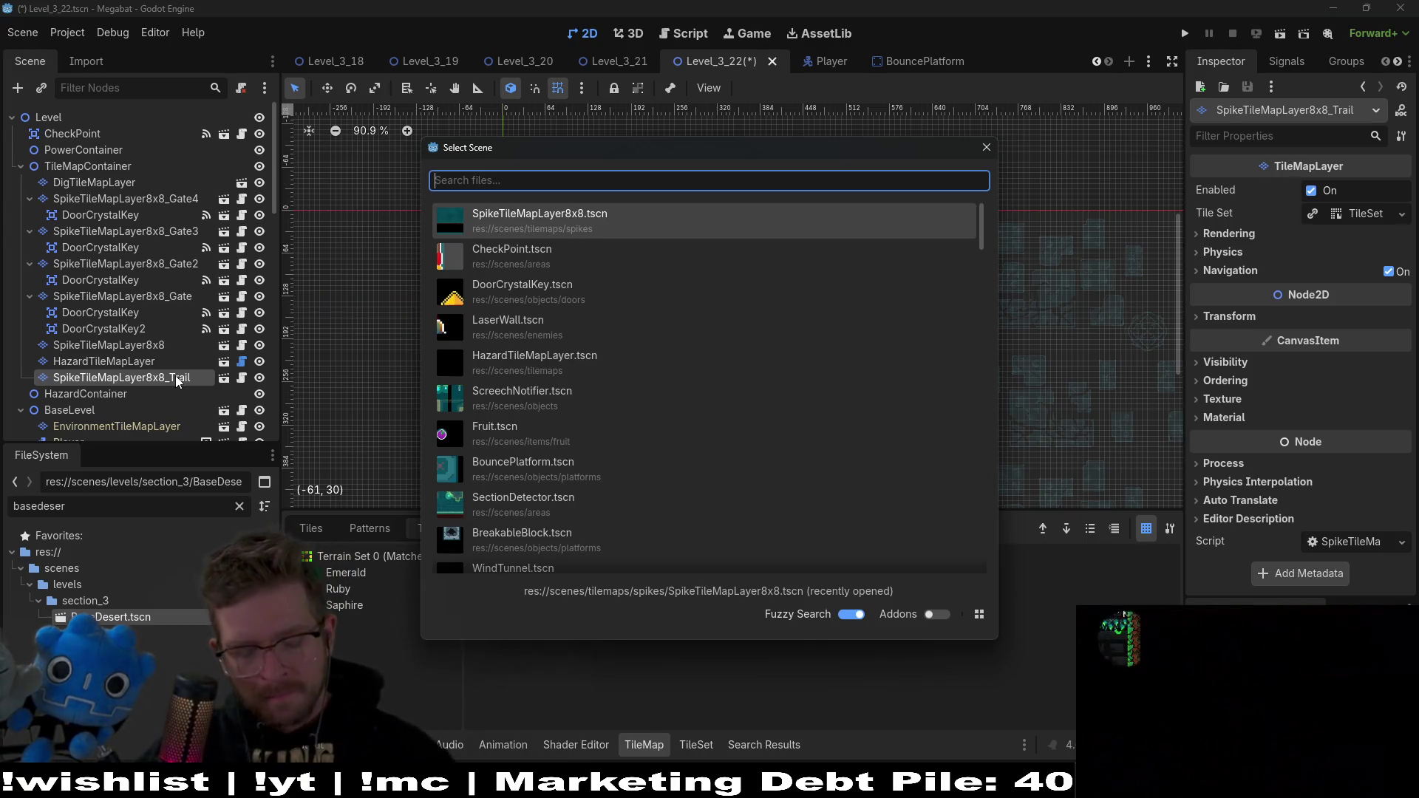
pyautogui.press('Escape')
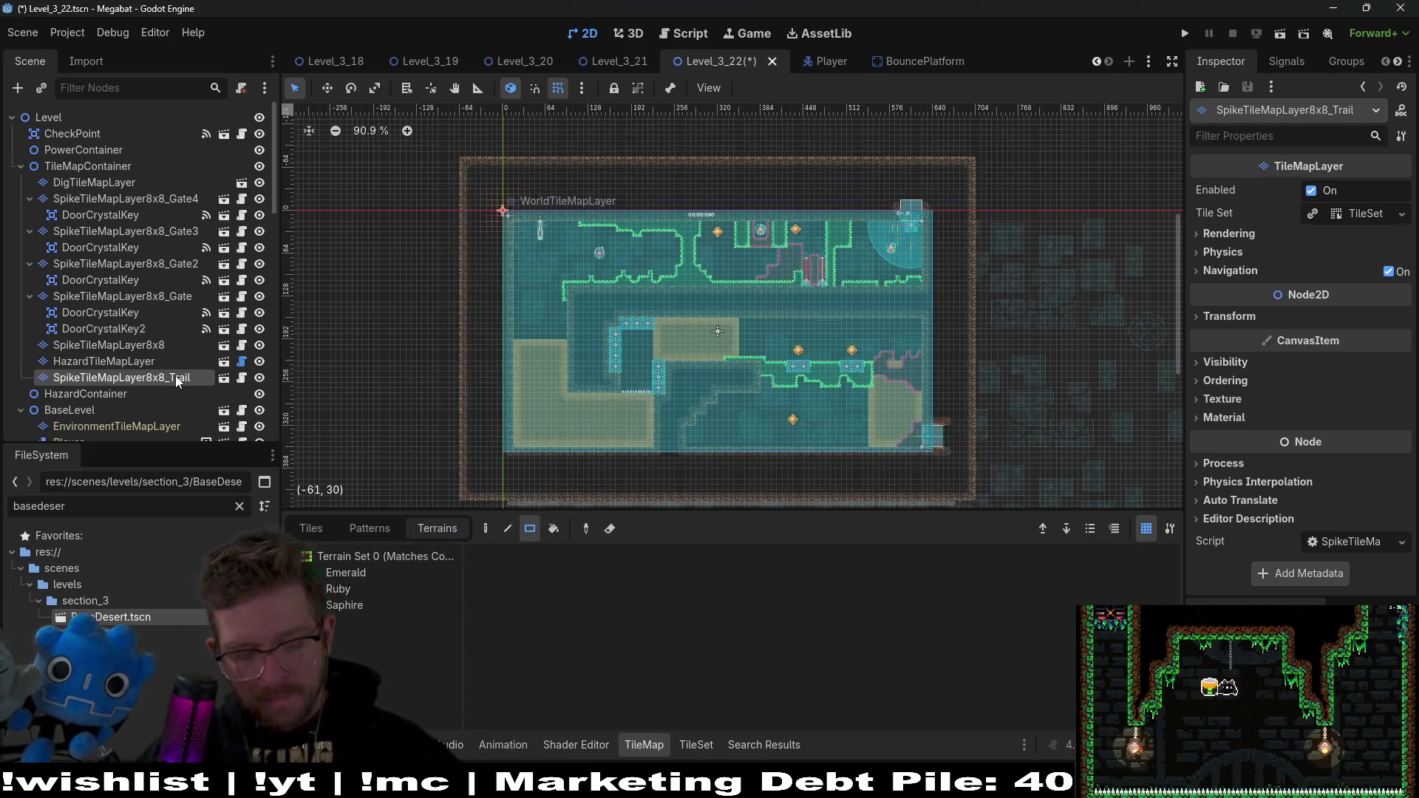
pyautogui.hotkey('ctrl', 'a')
# Step: Add an Area2D under the Trail layer with a CollisionPolygon2D child
pyautogui.write('area')
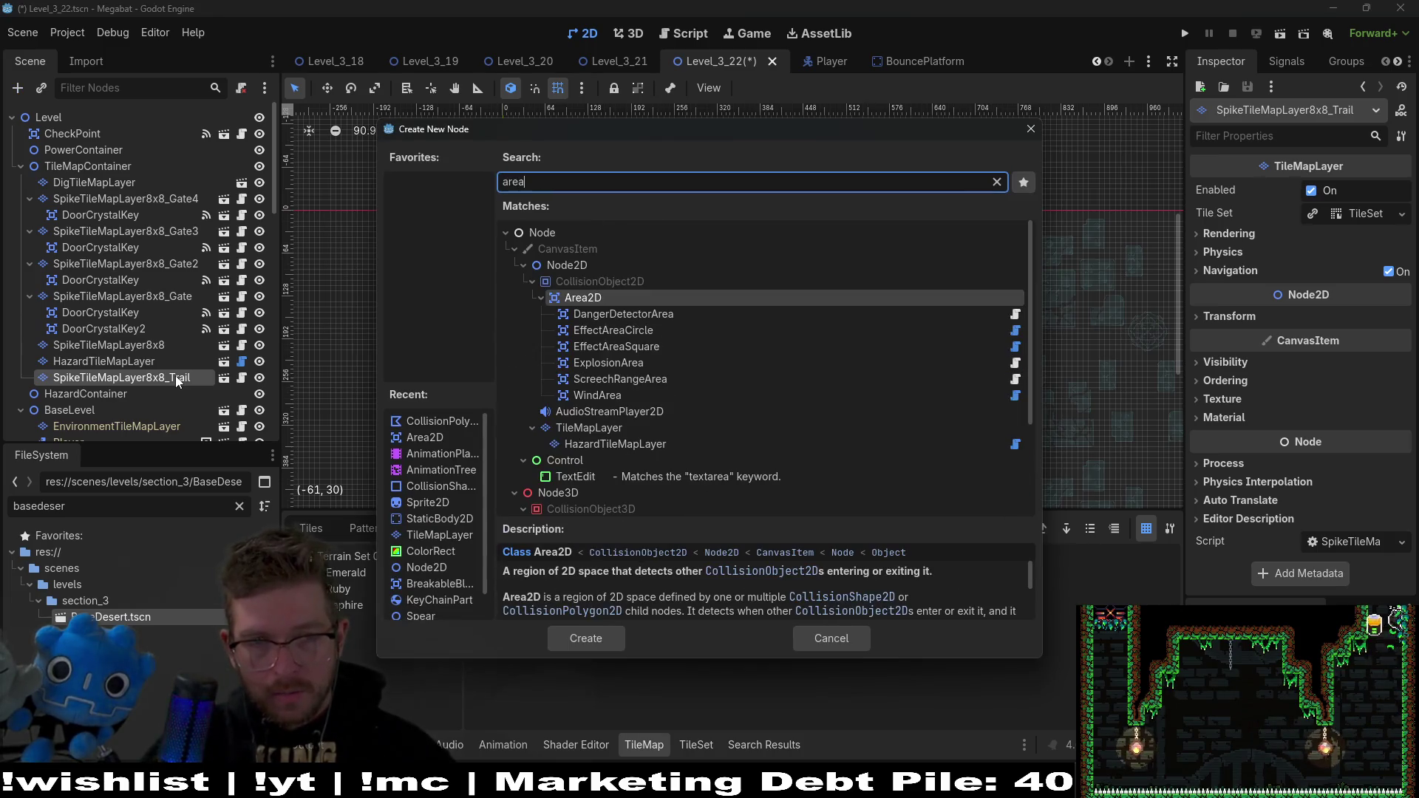
pyautogui.press('Return')
pyautogui.hotkey('ctrl', 'a')
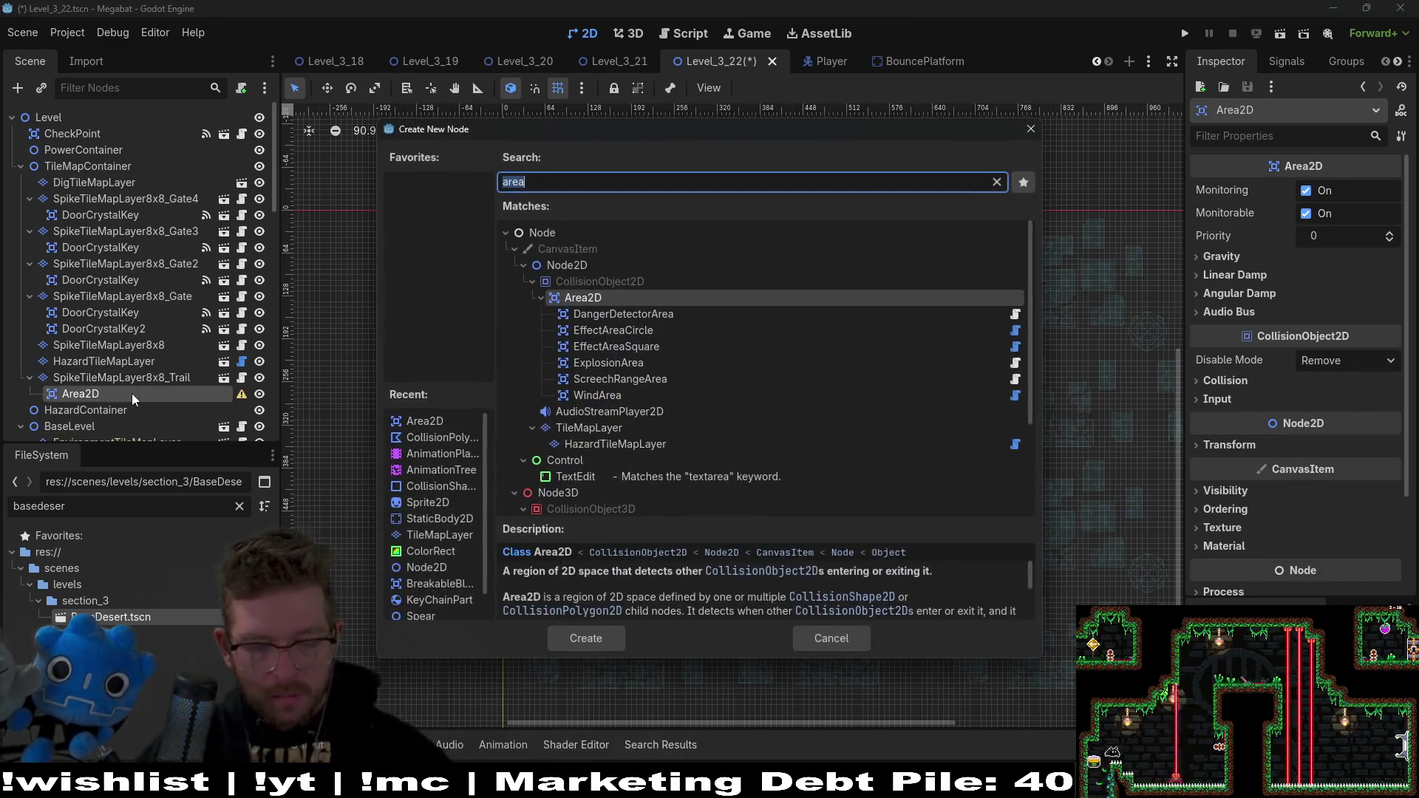
pyautogui.write('collision')
pyautogui.press('Down')
pyautogui.press('Up')
pyautogui.press('Return')
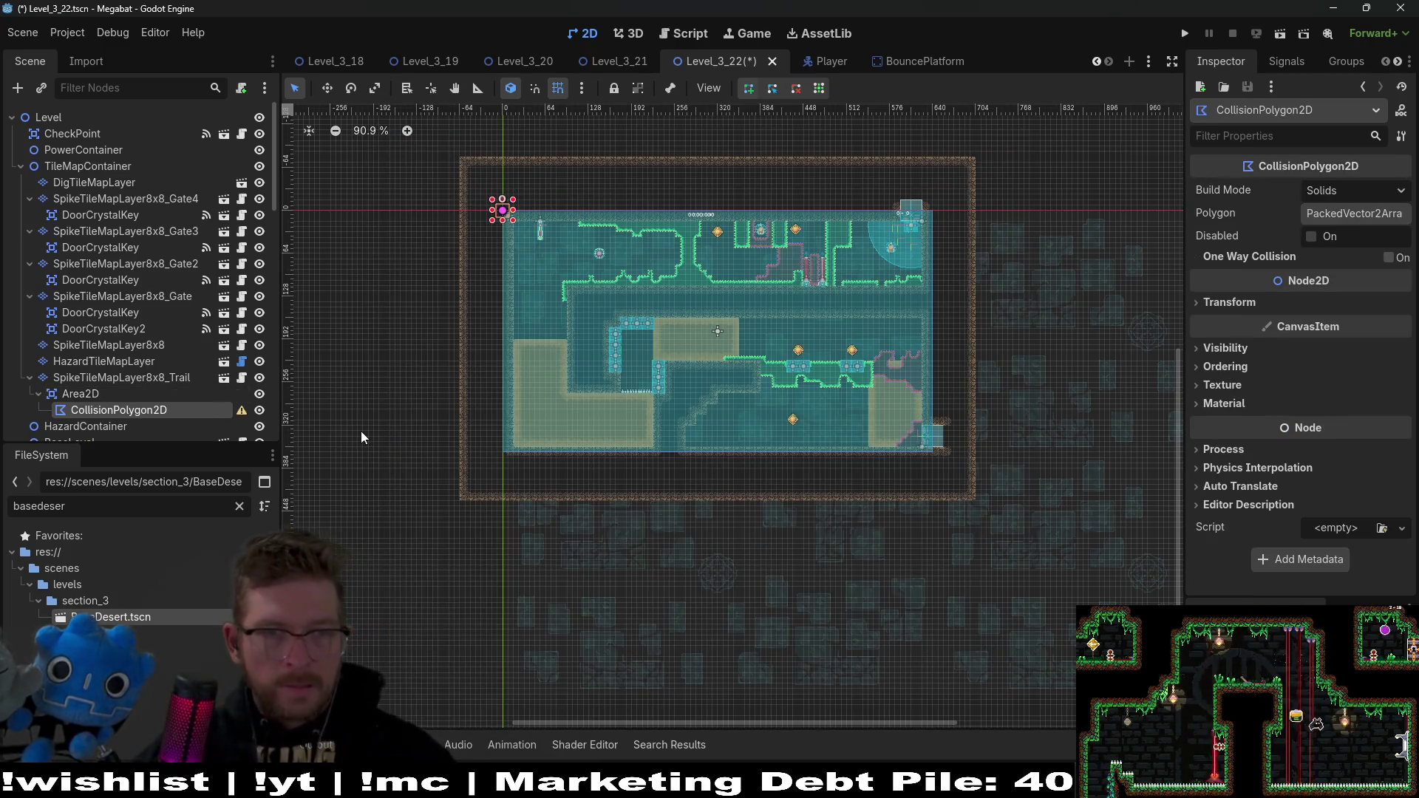
# Step: Outline the lower-left sand chamber with polygon corners and nudge the top-right and ledge corners
pyautogui.scroll(12, 481, 393)
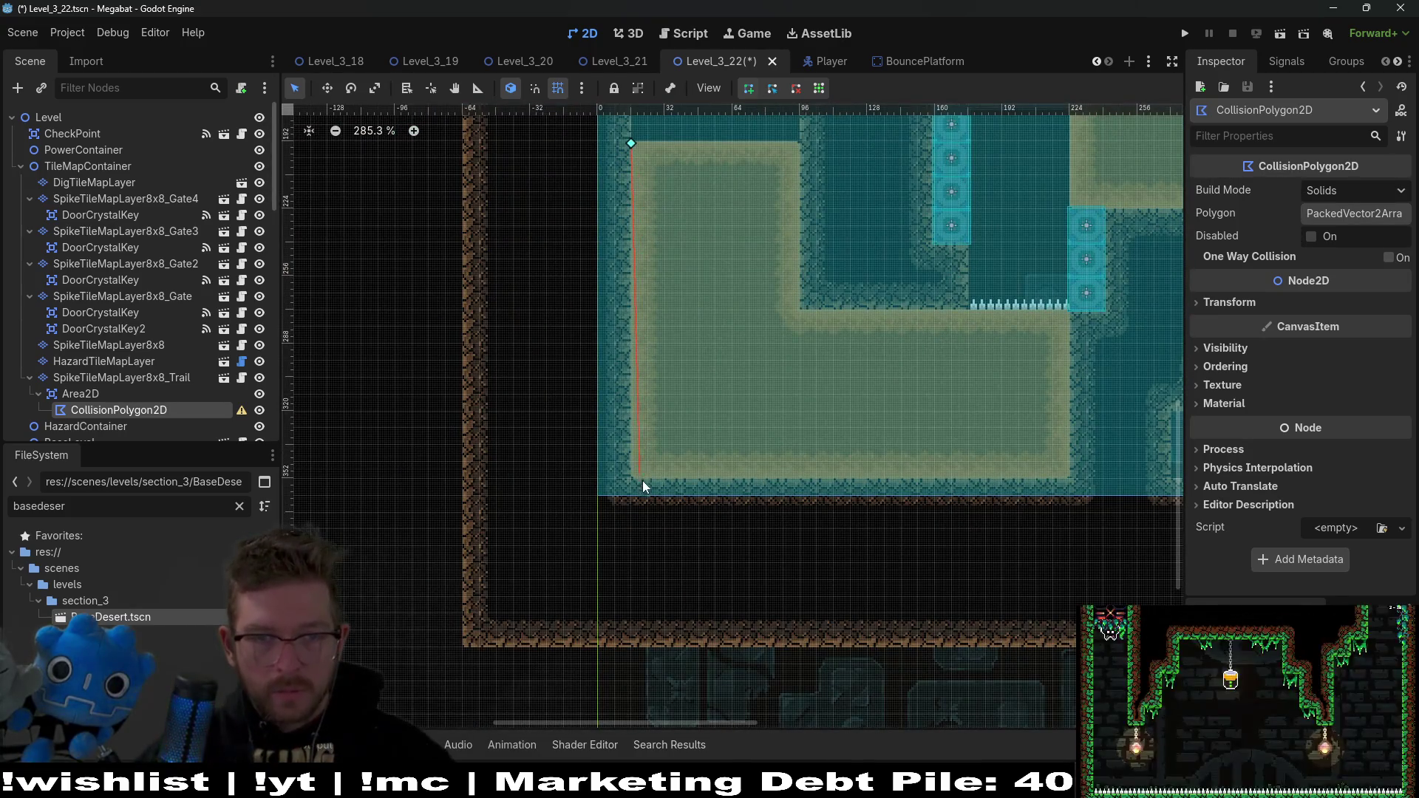
pyautogui.click(1072, 477)
pyautogui.click(1067, 305)
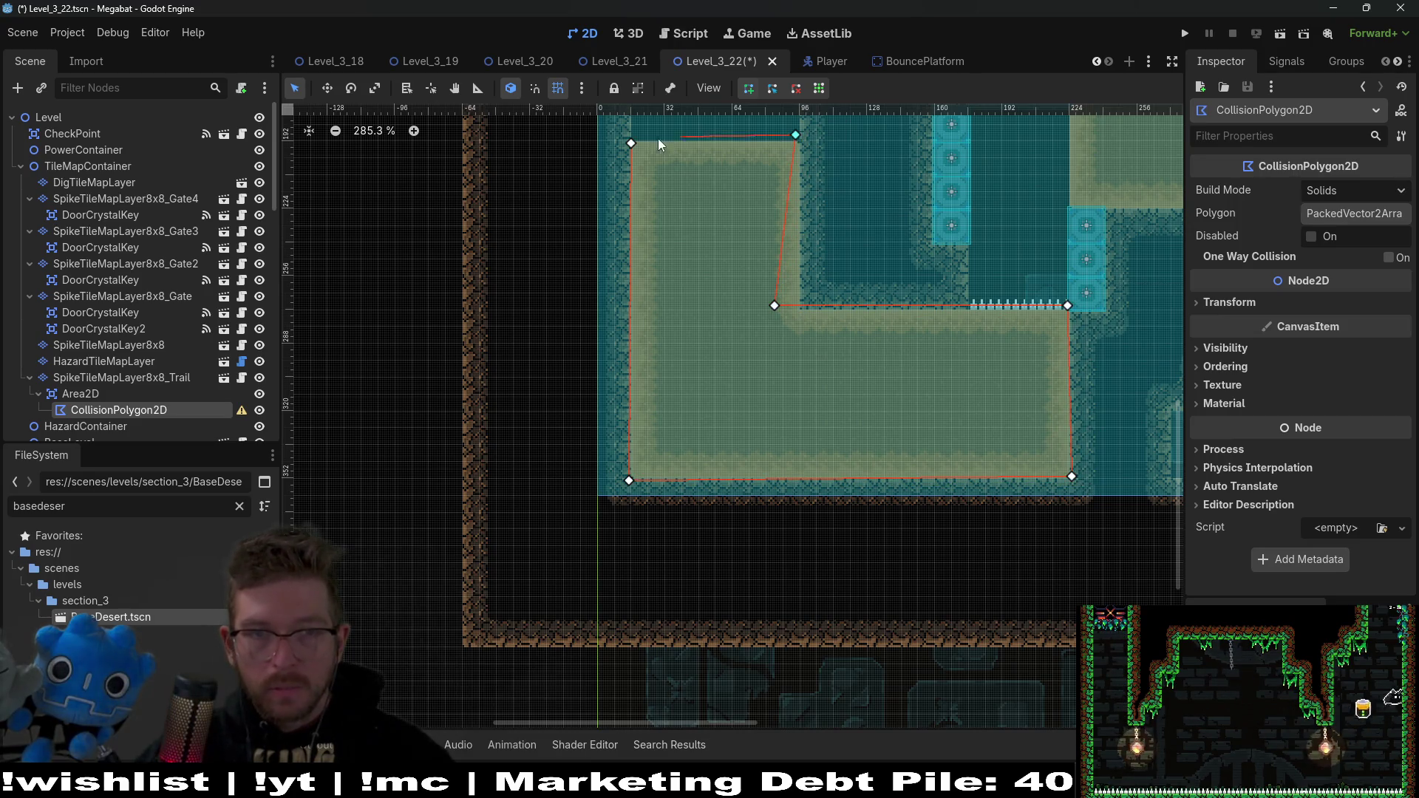
pyautogui.click(591, 130)
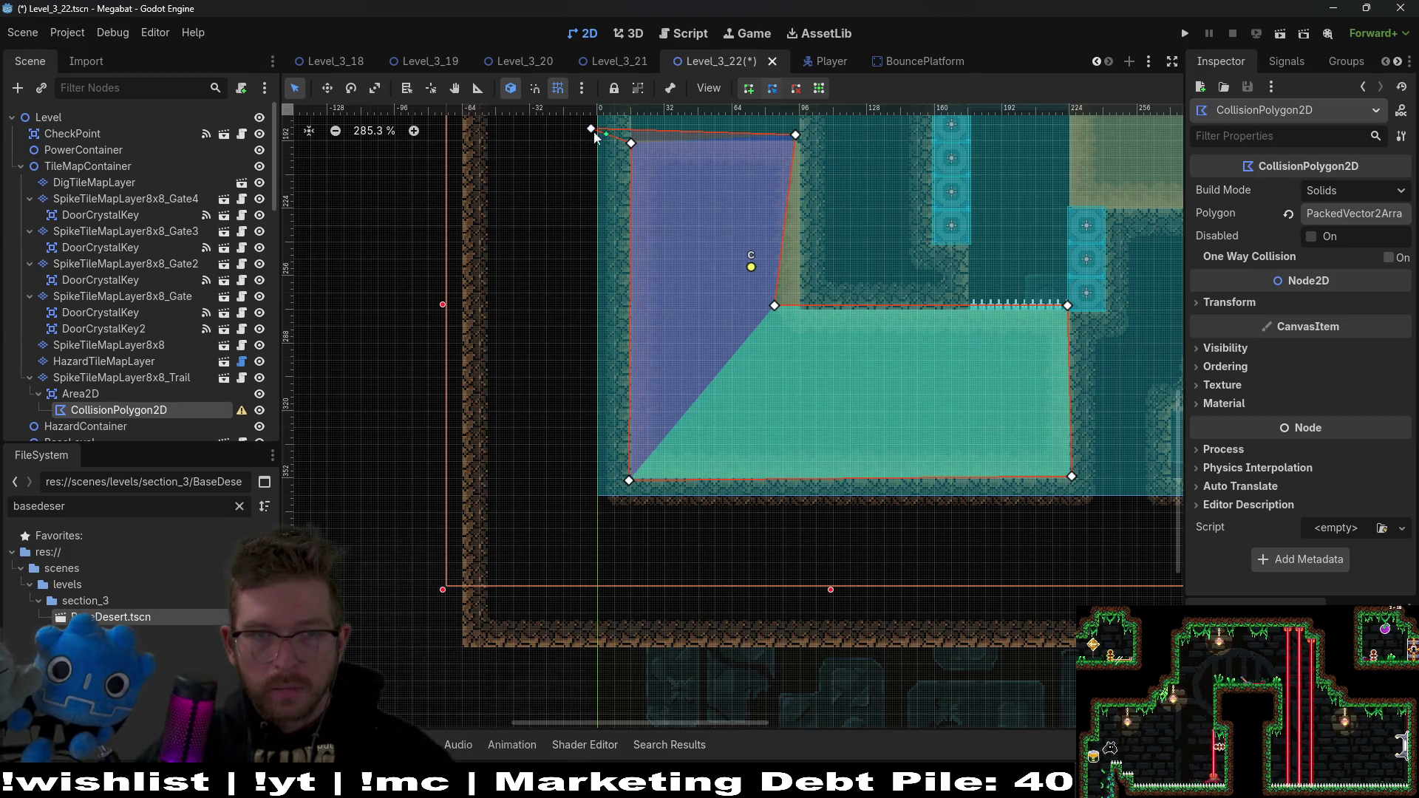
pyautogui.scroll(6, 747, 176)
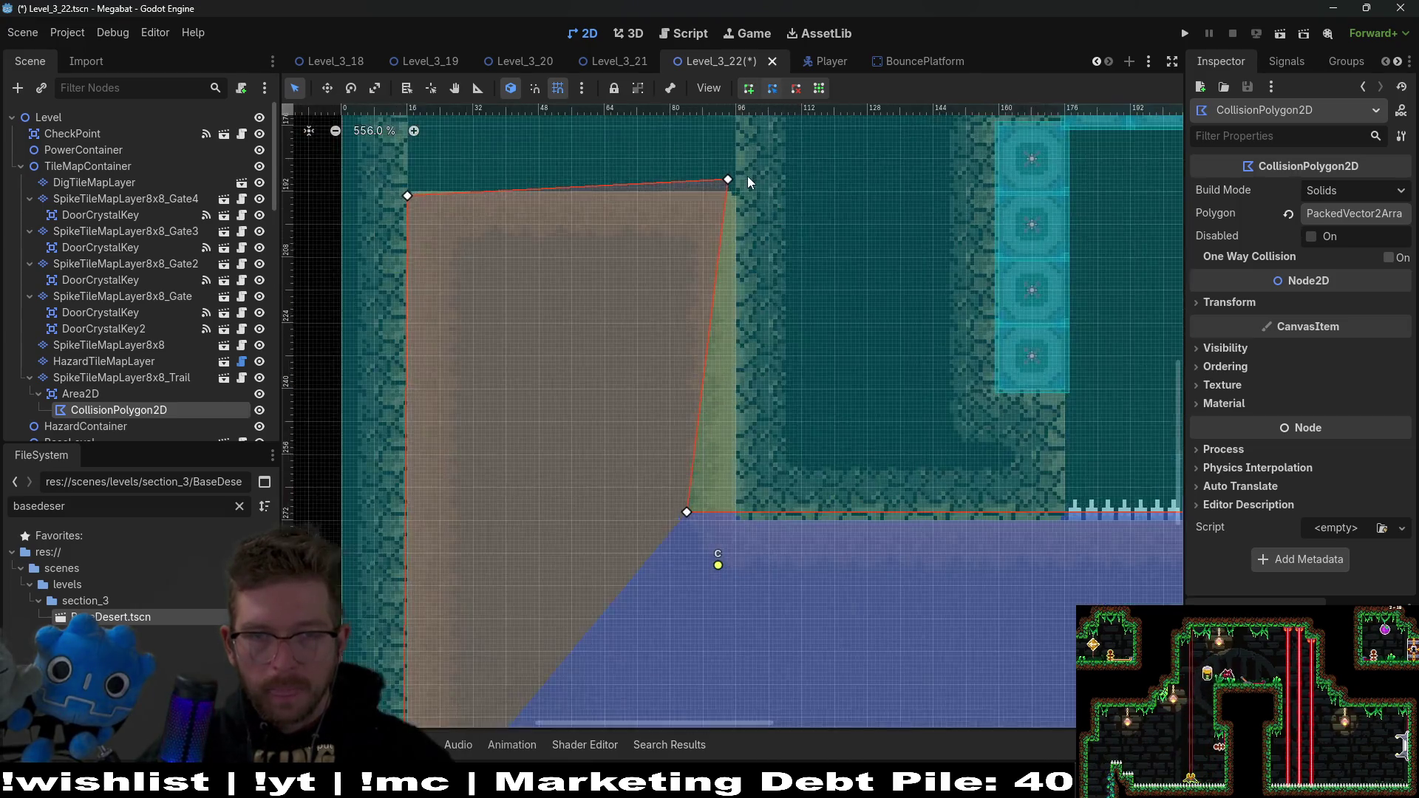
pyautogui.moveTo(714, 188); pyautogui.dragTo(729, 206)
pyautogui.scroll(-2, 798, 544)
pyautogui.moveTo(633, 365); pyautogui.dragTo(696, 370)
# Step: Snap the bottom-left corner so the bottom edge is flat, check the top-left corner, and select the Area2D
pyautogui.hscroll(5, 751, 359)
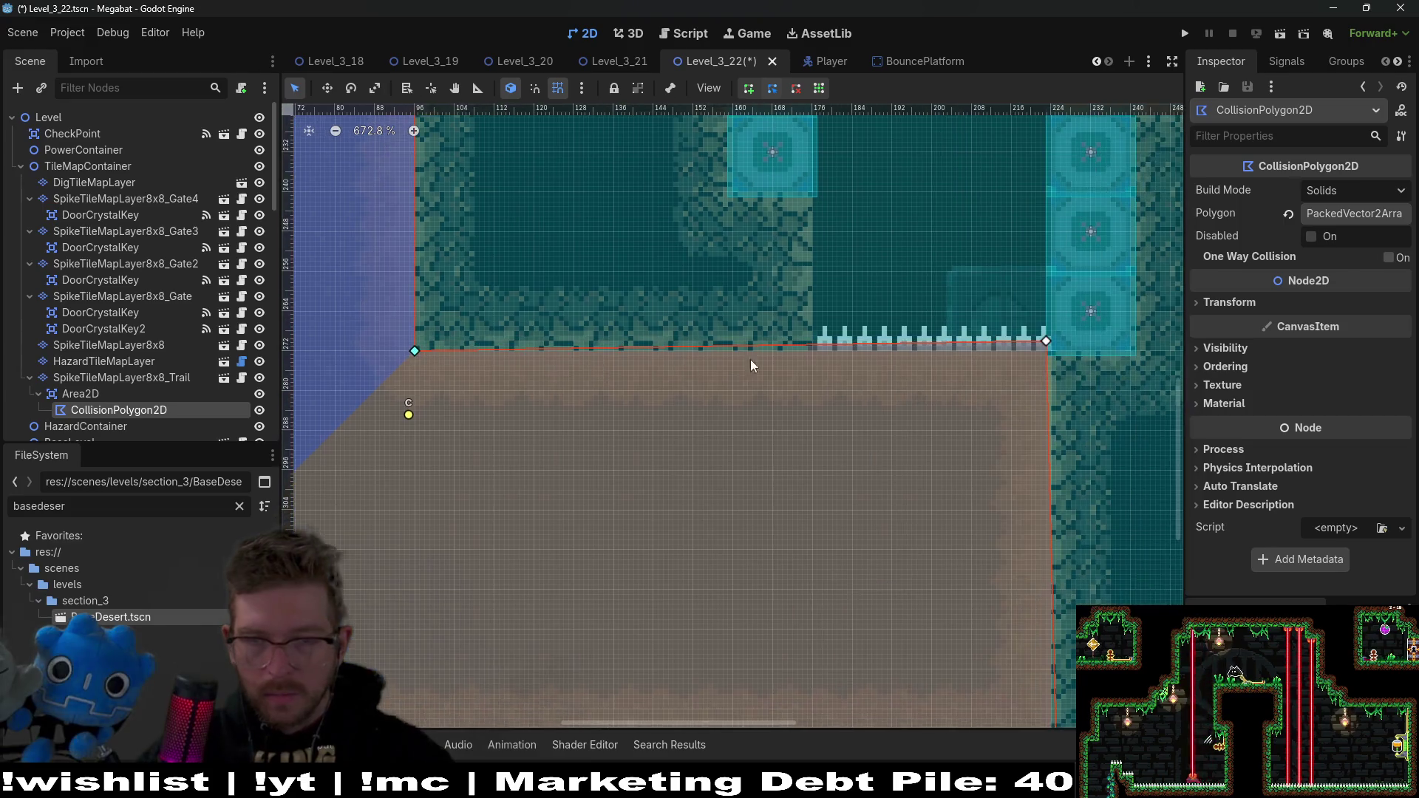
pyautogui.hscroll(5, 751, 359)
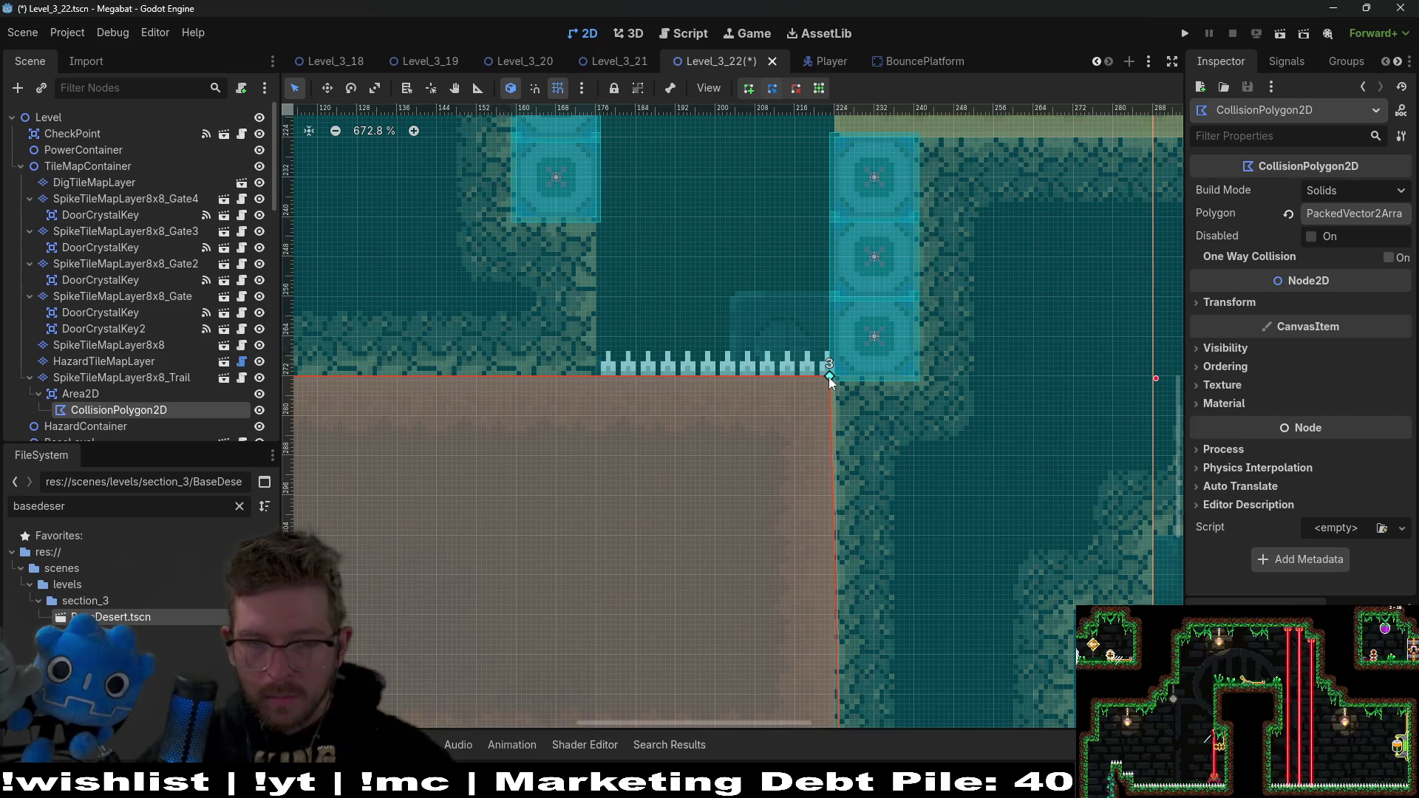
pyautogui.scroll(3, 828, 377)
pyautogui.scroll(-10, 869, 556)
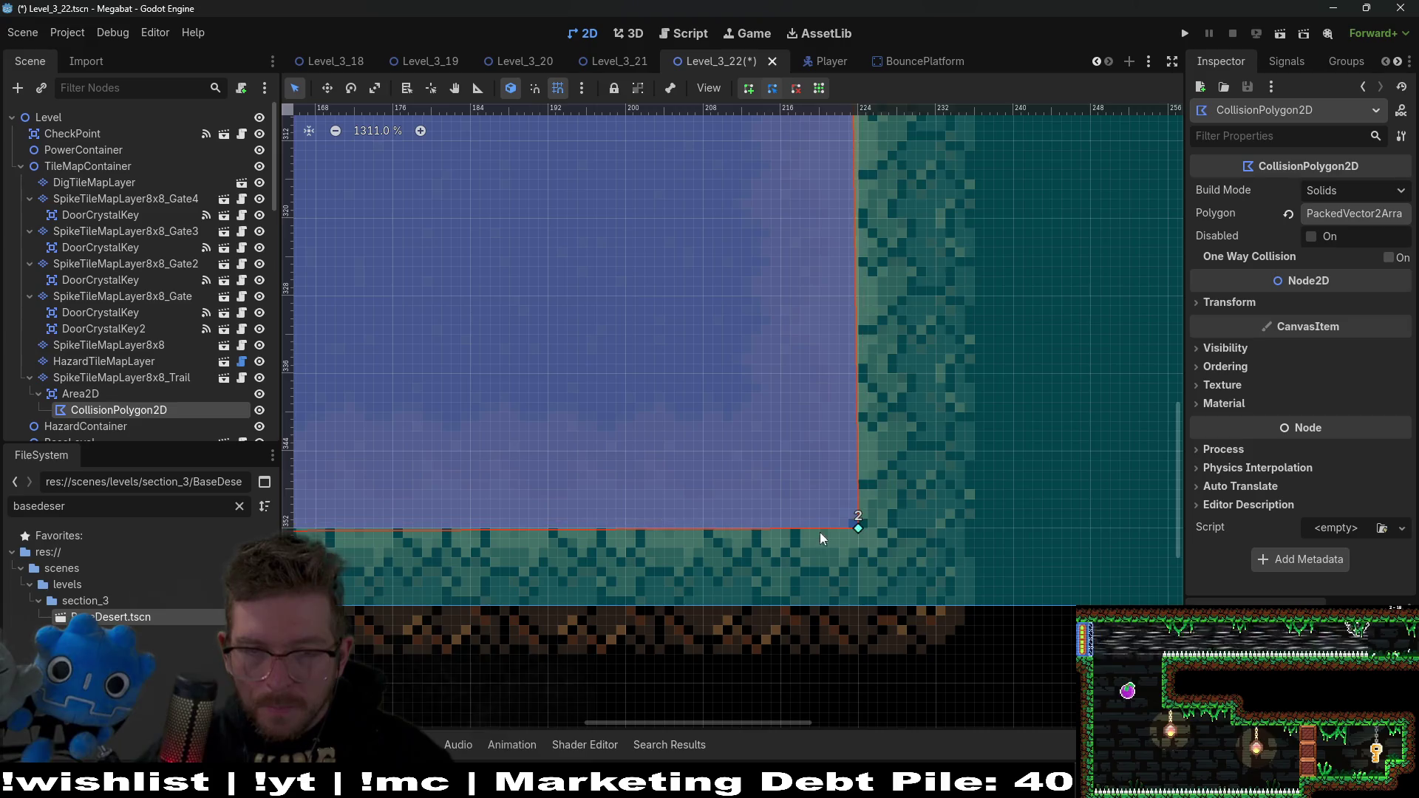
pyautogui.hscroll(-20, 858, 530)
pyautogui.hscroll(-3, 873, 527)
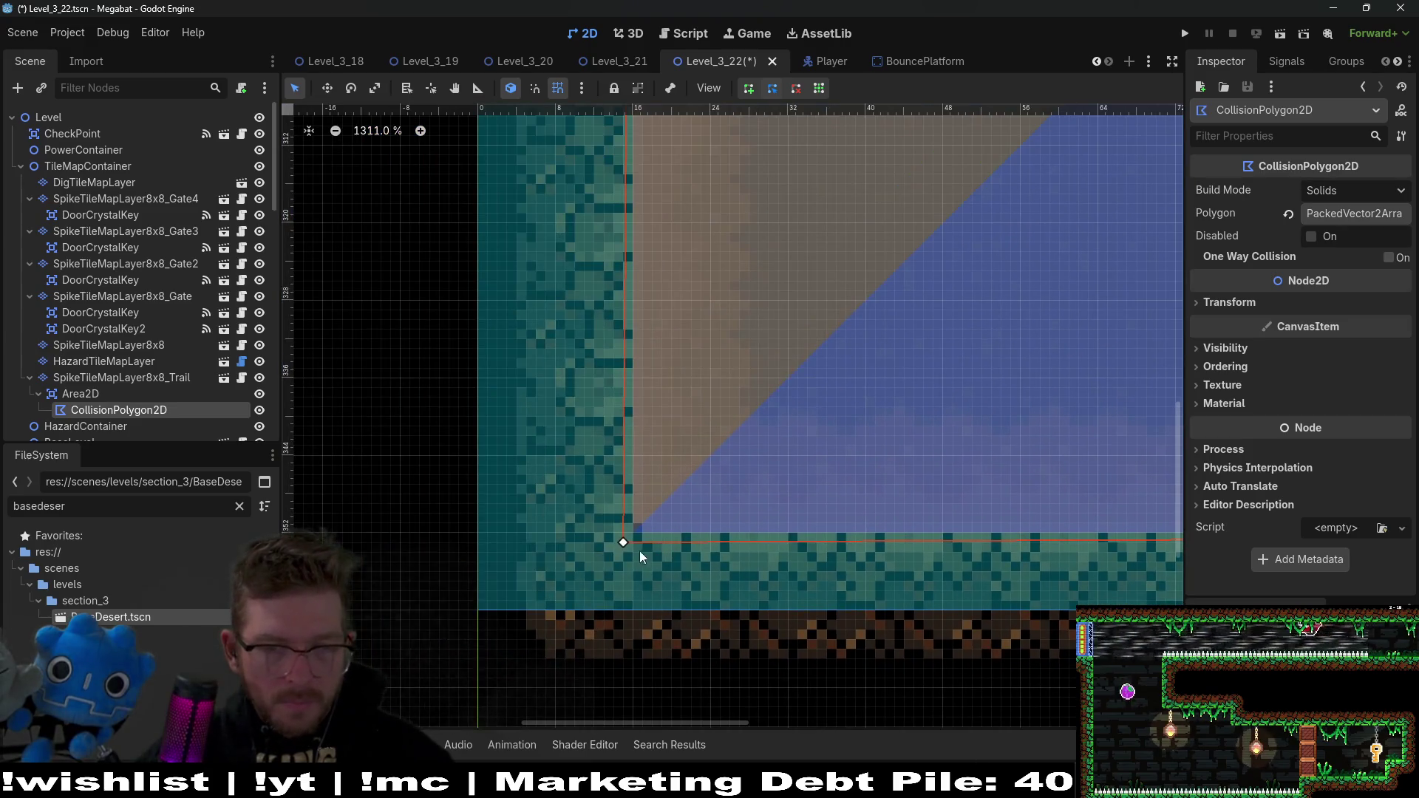
pyautogui.moveTo(621, 539); pyautogui.dragTo(637, 521)
pyautogui.scroll(-3, 714, 275)
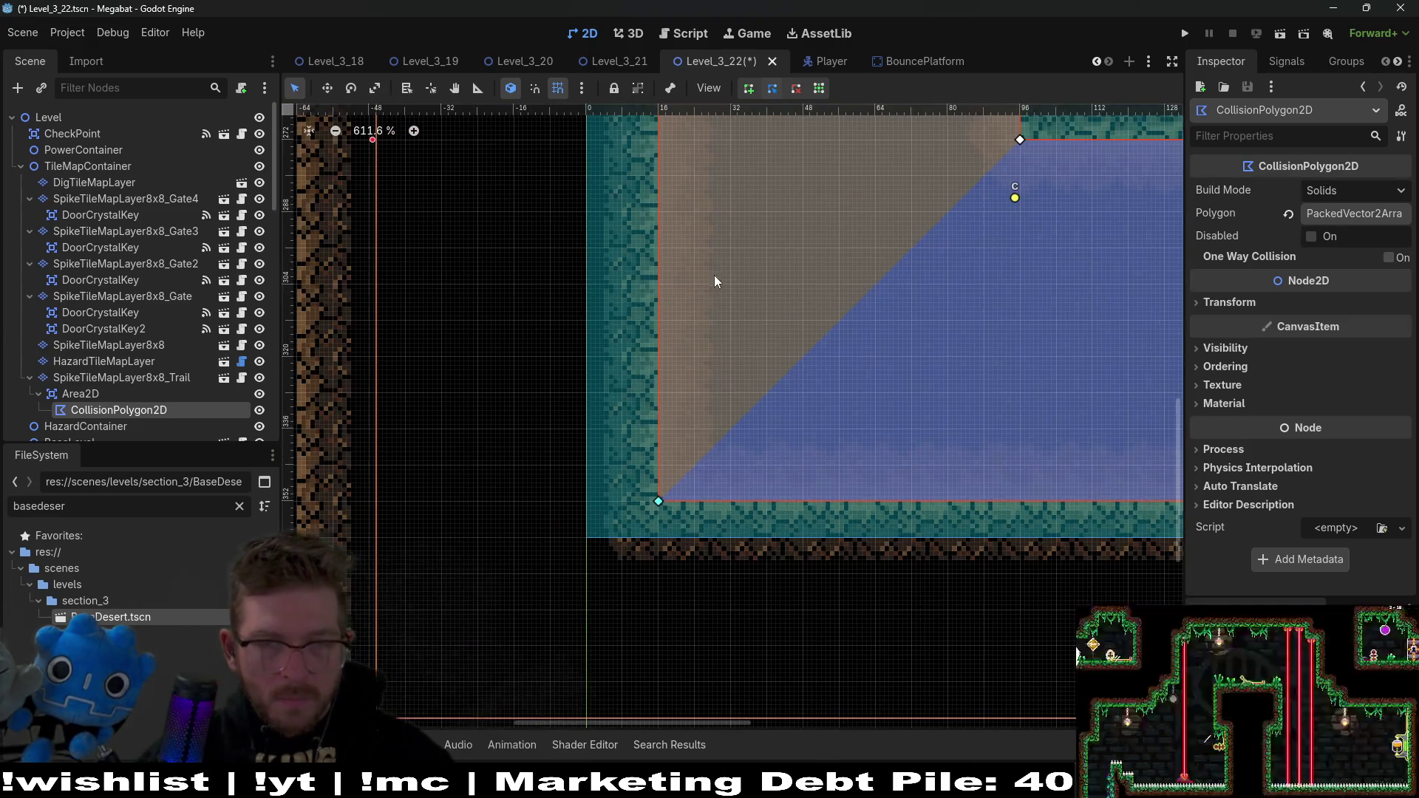
pyautogui.scroll(10, 694, 322)
pyautogui.scroll(3, 669, 271)
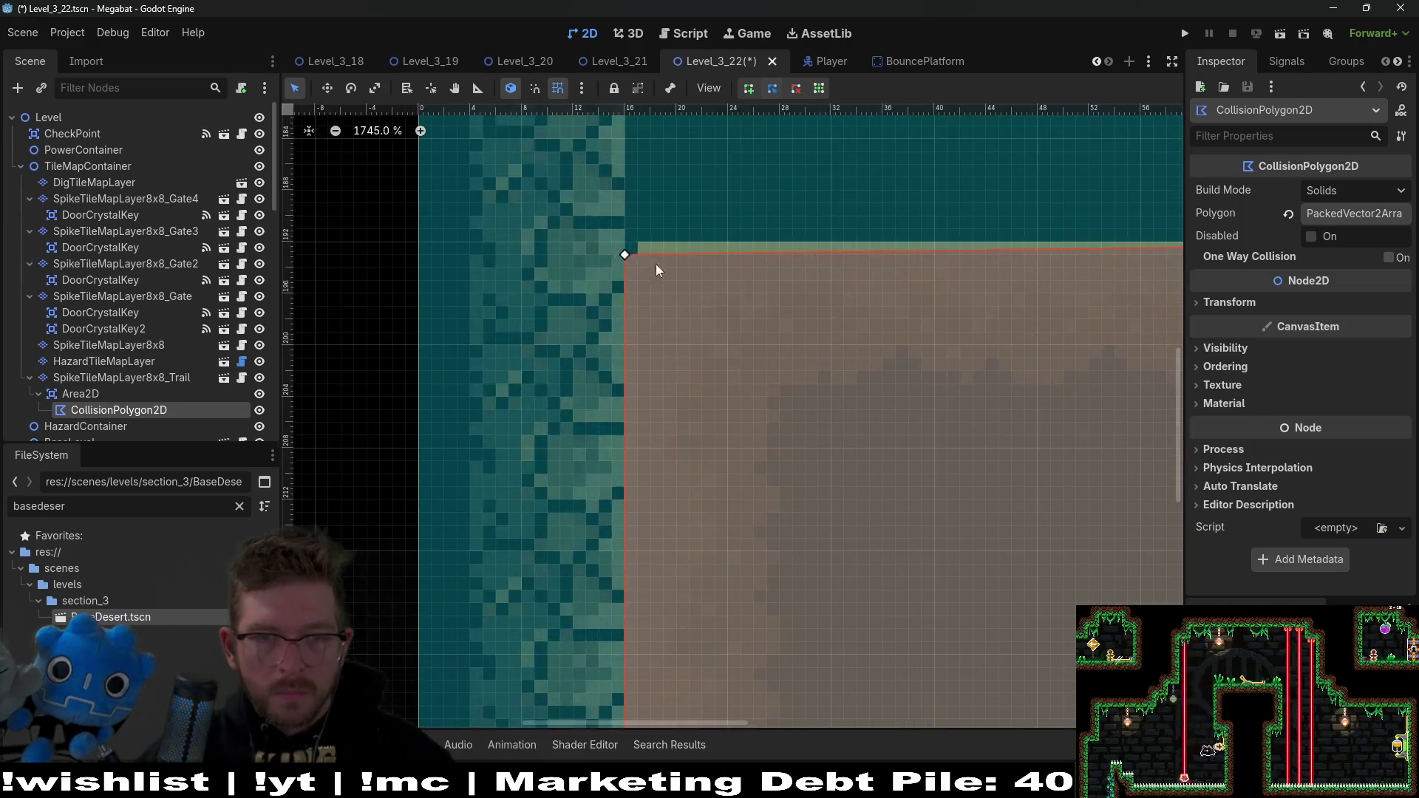
pyautogui.click(622, 253)
pyautogui.scroll(-8, 676, 259)
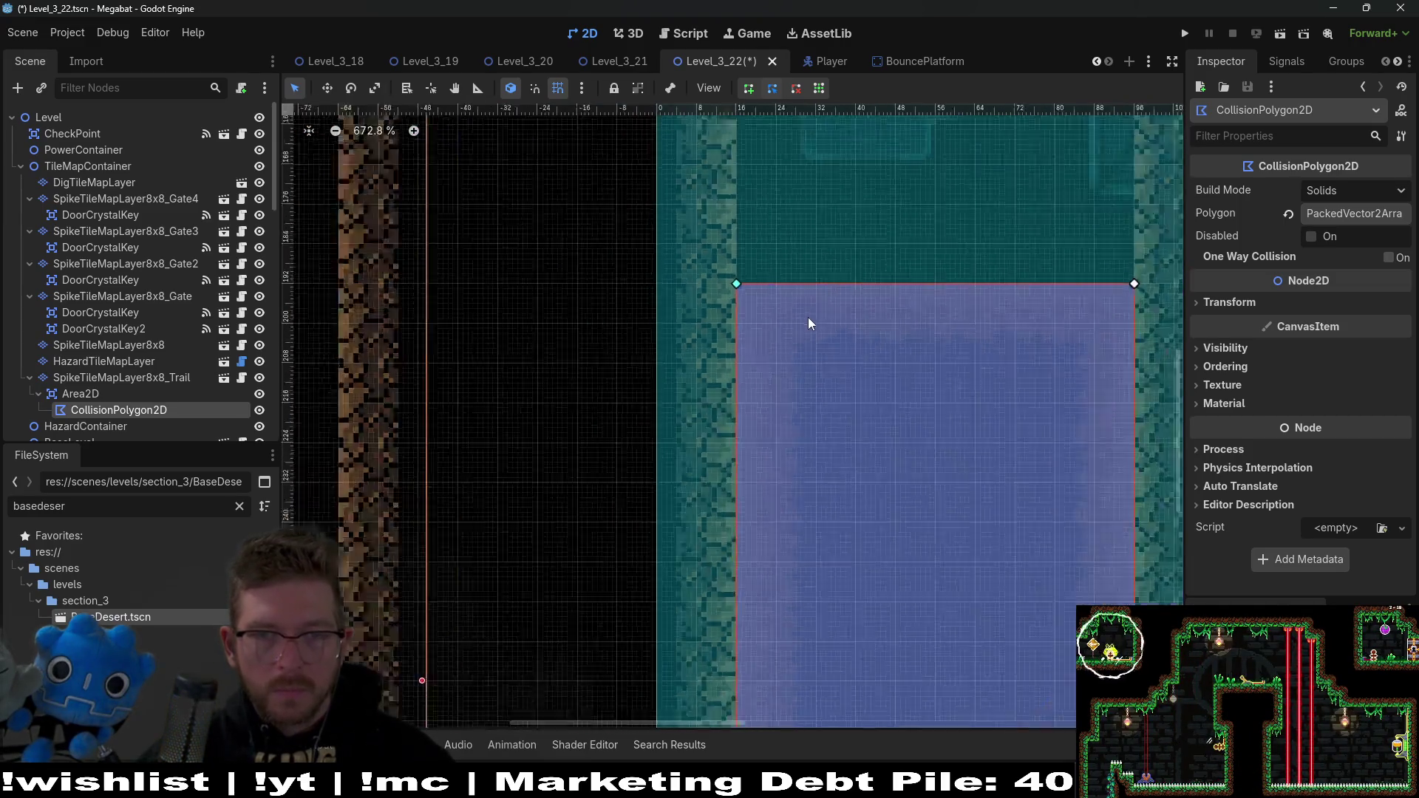
pyautogui.click(81, 394)
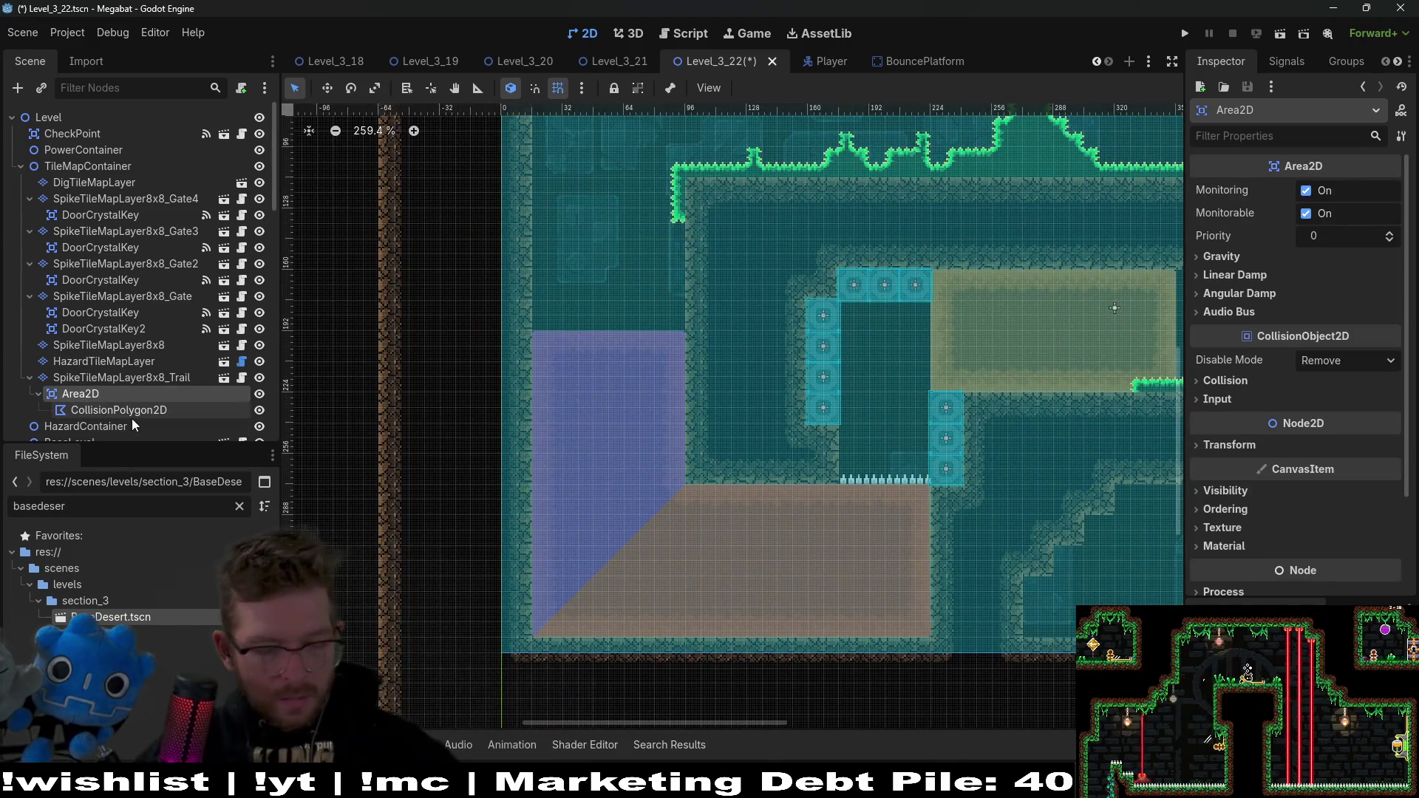
# Step: Add a second CollisionPolygon2D under the Area2D, outlining the sand block's four corners
pyautogui.hotkey('ctrl', 'a')
pyautogui.write('coll')
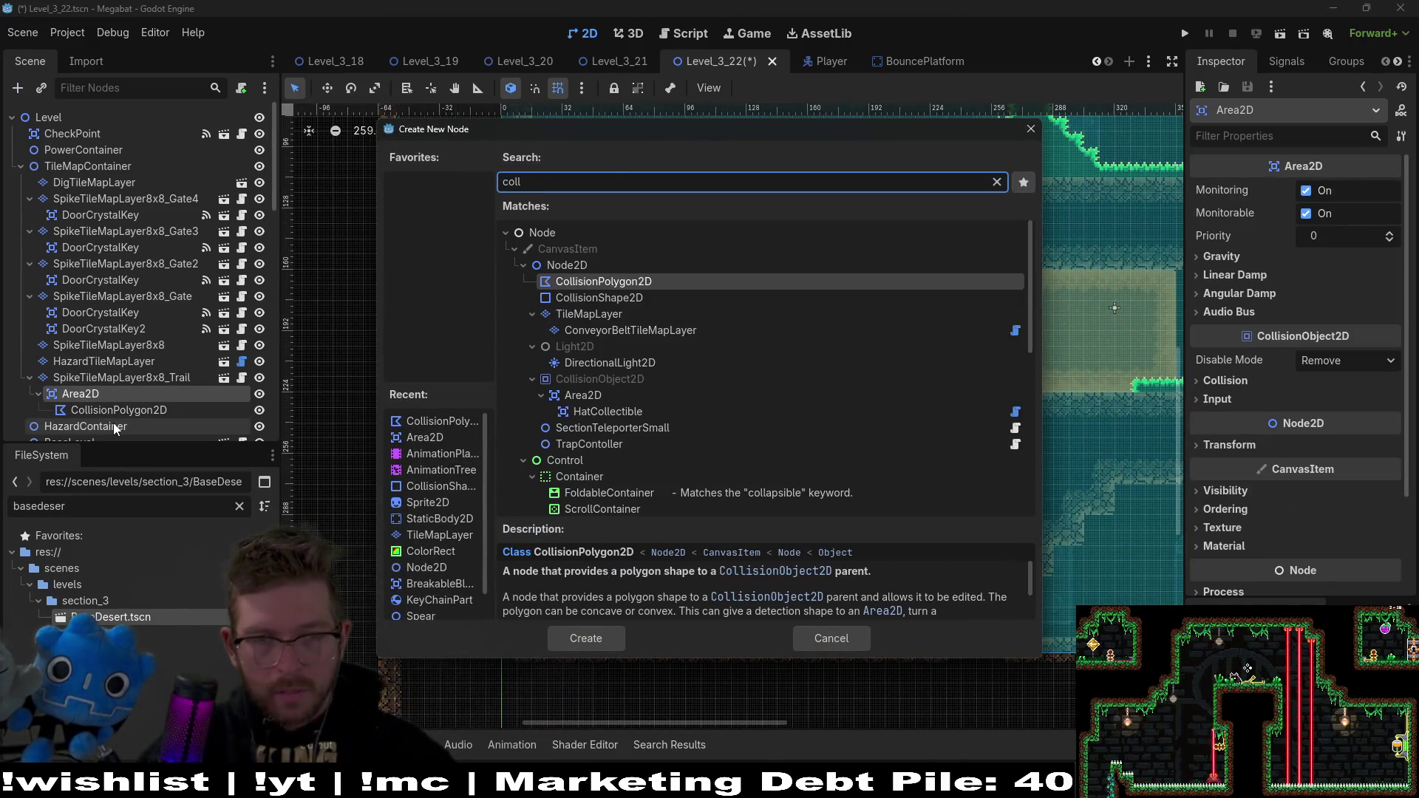
pyautogui.press('Return')
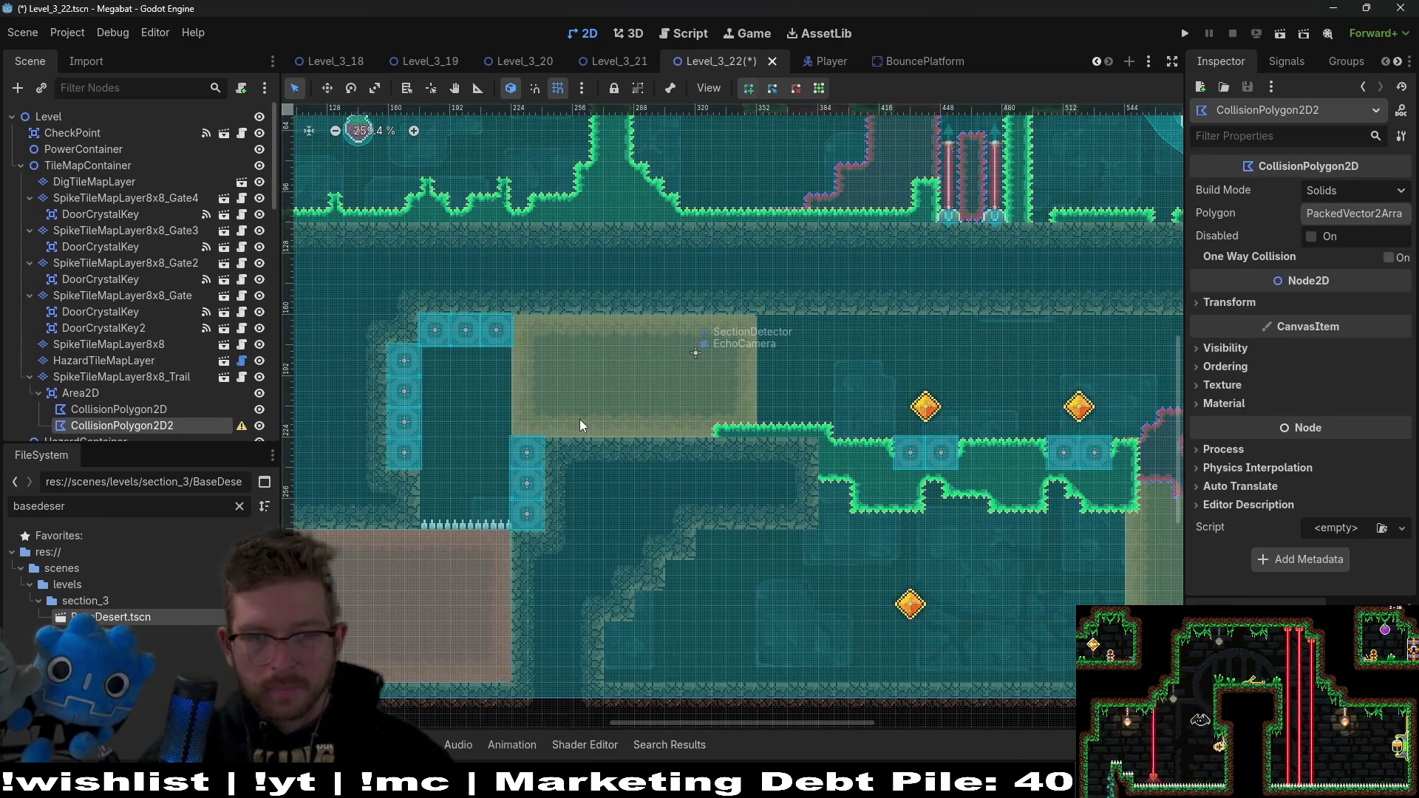
pyautogui.scroll(3, 532, 416)
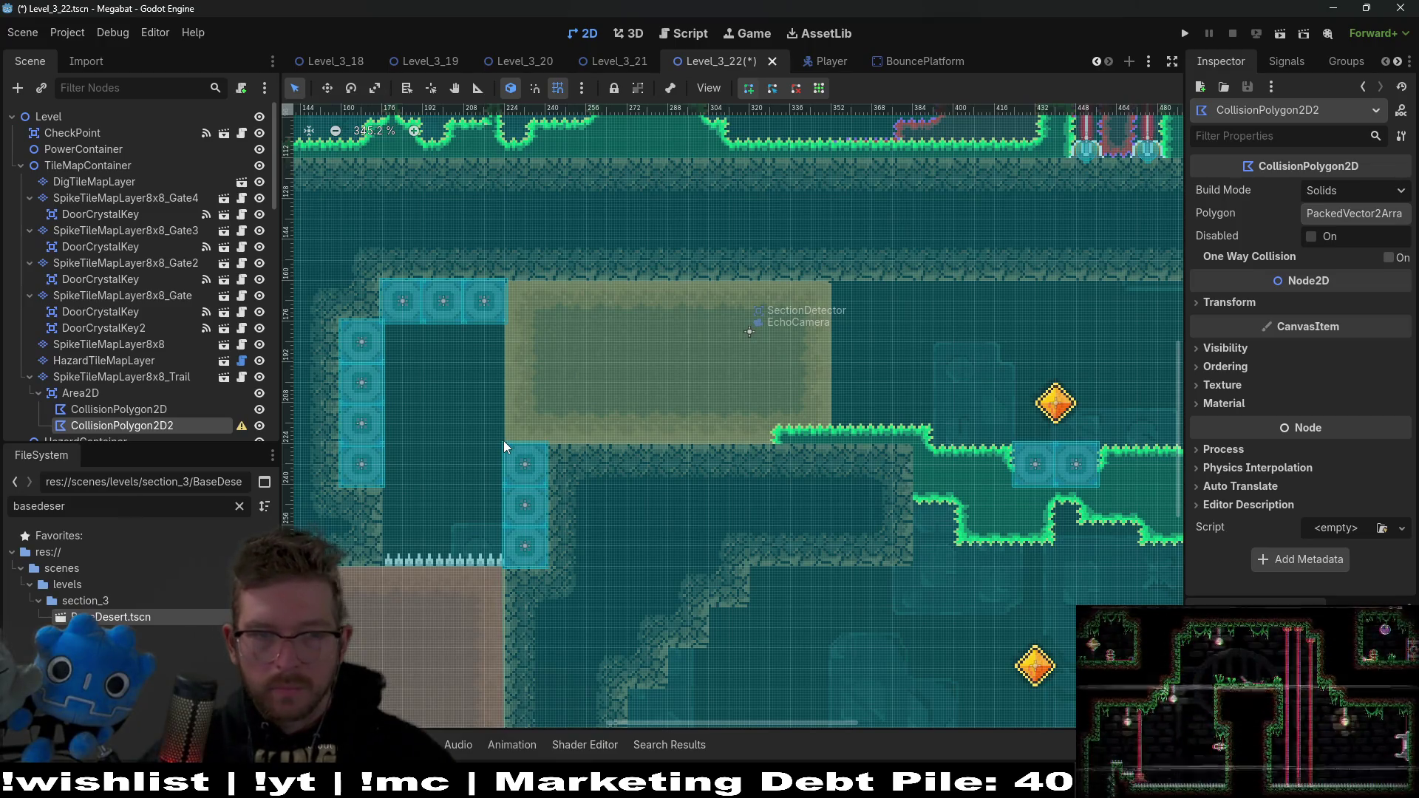
pyautogui.click(507, 440)
pyautogui.click(504, 281)
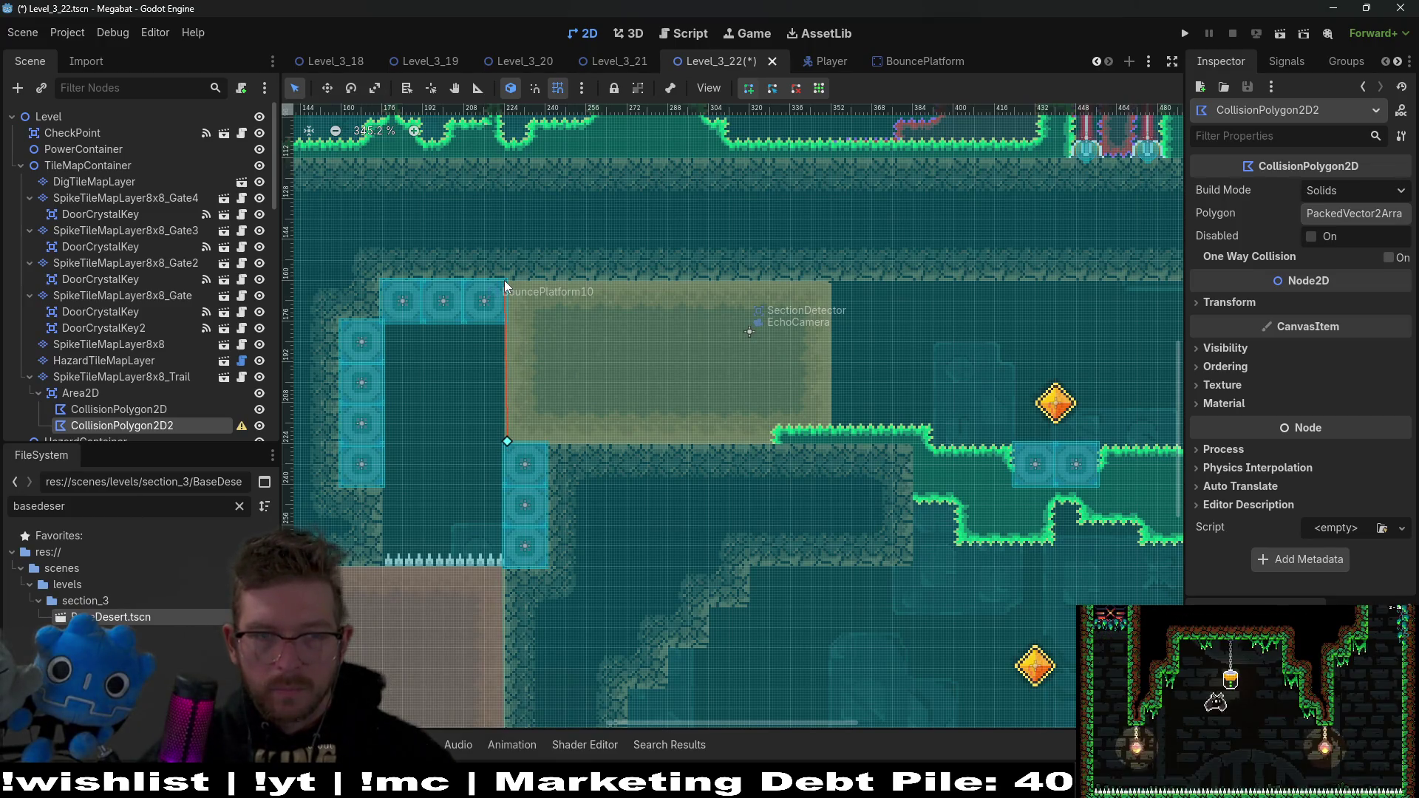
pyautogui.click(829, 282)
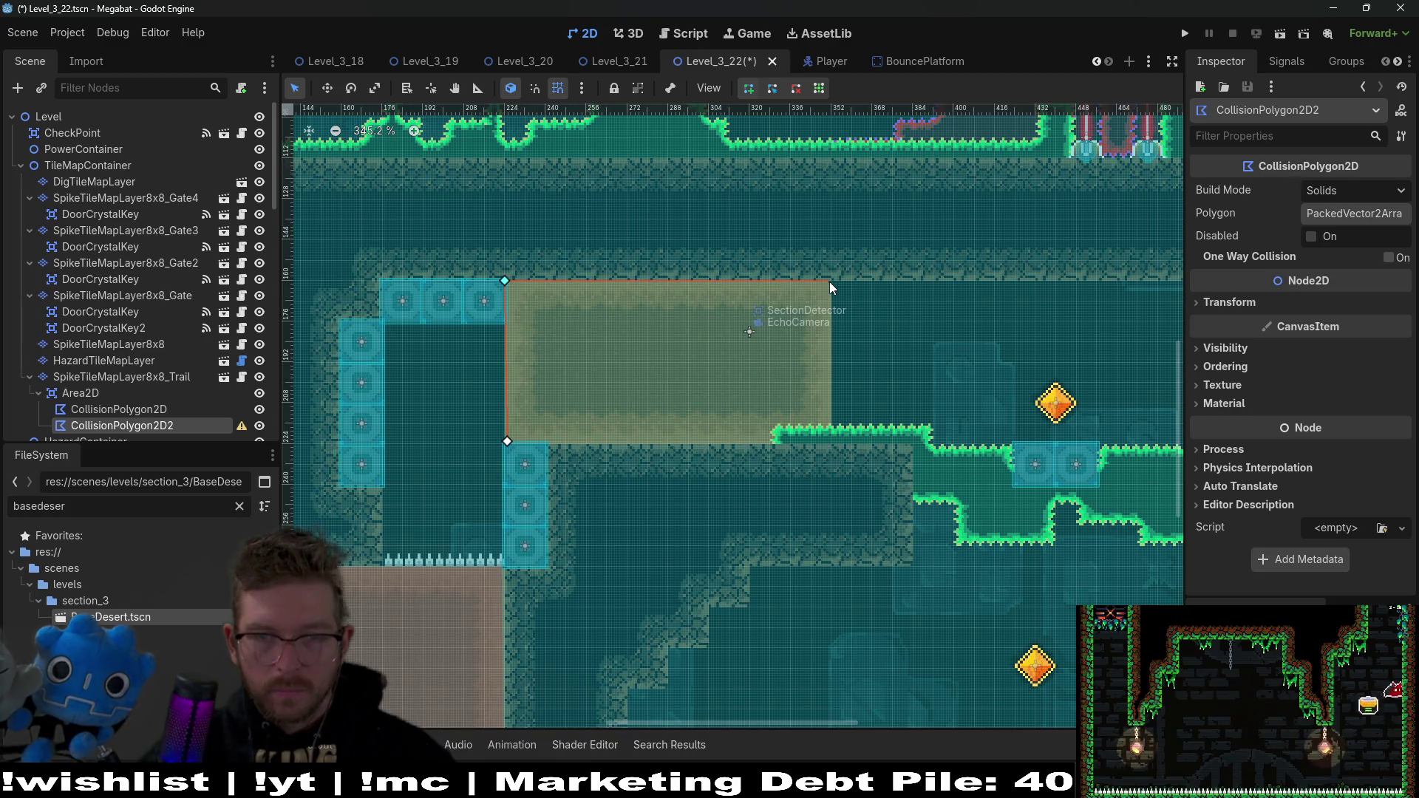
pyautogui.click(831, 446)
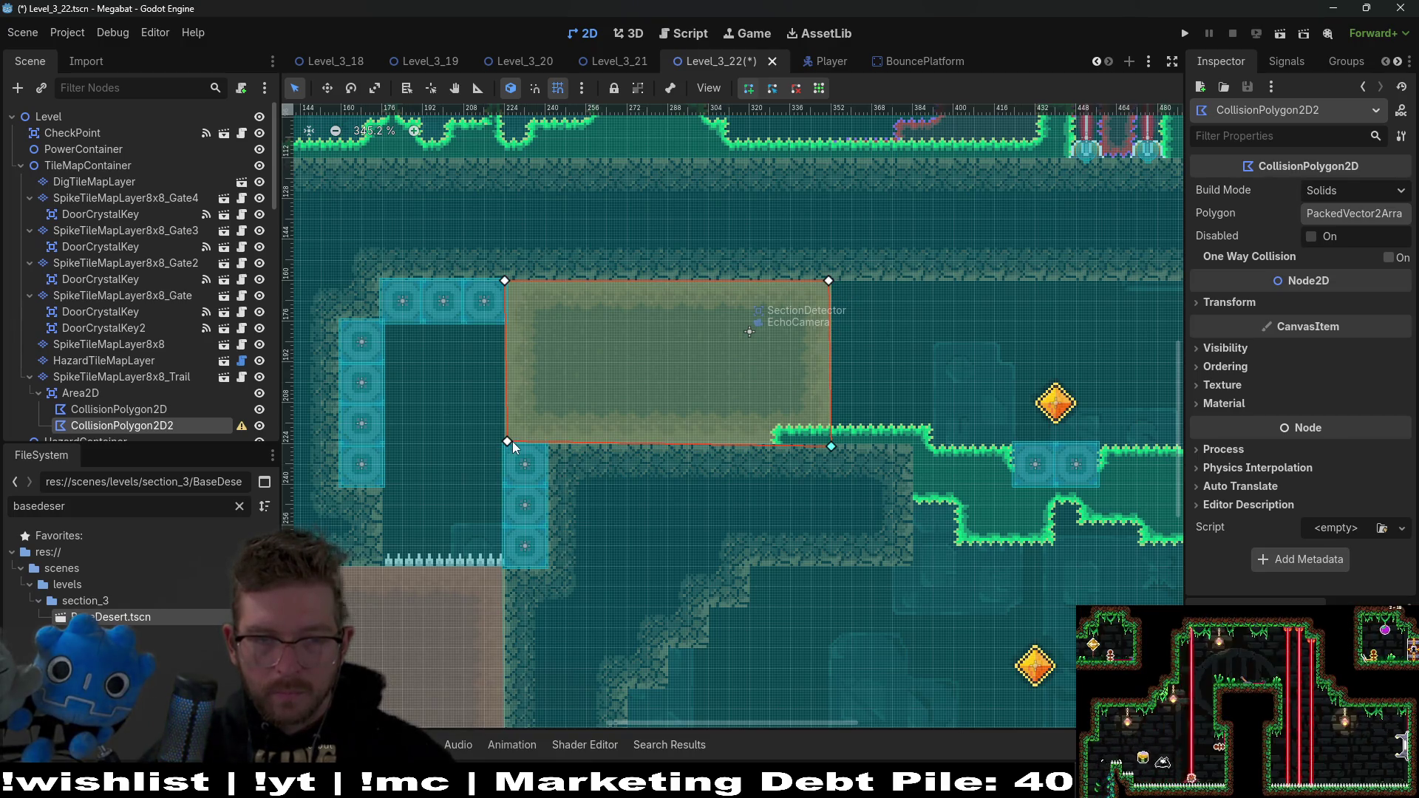
pyautogui.click(508, 441)
# Step: Zoom out over the whole level and select the SpikeTileMapLayer8x8_Trail, then DigTileMapLayer
pyautogui.scroll(3, 509, 441)
pyautogui.scroll(6, 508, 441)
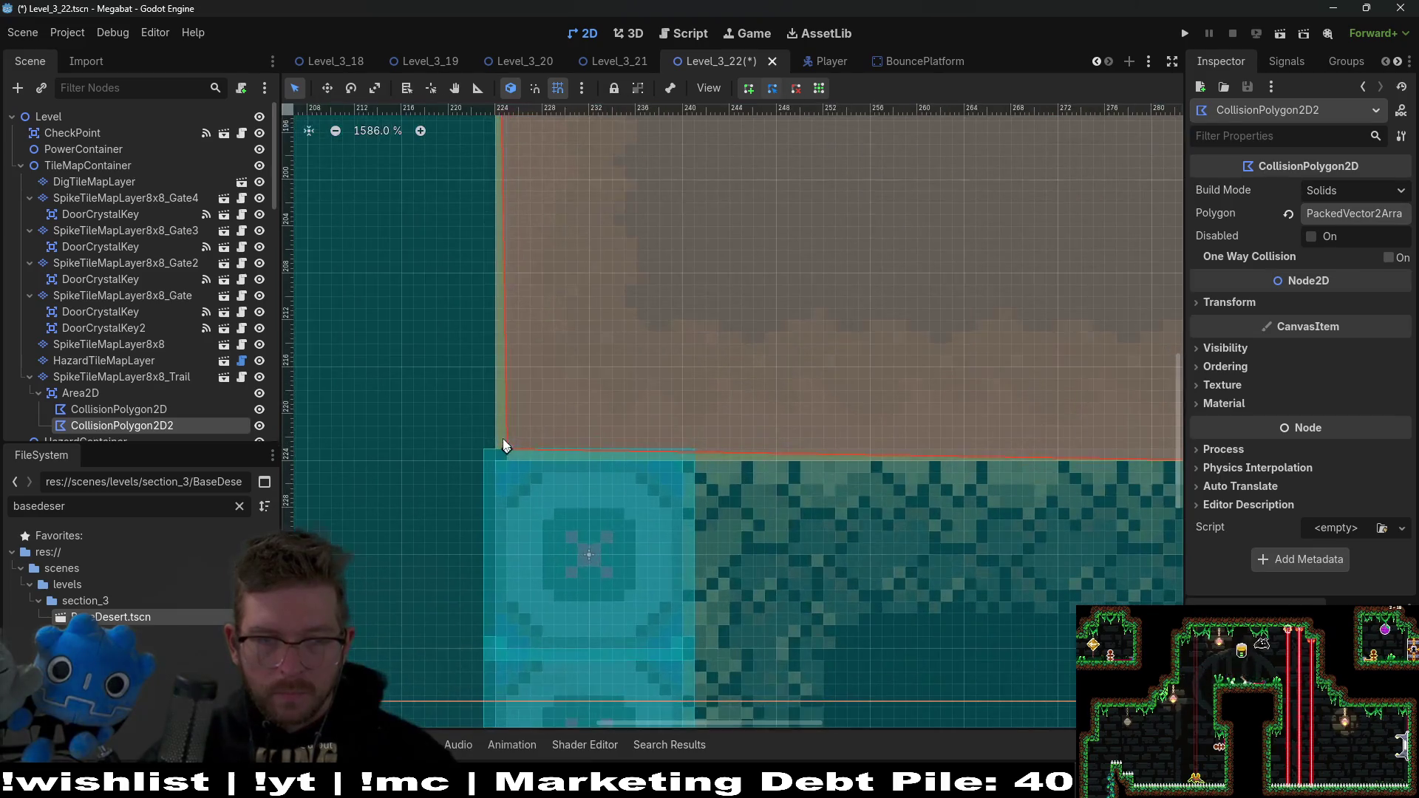
pyautogui.scroll(-3, 686, 408)
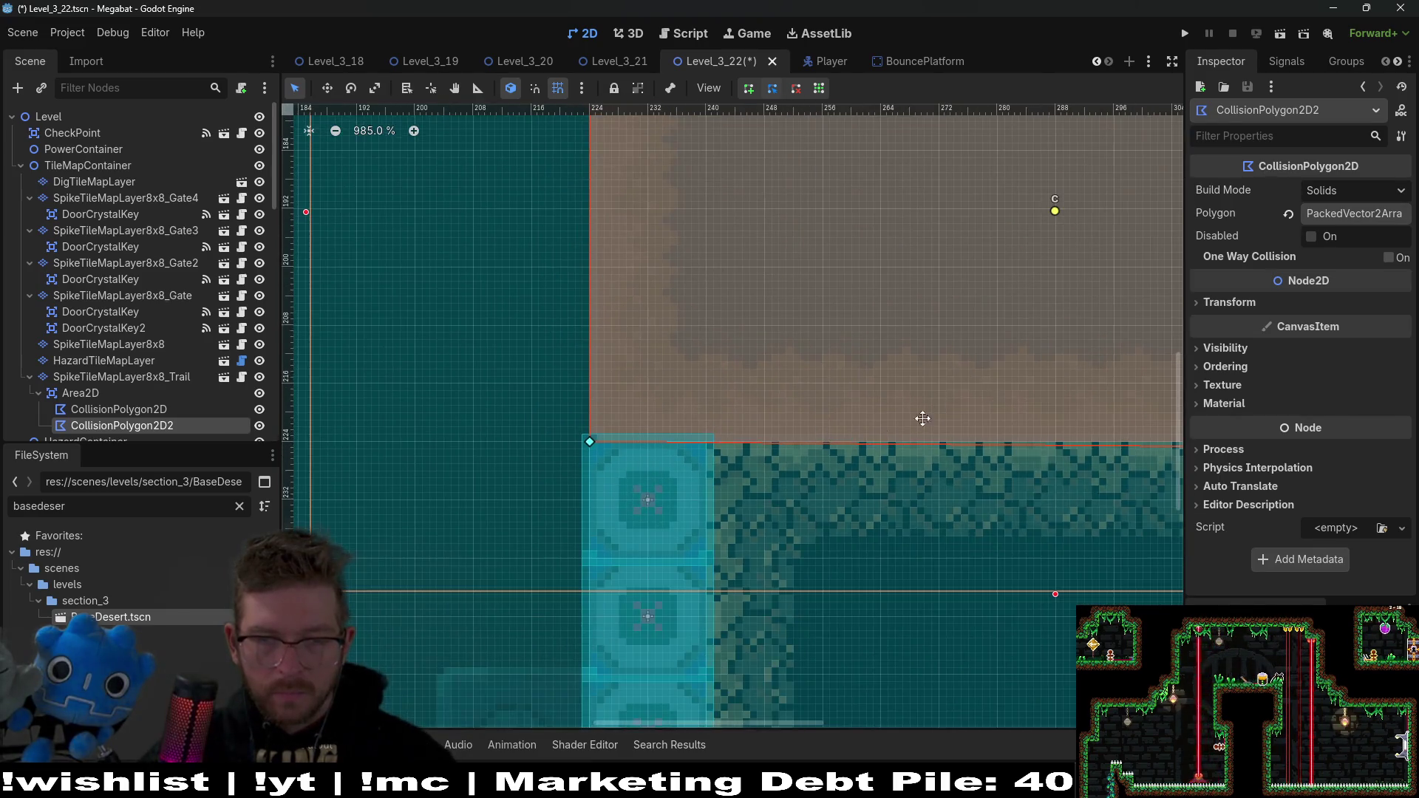
pyautogui.hscroll(6, 606, 388)
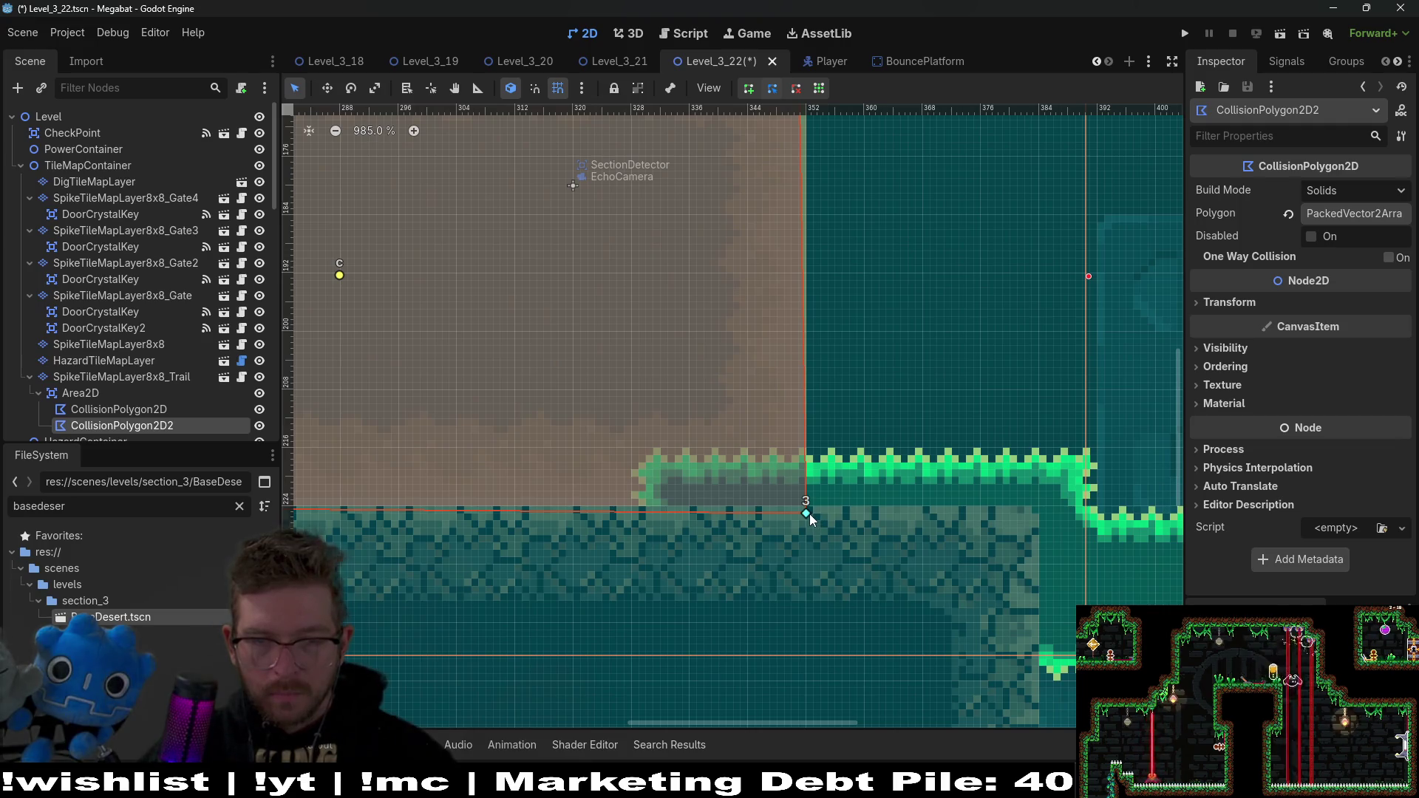
pyautogui.scroll(5, 809, 397)
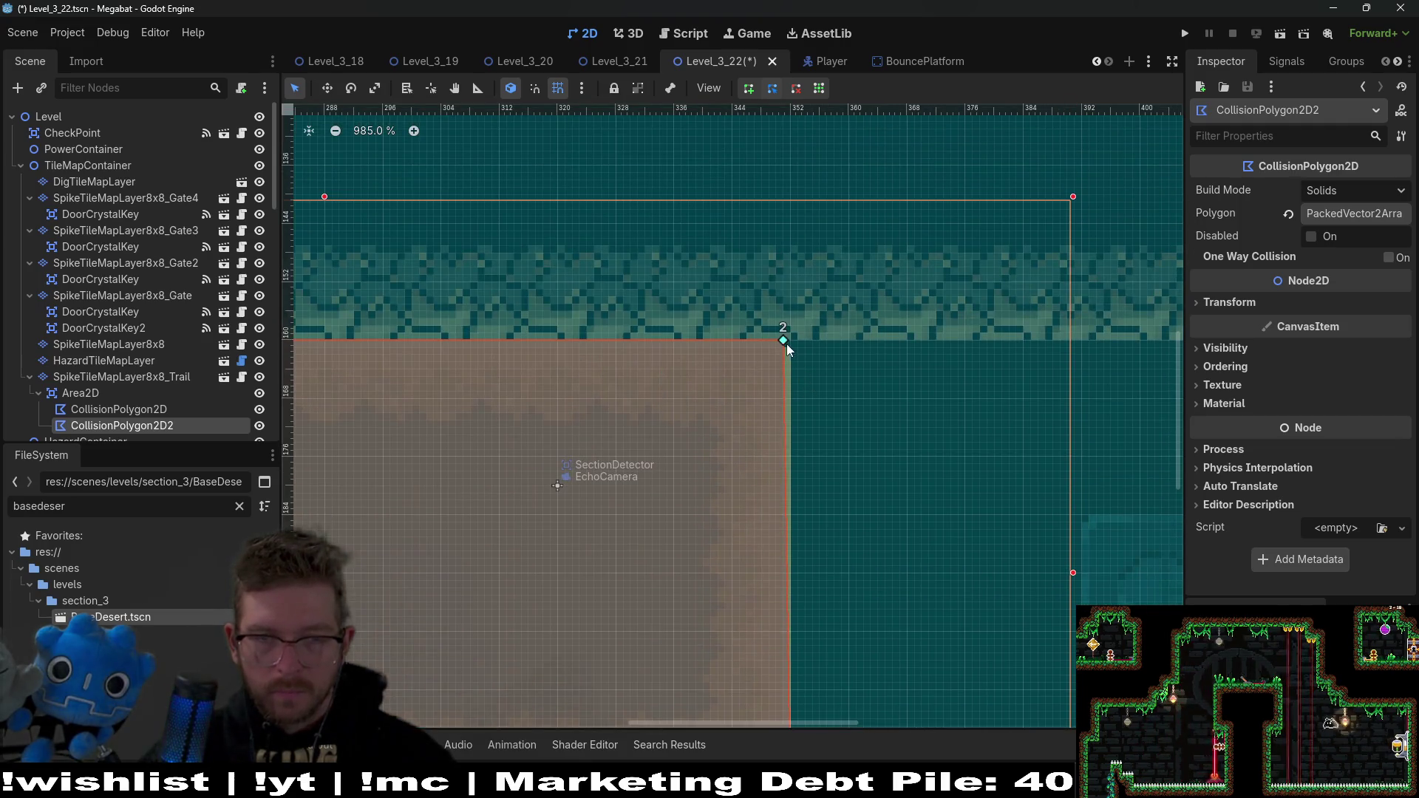
pyautogui.hscroll(-5, 861, 415)
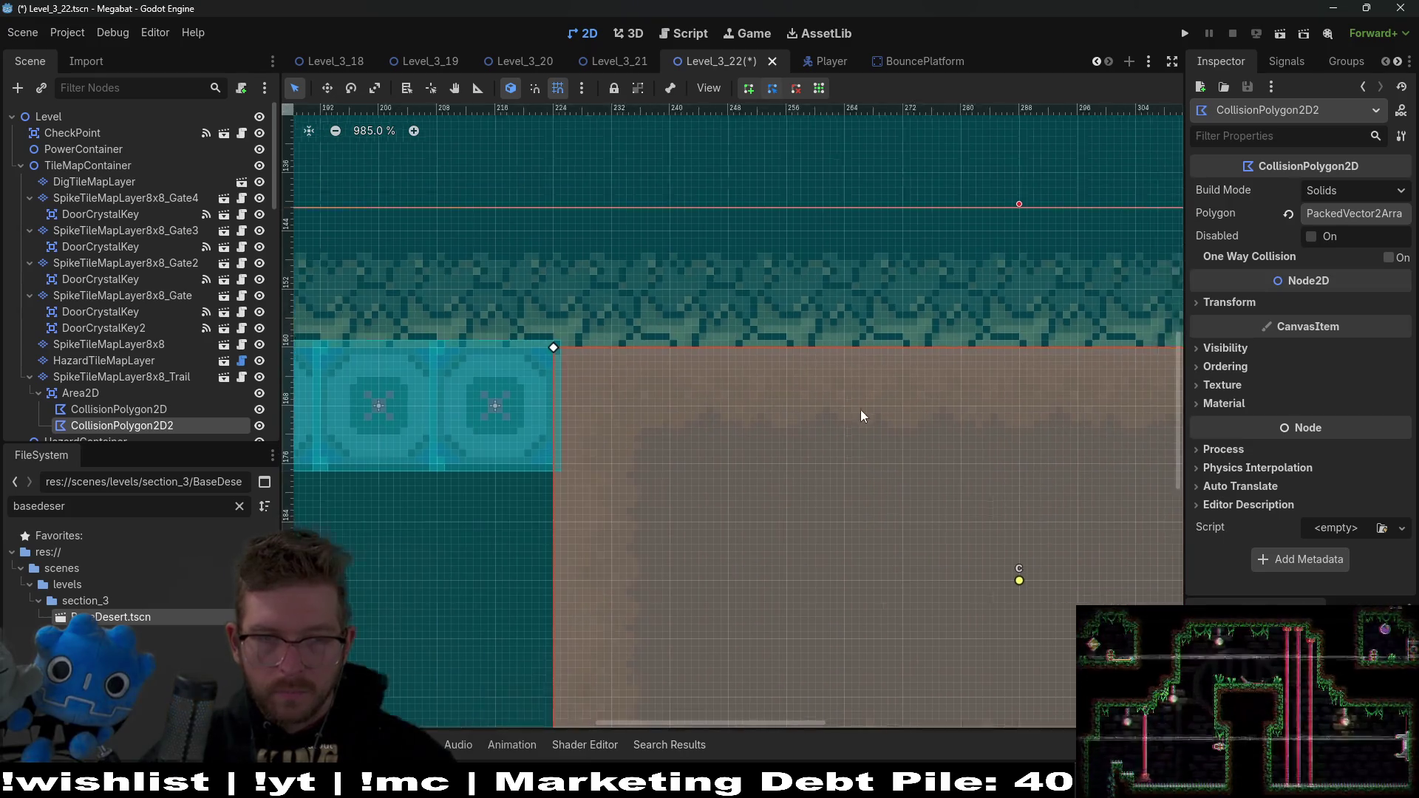
pyautogui.hscroll(-1, 860, 416)
pyautogui.scroll(-5, 728, 424)
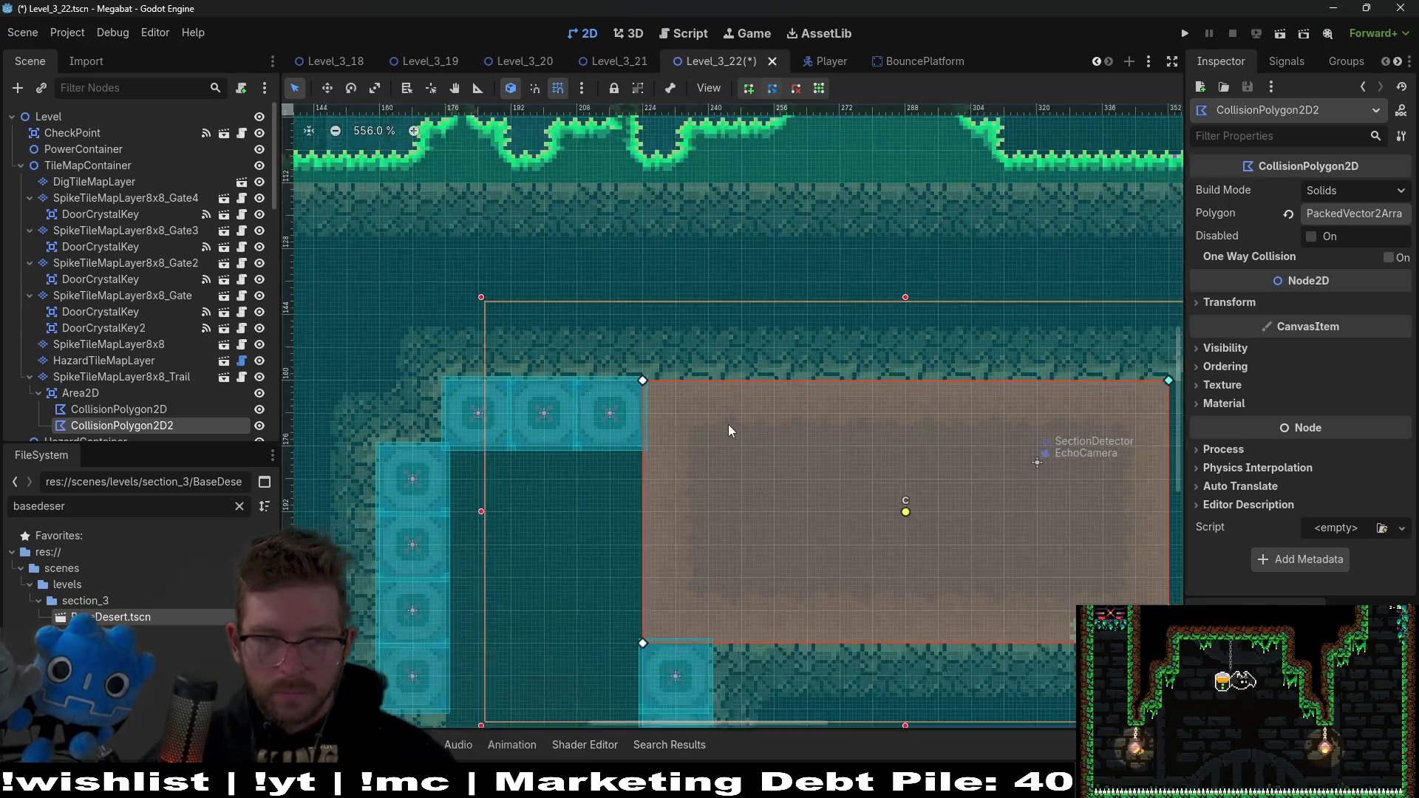
pyautogui.scroll(-3, 910, 450)
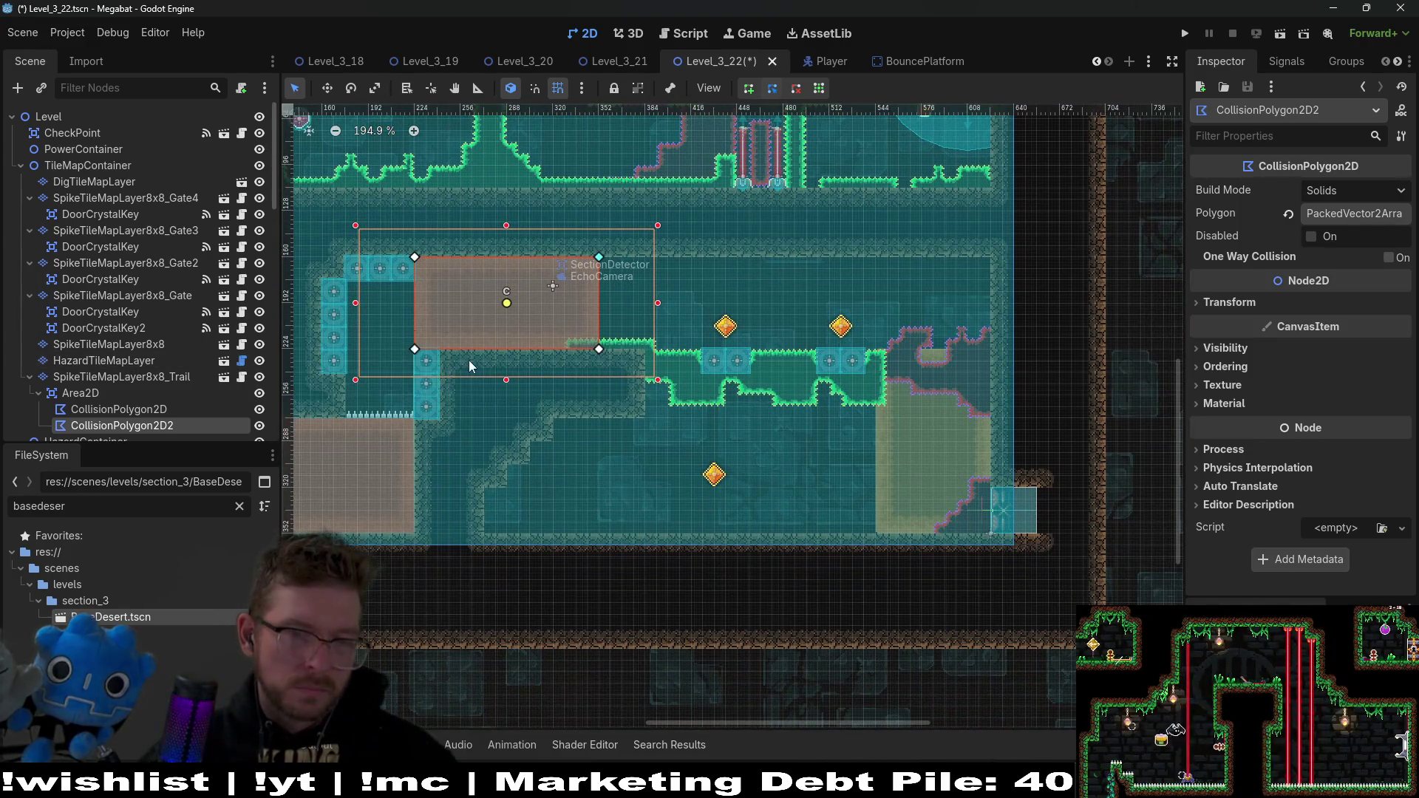
pyautogui.scroll(-3, 469, 360)
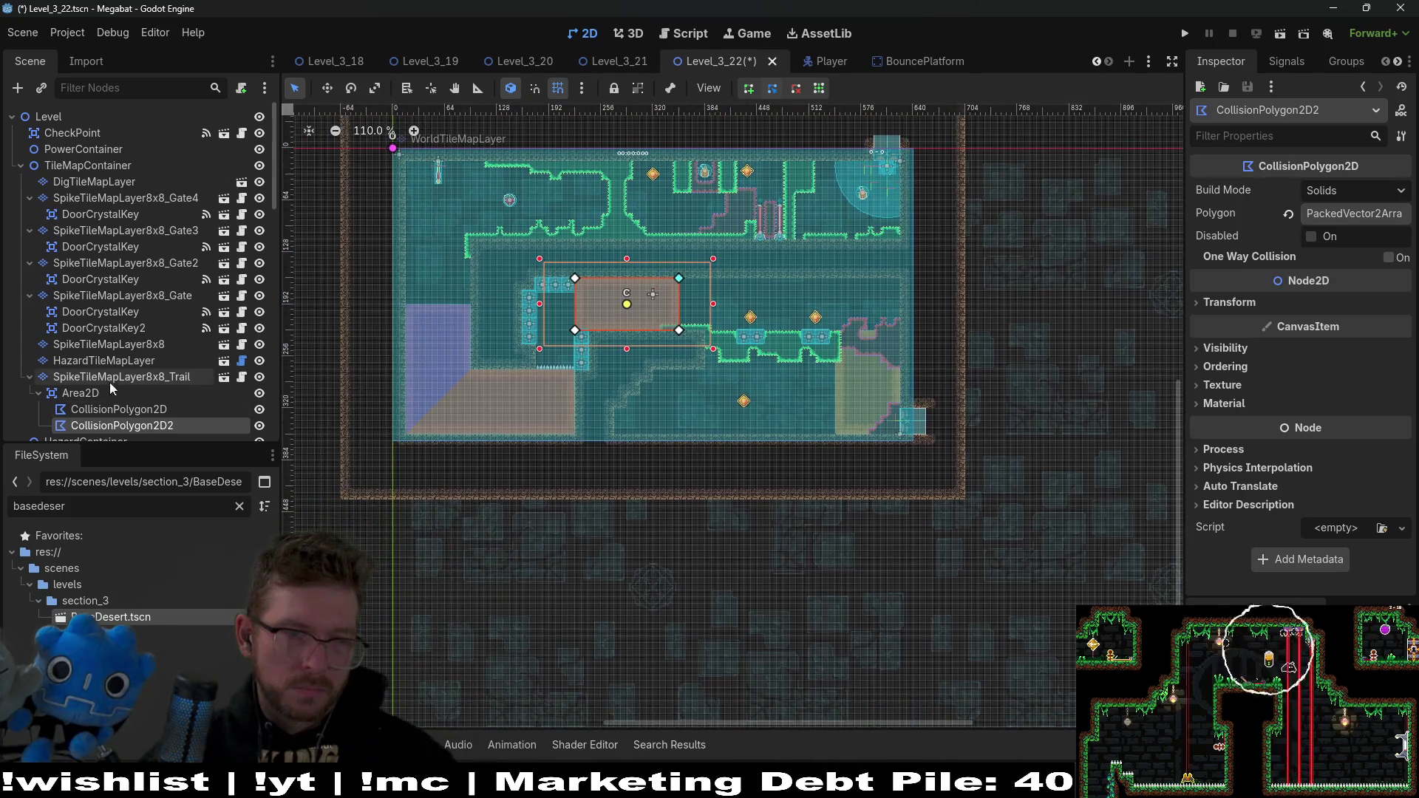
pyautogui.click(114, 383)
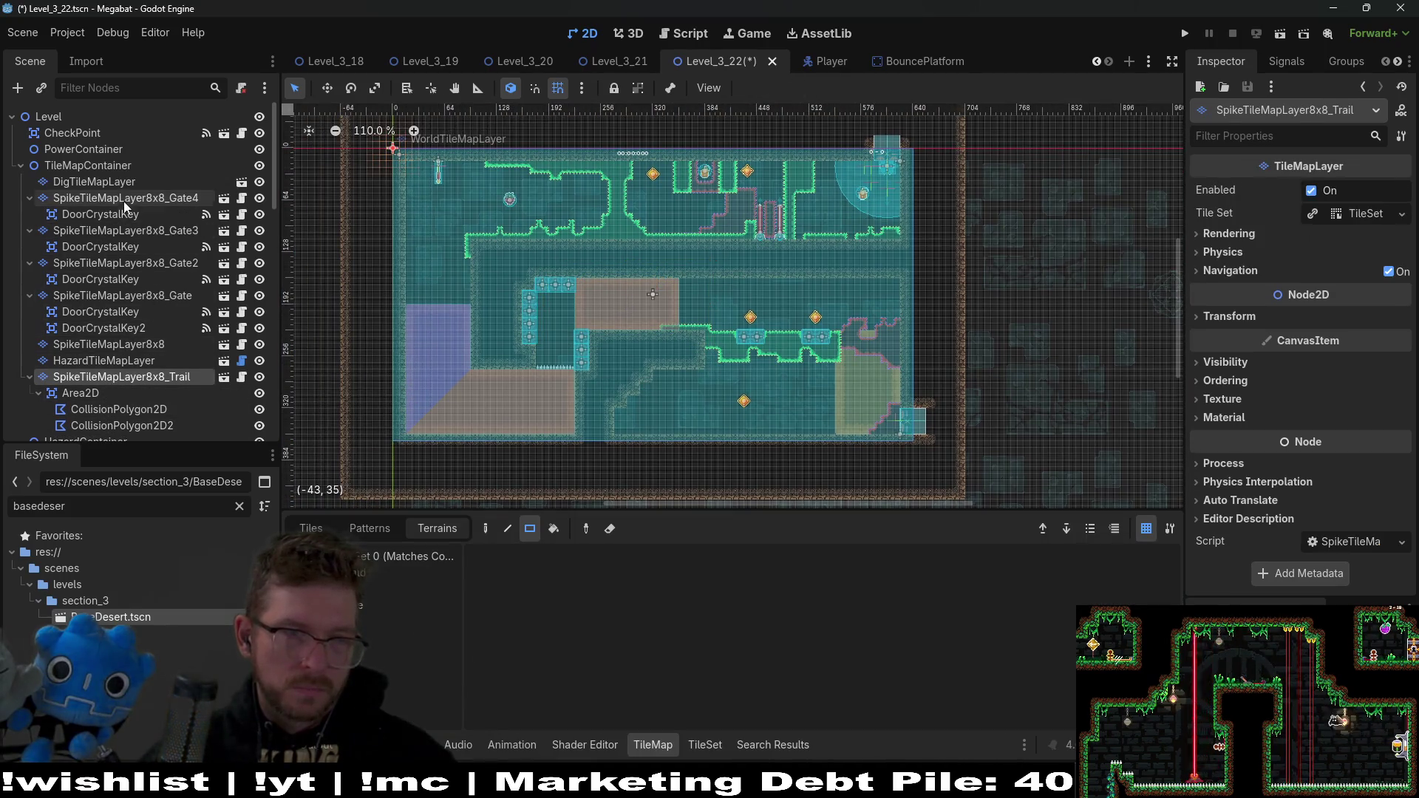
pyautogui.click(105, 178)
# Step: Erase the orange sand block and leftover sand tiles from the dig layer's lower-right room
pyautogui.moveTo(447, 331)
pyautogui.mouseDown()
pyautogui.moveTo(531, 279)
pyautogui.moveTo(548, 375)
pyautogui.mouseUp()
pyautogui.moveTo(560, 325); pyautogui.dragTo(655, 375)
pyautogui.moveTo(760, 272); pyautogui.dragTo(759, 275)
pyautogui.scroll(7, 760, 275)
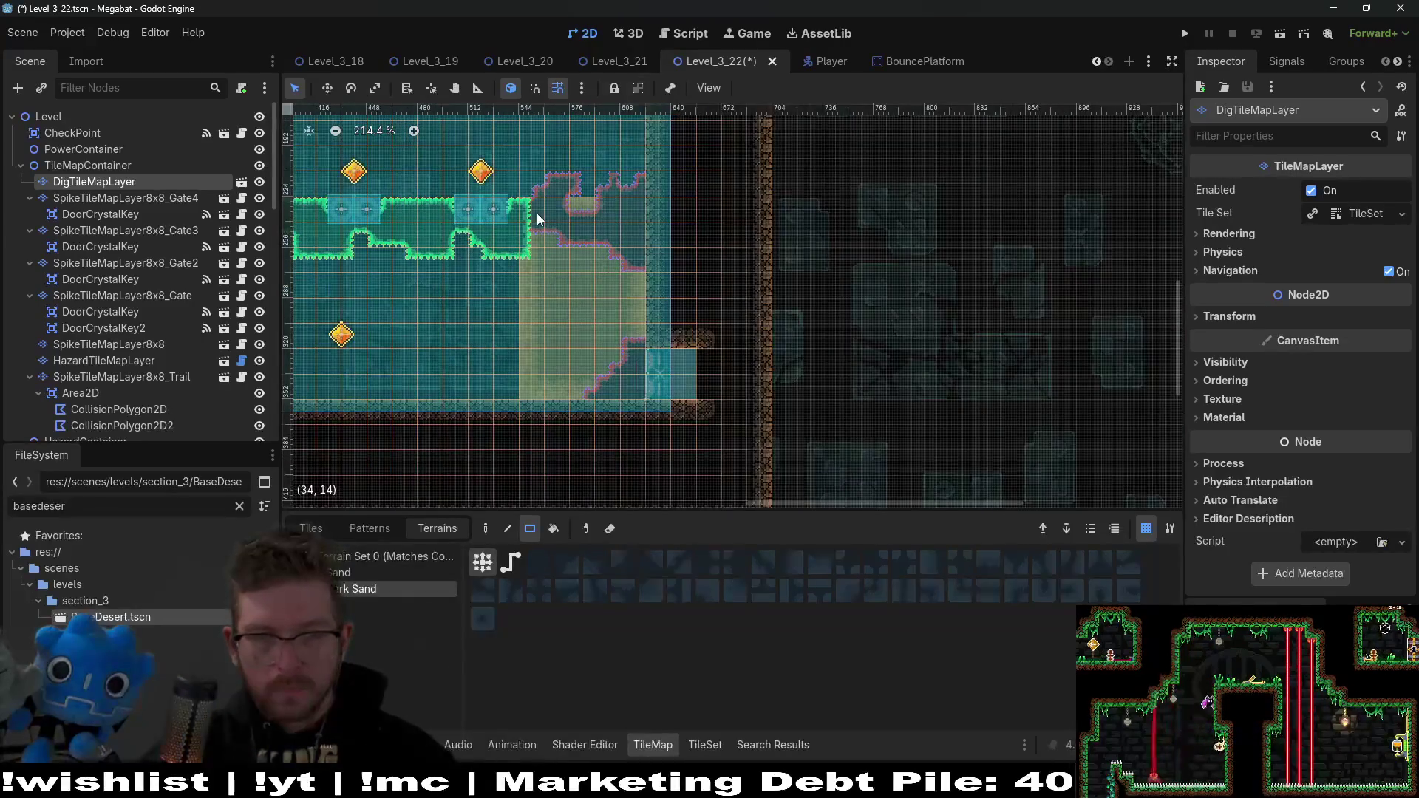
pyautogui.moveTo(529, 215); pyautogui.dragTo(627, 384)
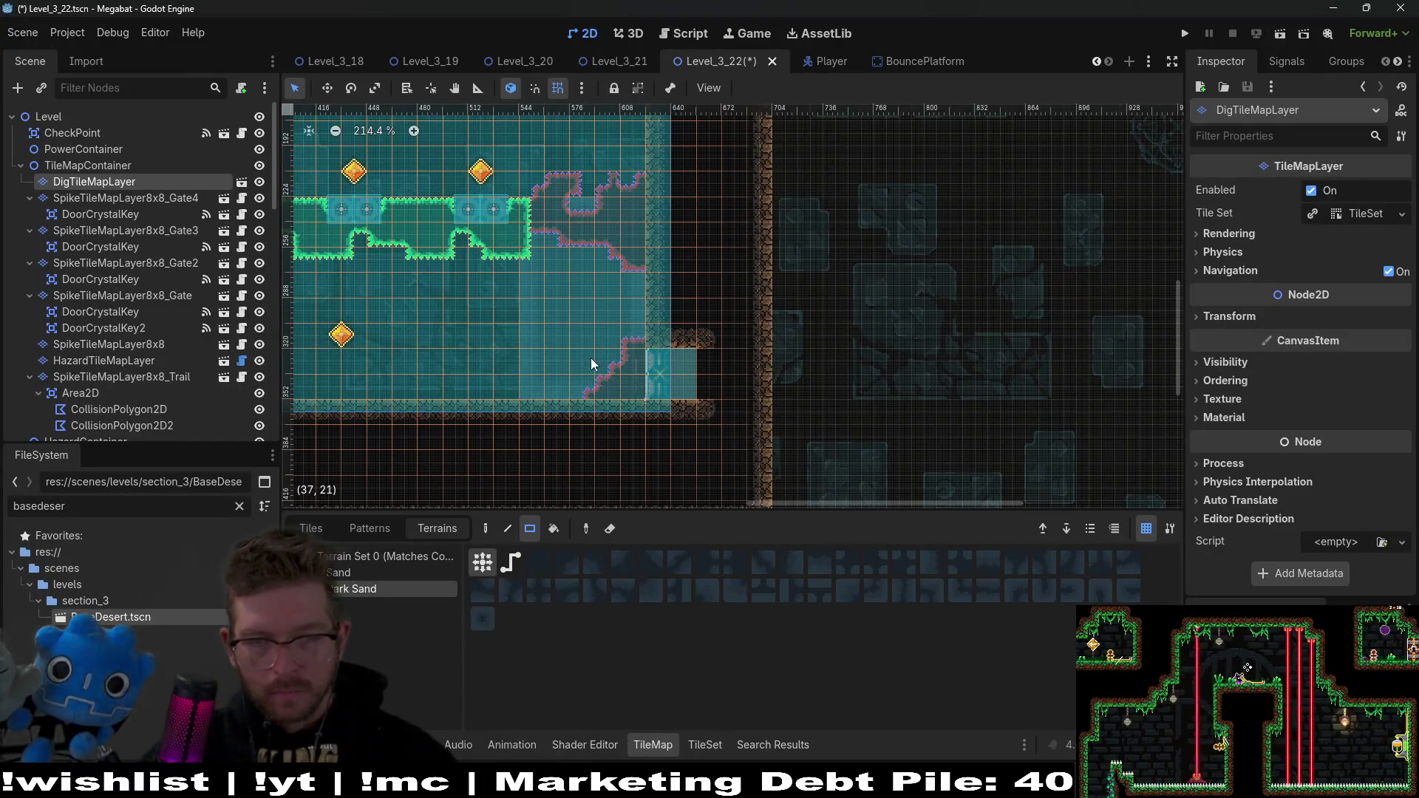
pyautogui.scroll(-7, 591, 357)
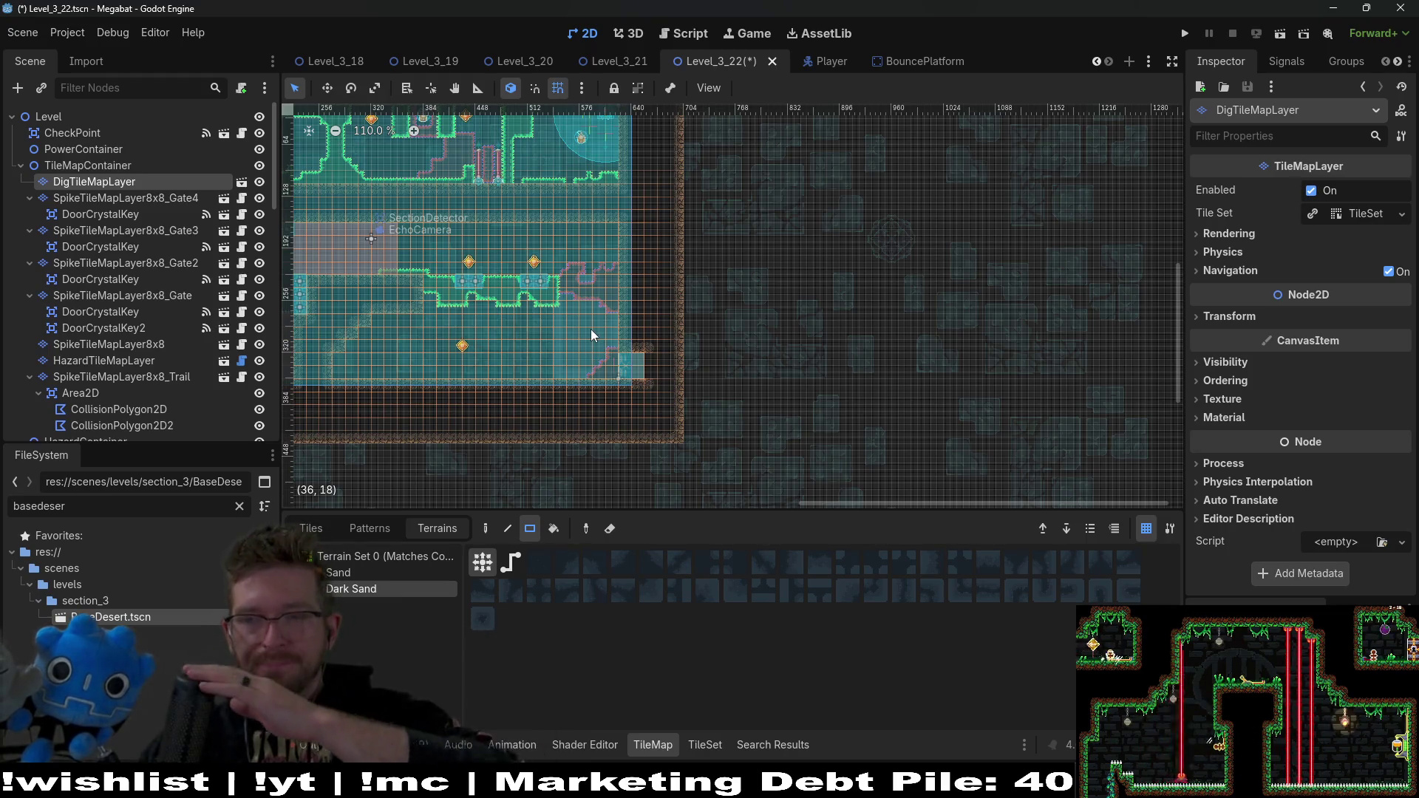
pyautogui.scroll(7, 560, 318)
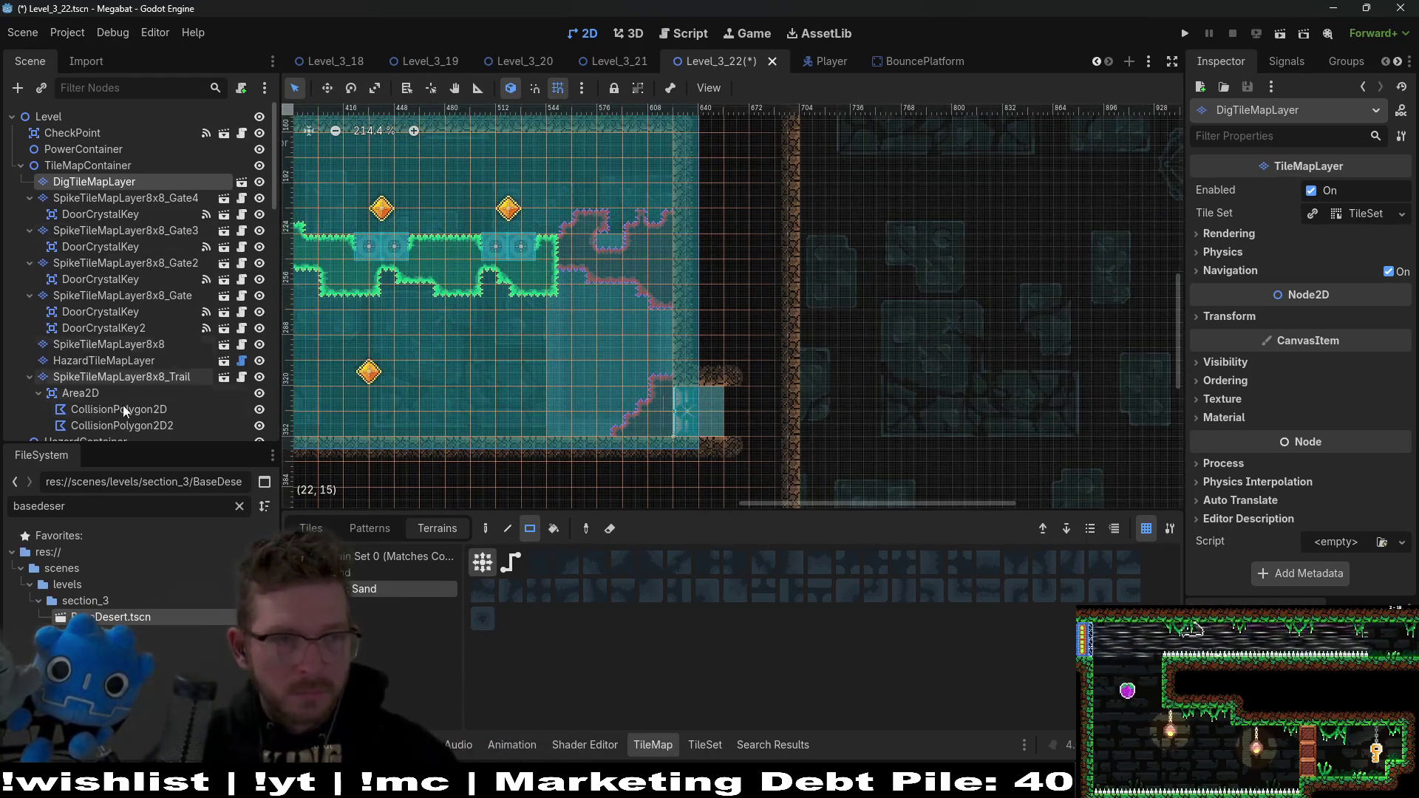
pyautogui.scroll(-3, 111, 325)
pyautogui.click(93, 274)
# Step: Add a third CollisionPolygon2D under the trail Area2D
pyautogui.hotkey('ctrl', 'shift', 'a')
pyautogui.write('collisionp')
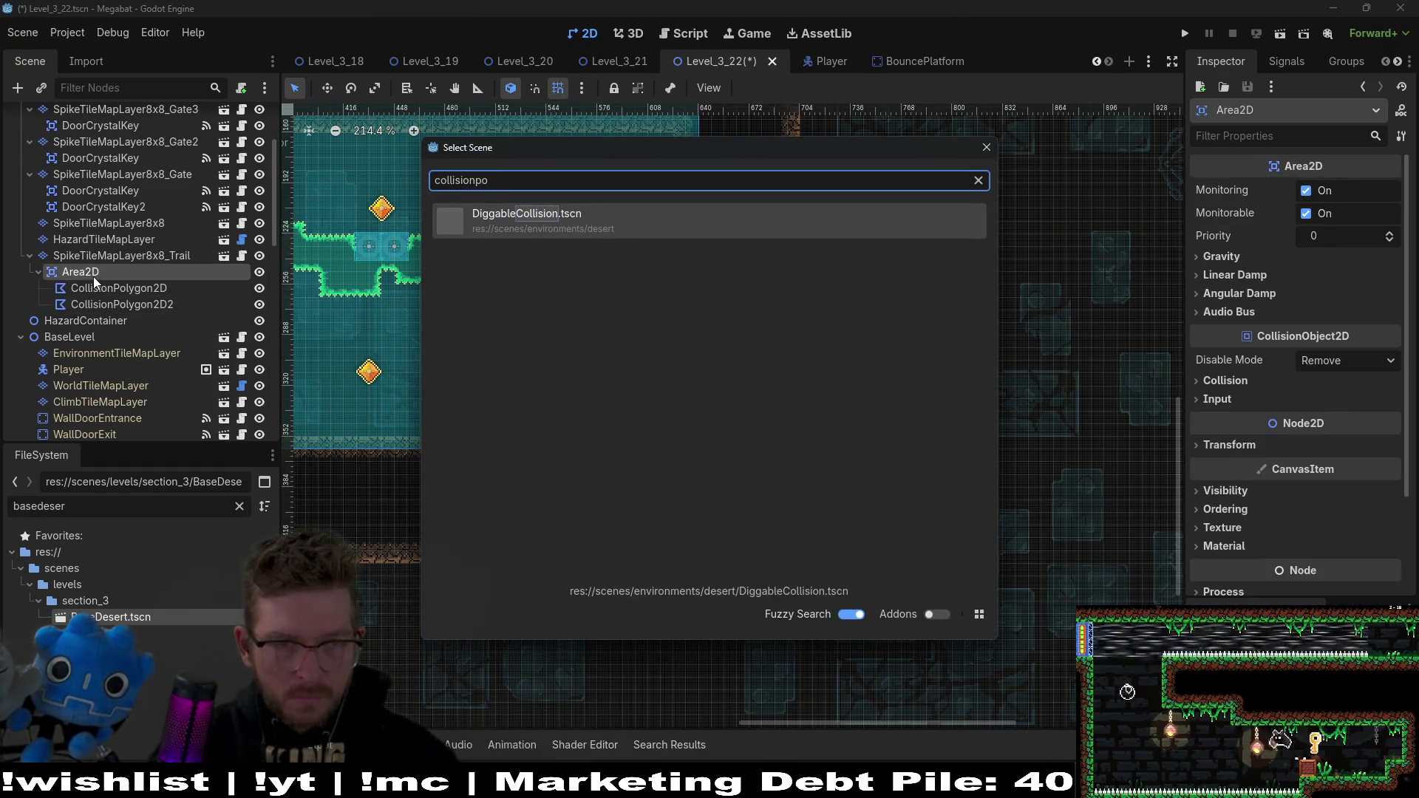
pyautogui.press('Escape')
pyautogui.hotkey('ctrl', 'a')
pyautogui.write('collisio')
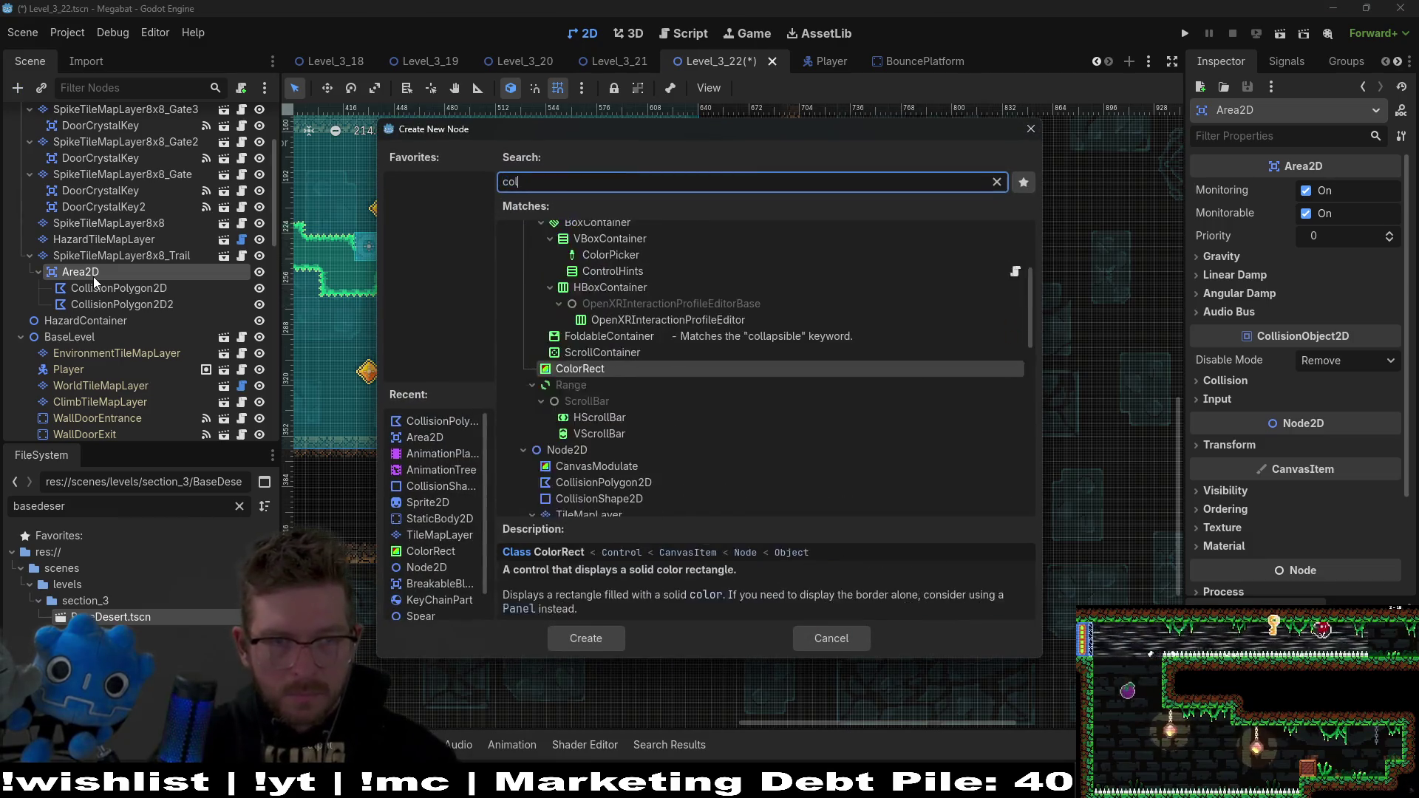
pyautogui.press('Return')
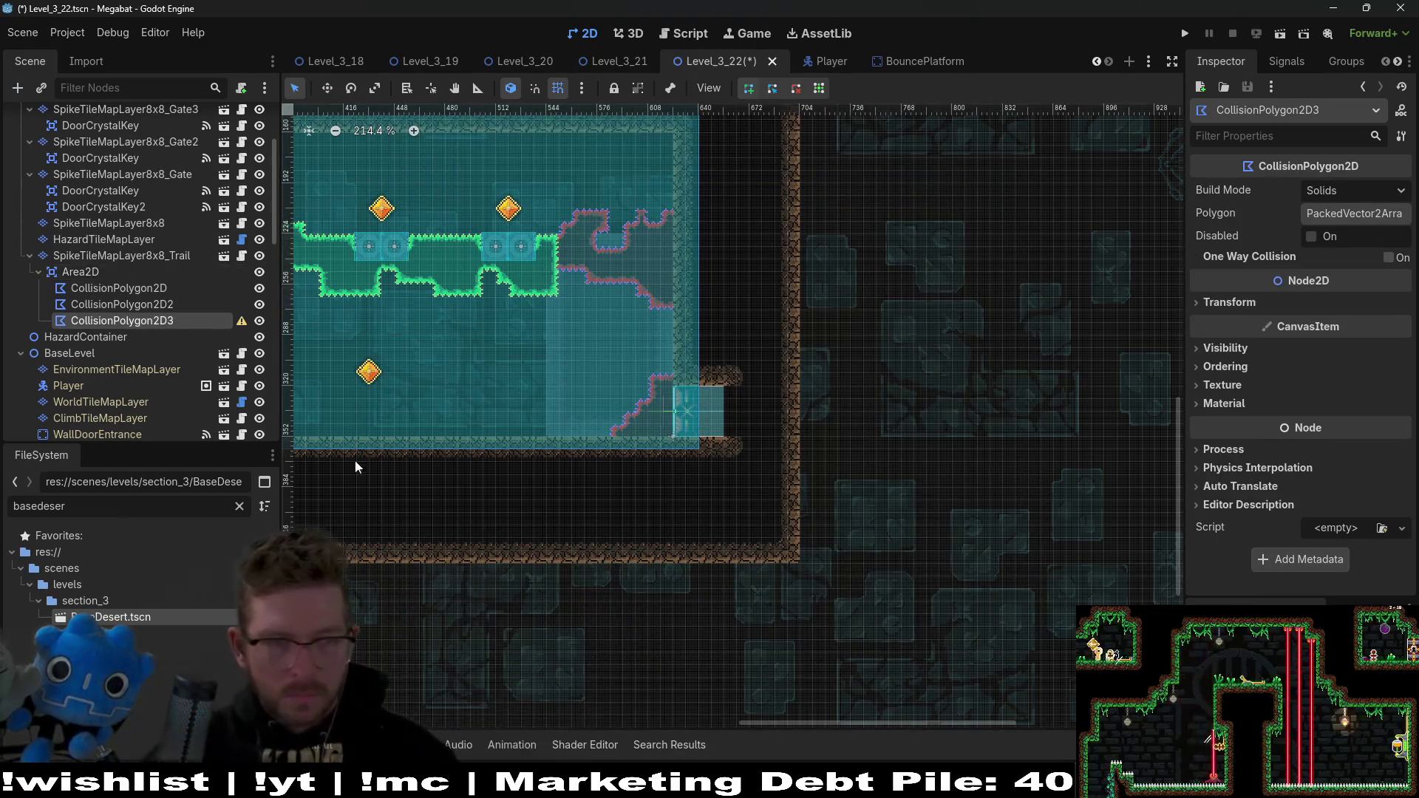
# Step: Draw a four-corner polygon around the cleared lower-right region beside the exit door
pyautogui.scroll(6, 567, 244)
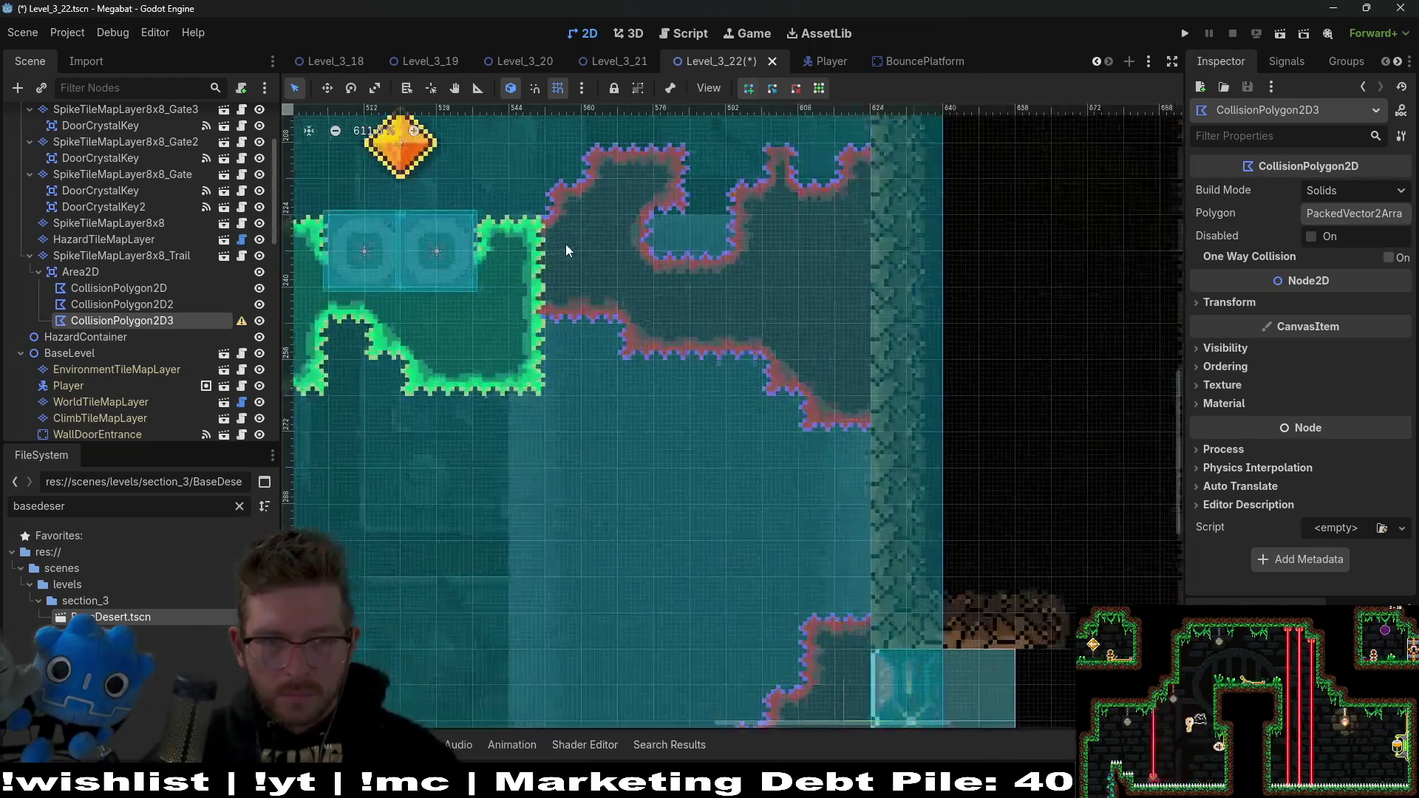
pyautogui.click(496, 207)
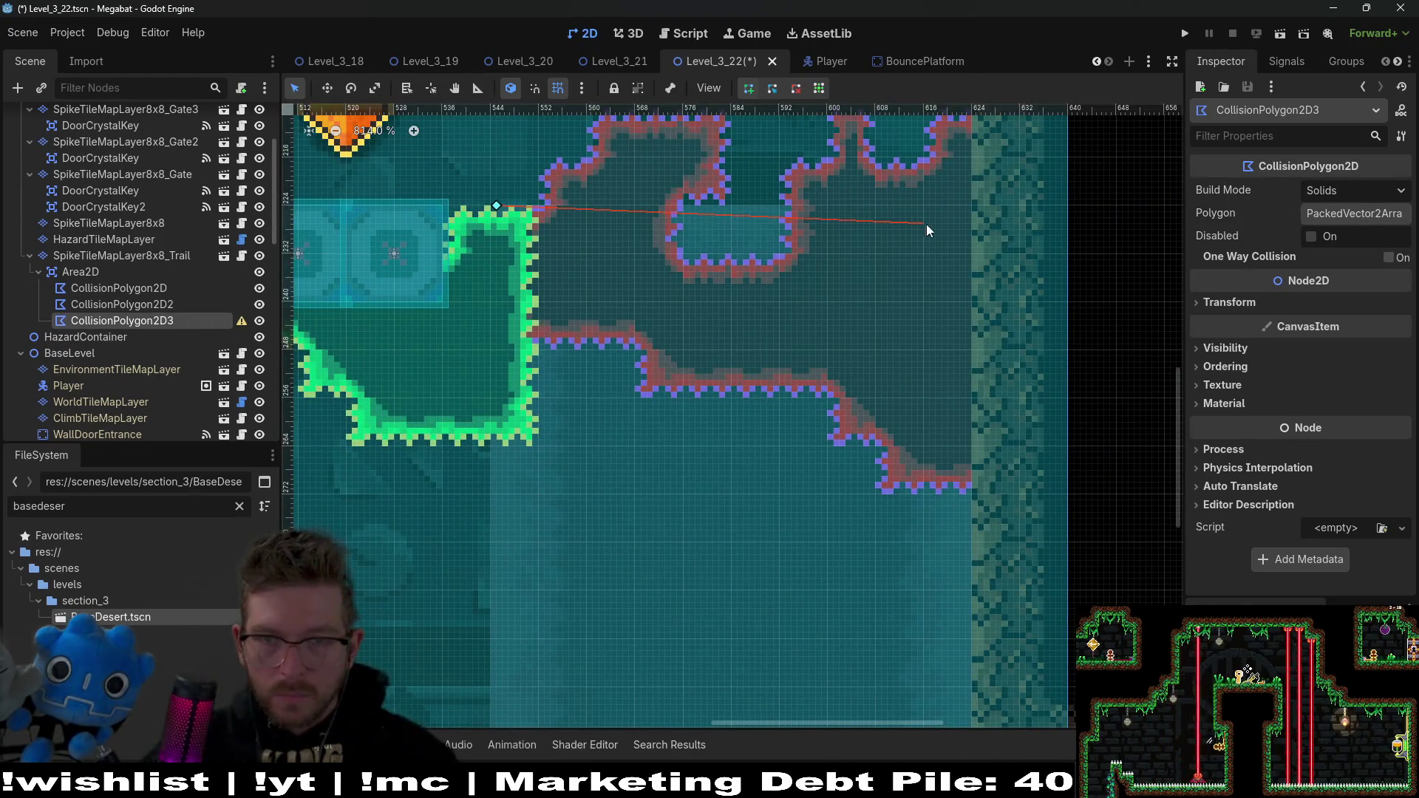
pyautogui.click(970, 209)
pyautogui.scroll(-5, 990, 418)
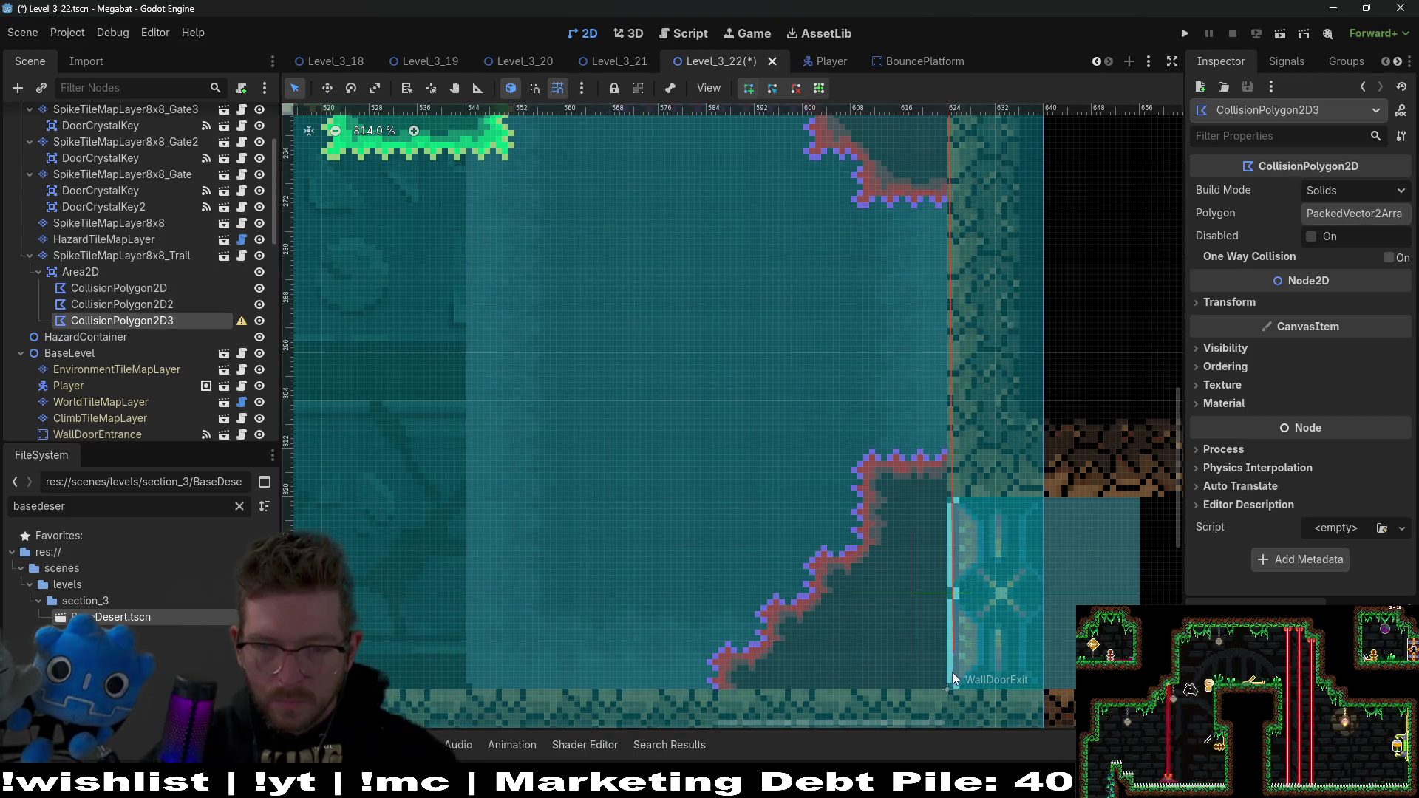
pyautogui.click(948, 684)
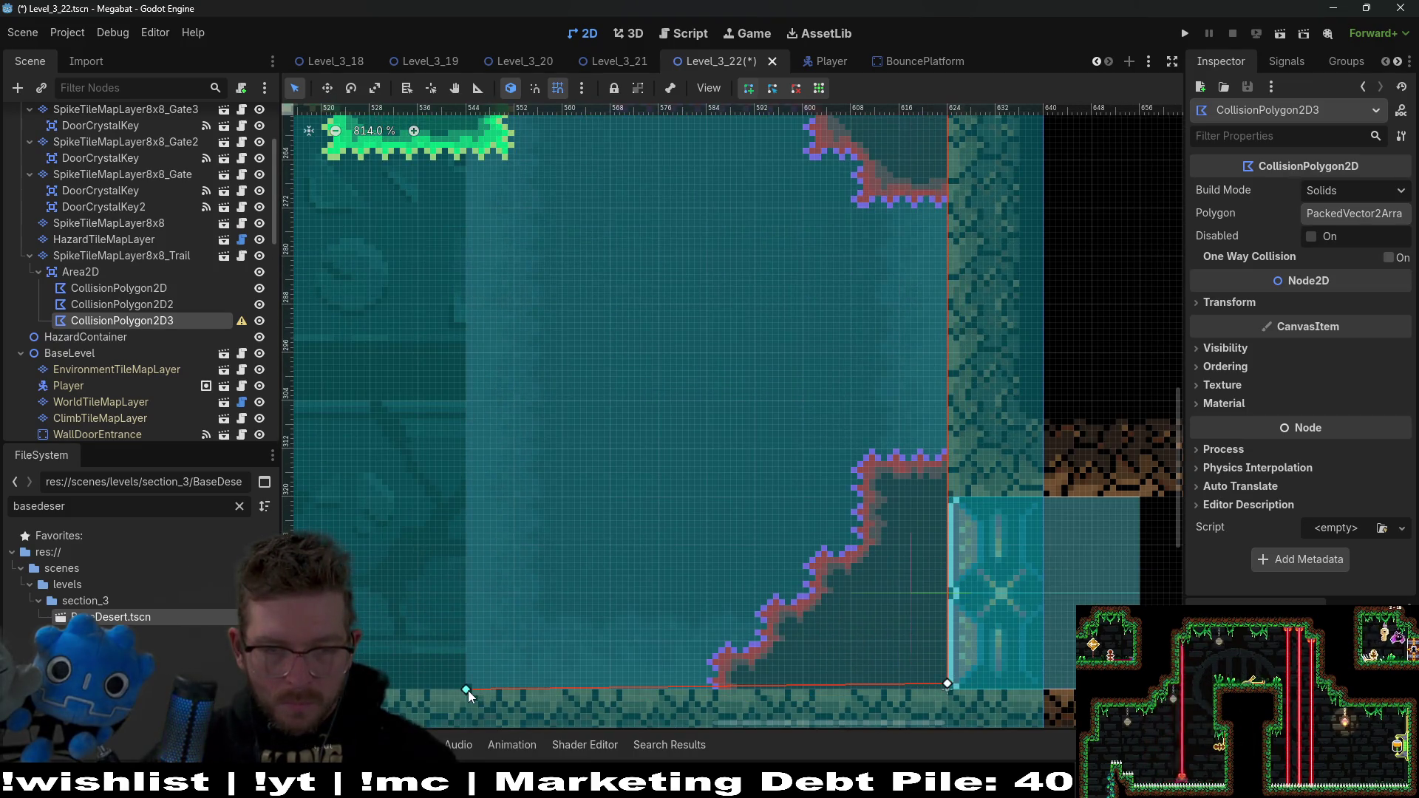
pyautogui.click(467, 690)
pyautogui.scroll(5, 507, 419)
pyautogui.click(471, 140)
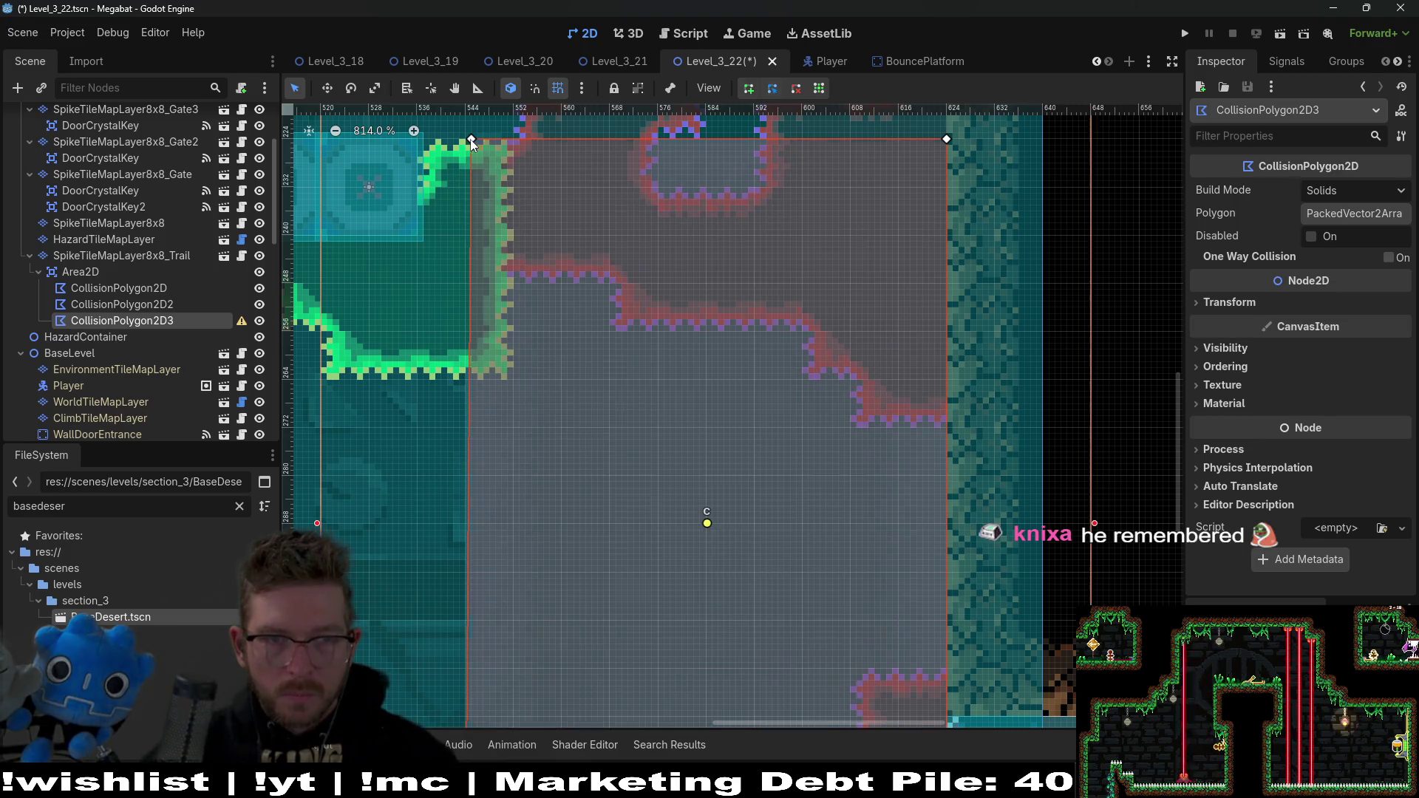
pyautogui.scroll(-7, 773, 403)
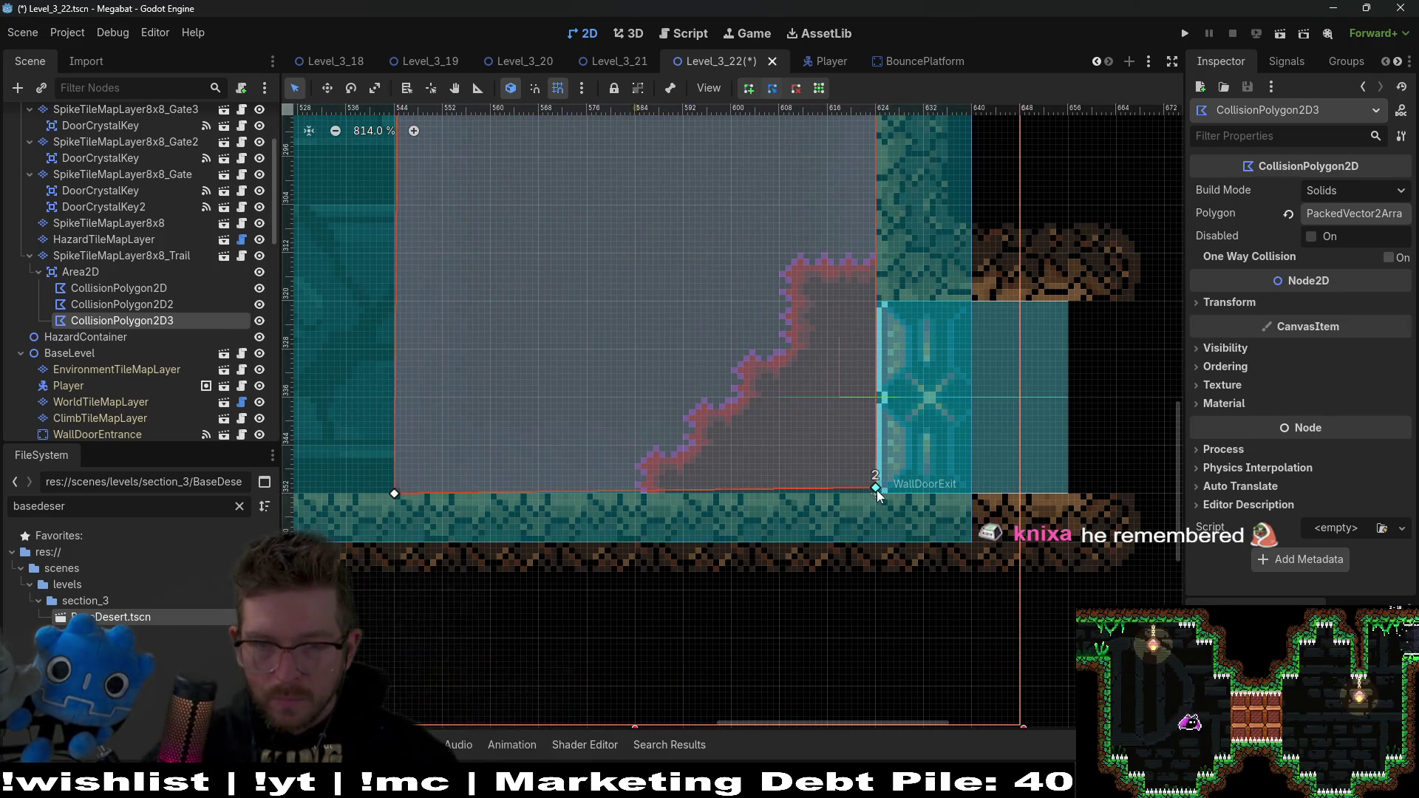
pyautogui.scroll(-5, 771, 489)
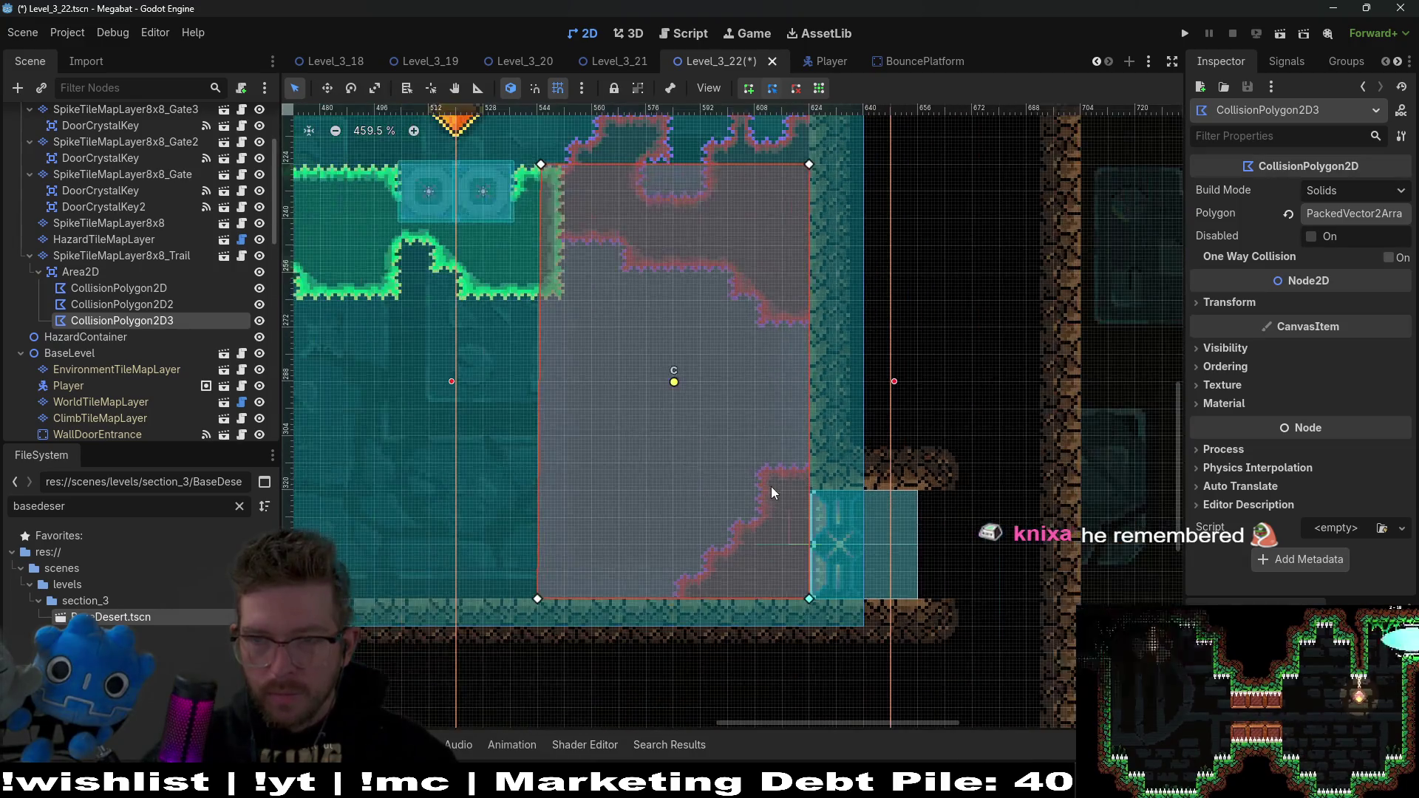
pyautogui.scroll(10, 715, 340)
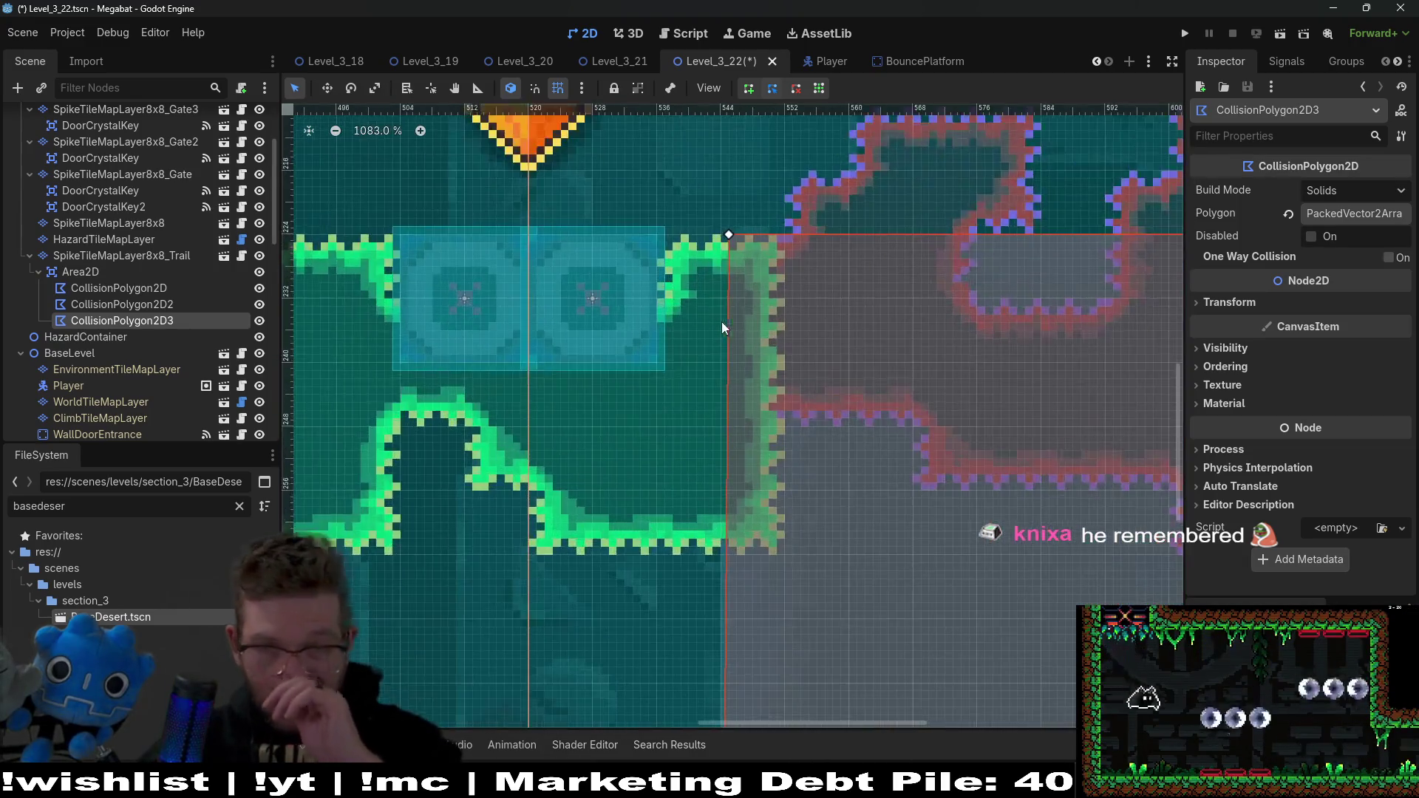
# Step: Nudge the polygon's top-left corner one unit left and pan toward the level's left side
pyautogui.moveTo(727, 209); pyautogui.dragTo(716, 209)
pyautogui.scroll(-6, 795, 360)
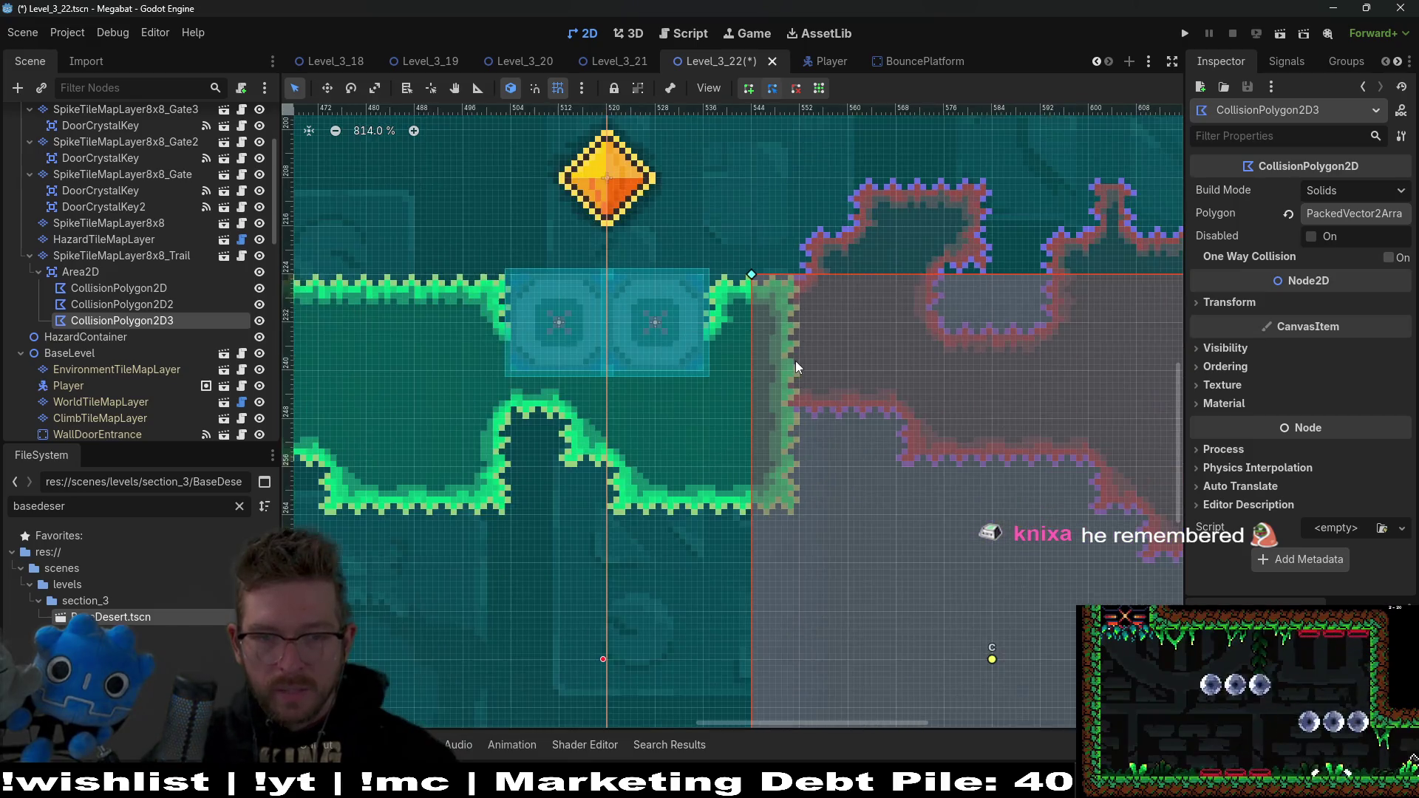
pyautogui.moveTo(920, 545)
pyautogui.mouseDown()
pyautogui.moveTo(883, 427)
pyautogui.moveTo(628, 389)
pyautogui.moveTo(853, 433)
pyautogui.mouseUp()
pyautogui.scroll(-2, 591, 399)
pyautogui.scroll(-5, 879, 425)
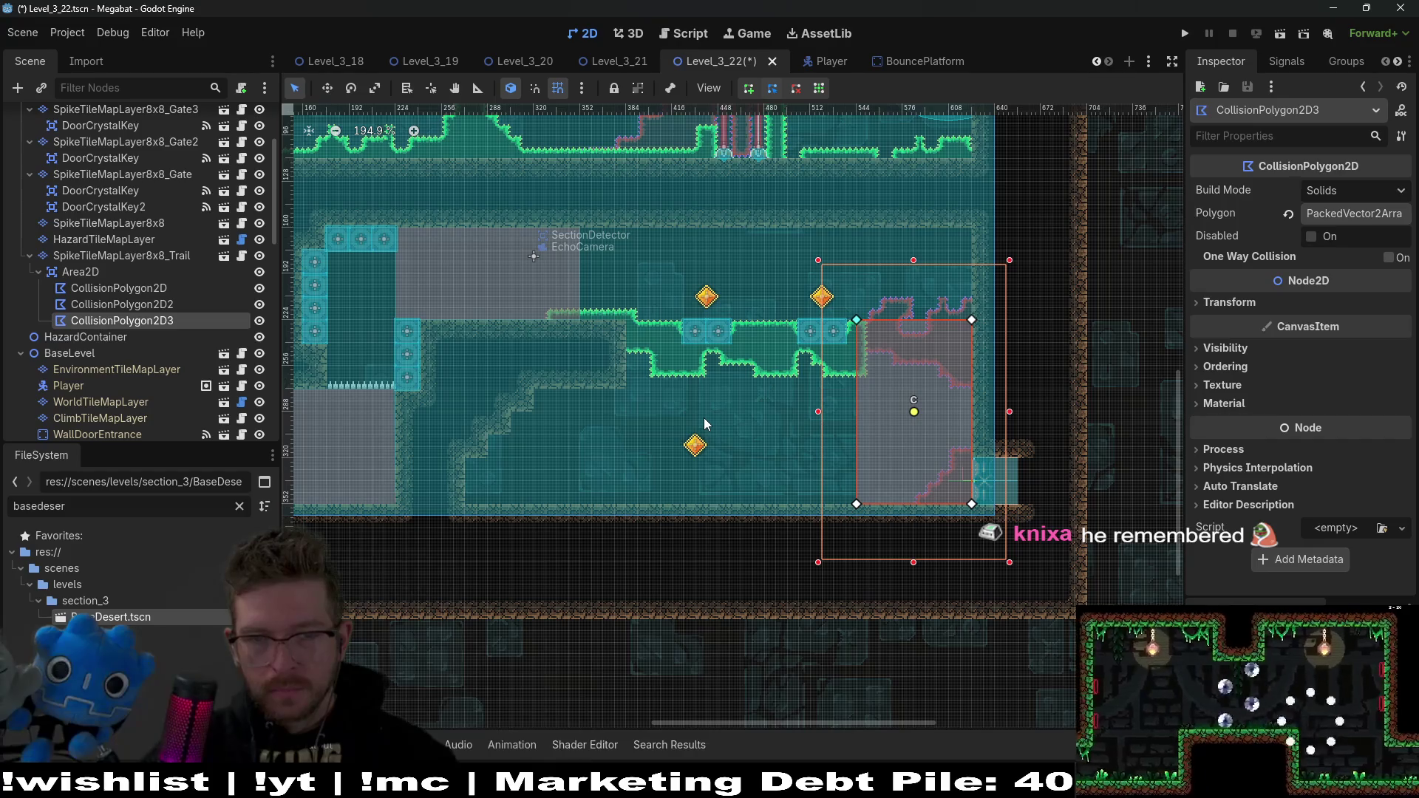
pyautogui.scroll(-3, 703, 418)
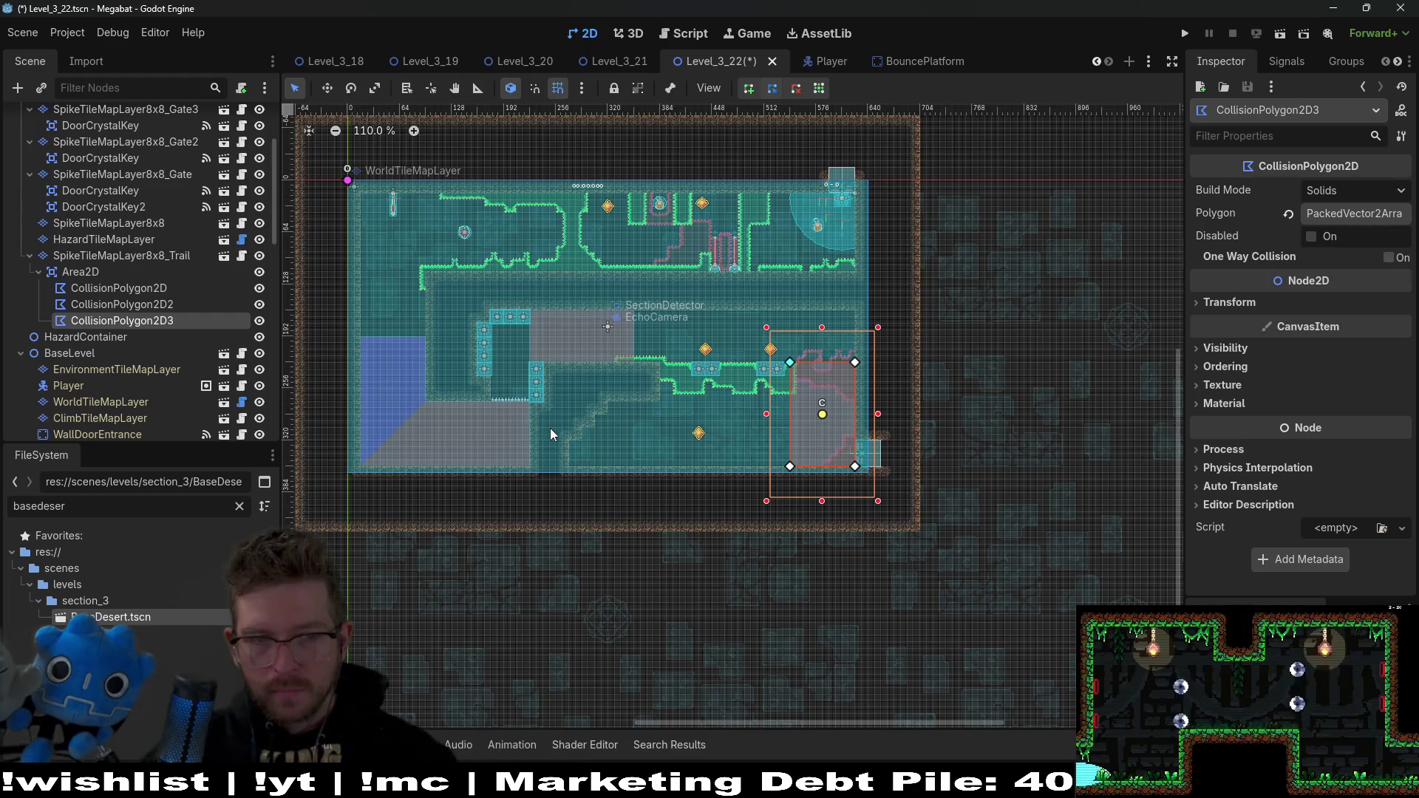
pyautogui.scroll(-8, 96, 311)
pyautogui.scroll(-5, 100, 325)
# Step: Duplicate Fruit3 into Fruit4 and move it into the blue lower-left area
pyautogui.click(93, 124)
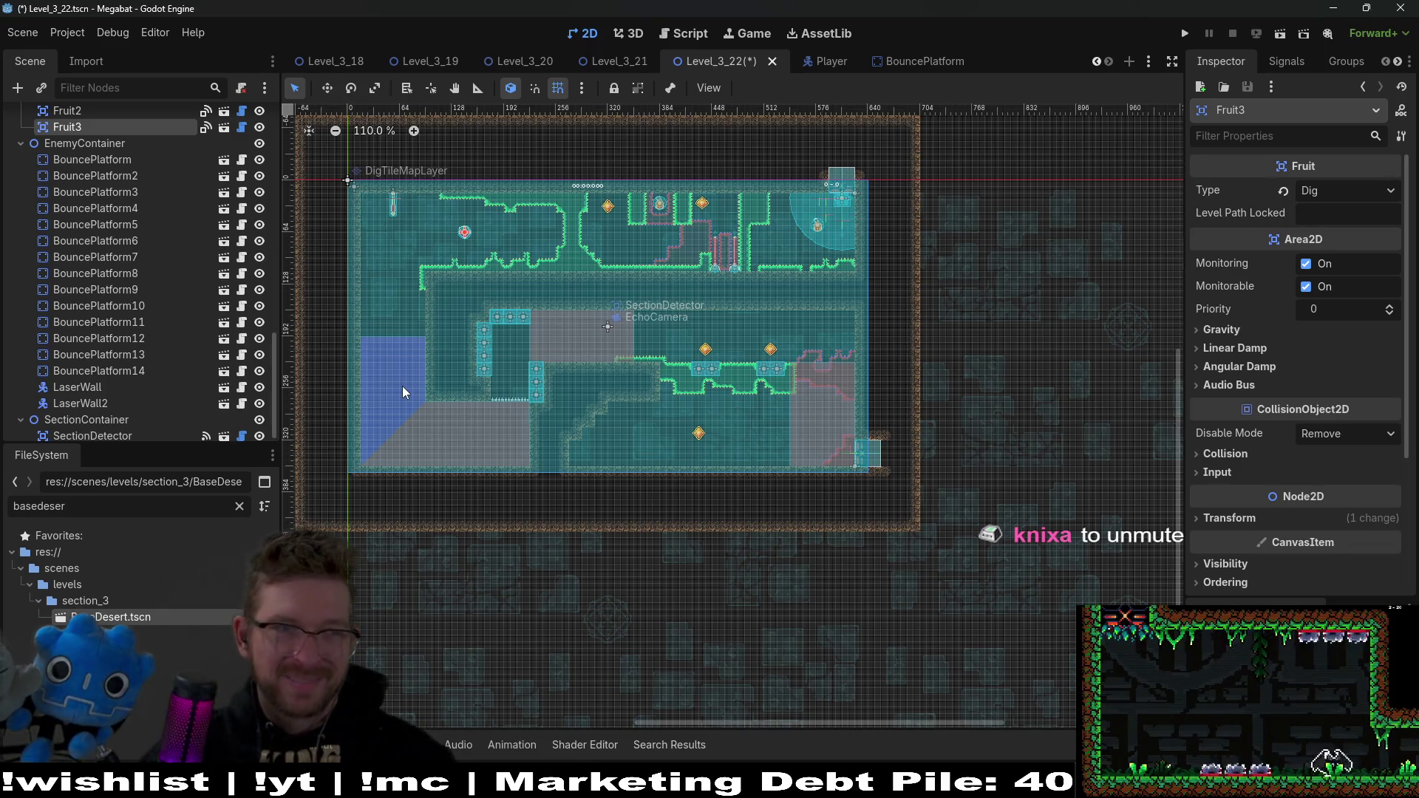
pyautogui.hotkey('ctrl', 'd')
pyautogui.press('w')
pyautogui.moveTo(478, 316)
pyautogui.mouseDown()
pyautogui.moveTo(427, 421)
pyautogui.moveTo(398, 429)
pyautogui.mouseUp()
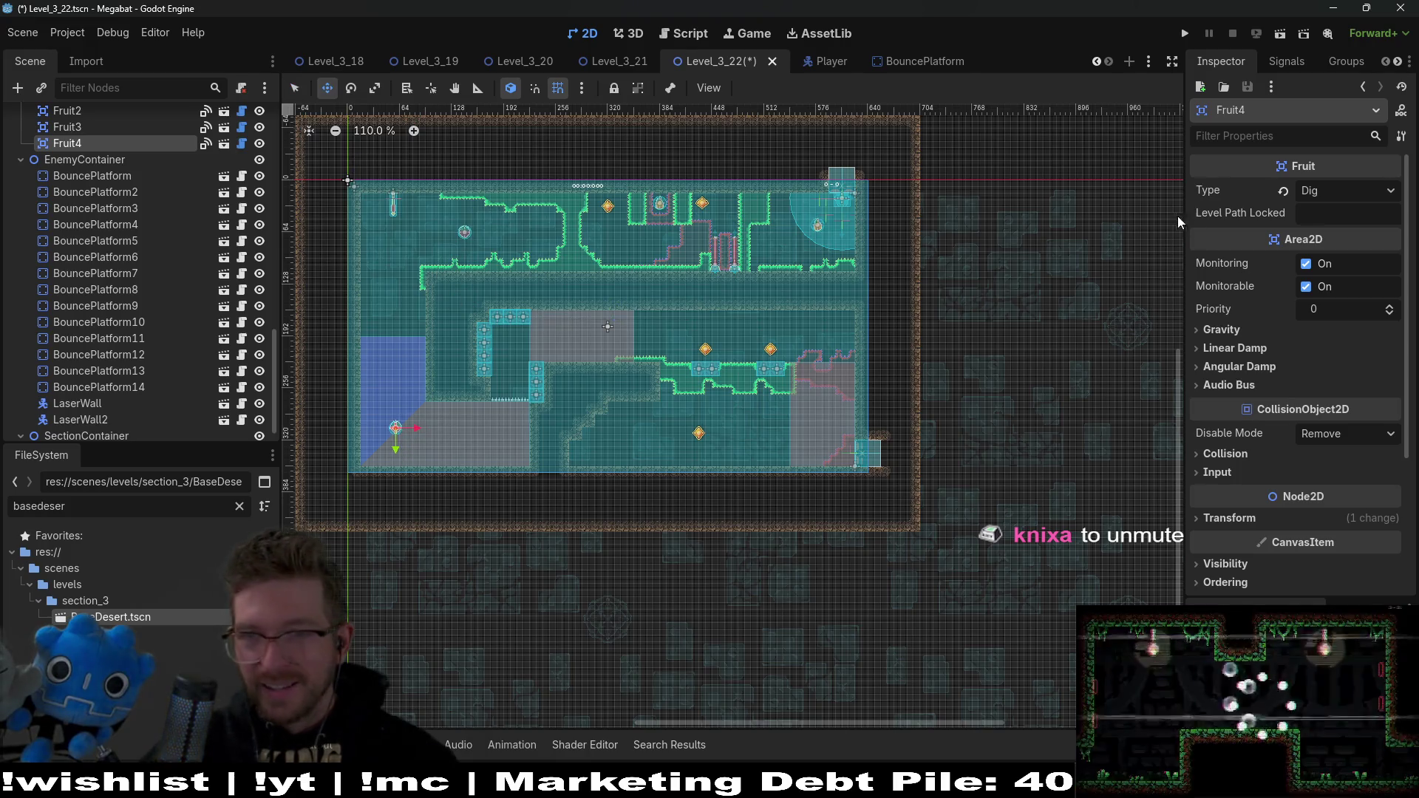
# Step: Set Fruit4's Type to Dash and raise it higher within the blue area
pyautogui.click(1348, 189)
pyautogui.click(1339, 242)
pyautogui.scroll(10, 399, 443)
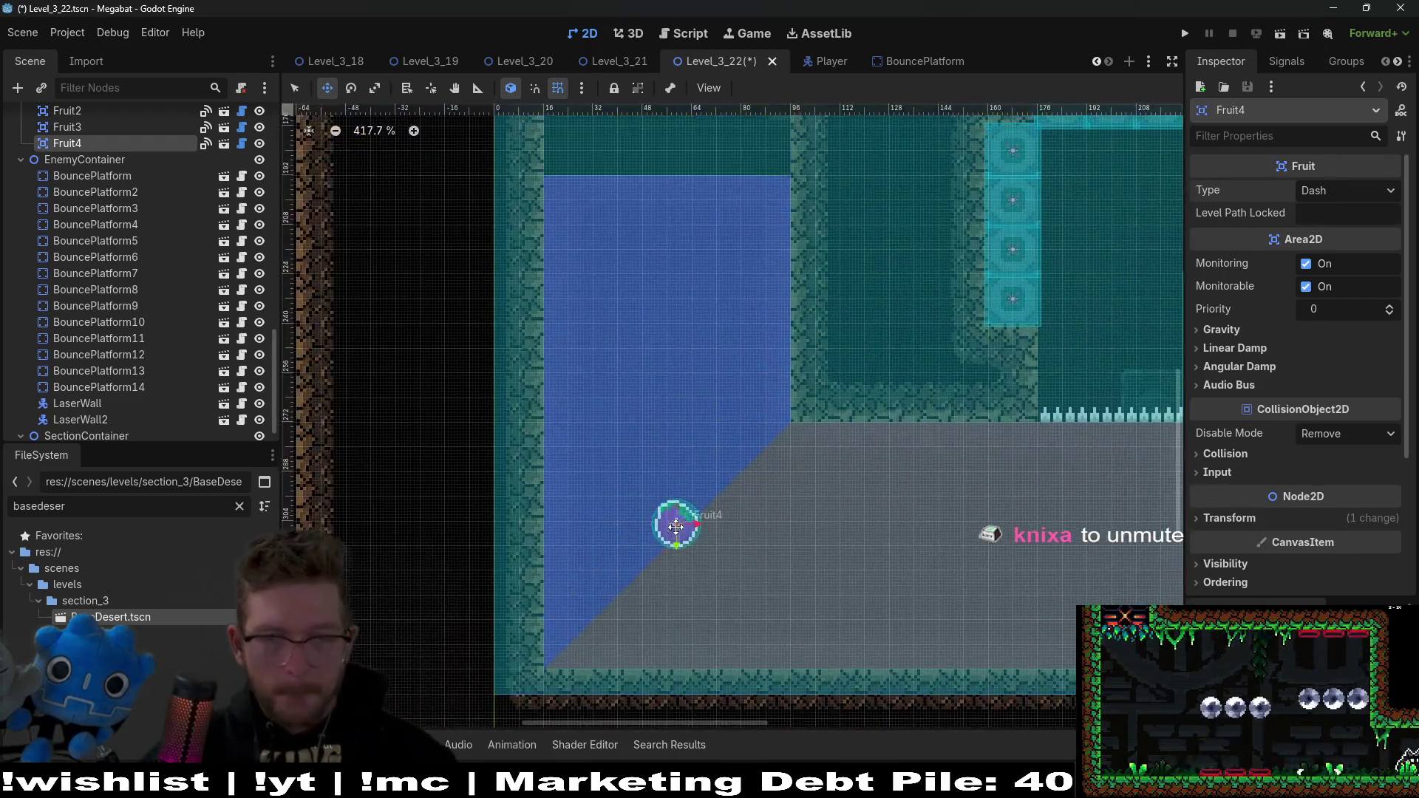
pyautogui.moveTo(675, 526); pyautogui.dragTo(665, 341)
pyautogui.scroll(-9, 669, 342)
pyautogui.scroll(3, 729, 349)
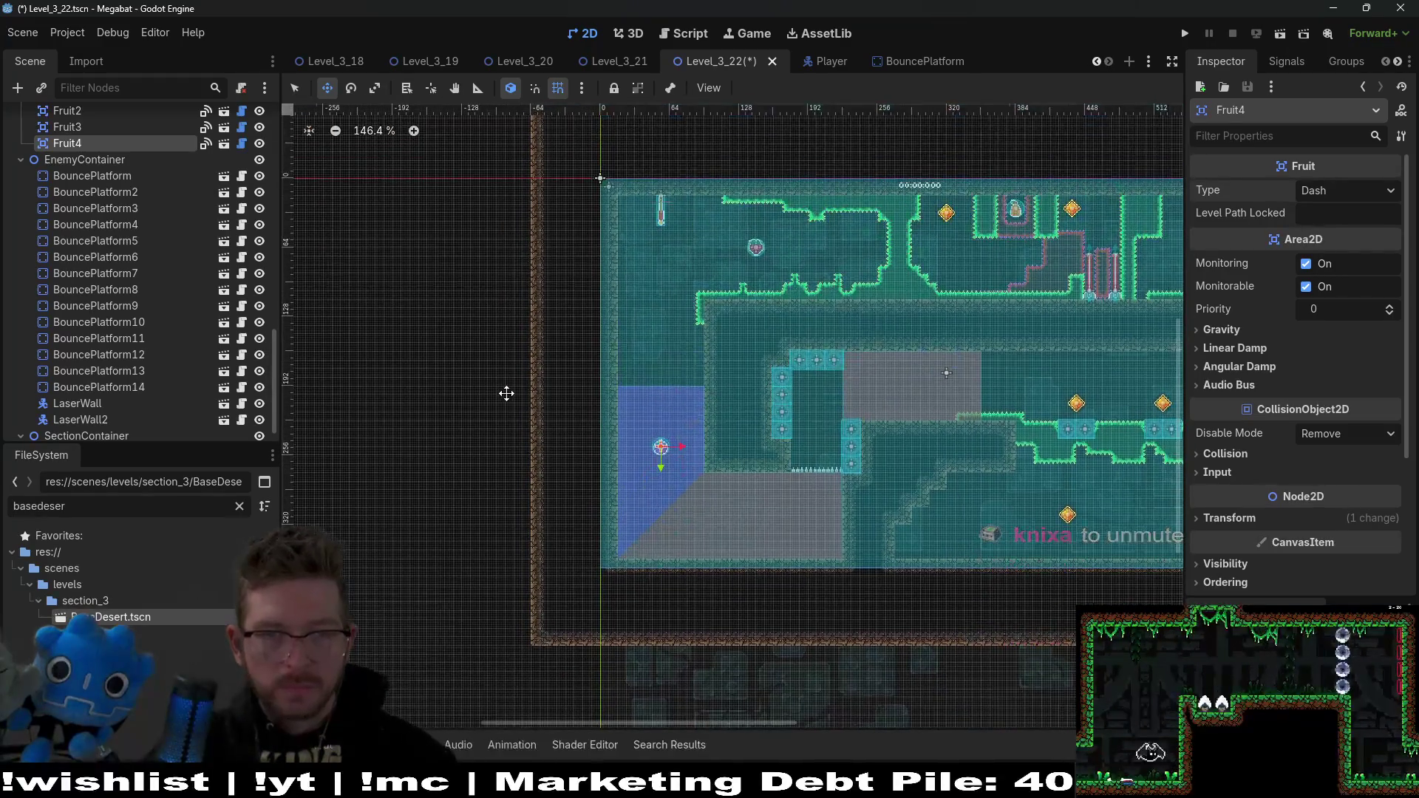
pyautogui.scroll(5, 122, 262)
pyautogui.scroll(5, 122, 261)
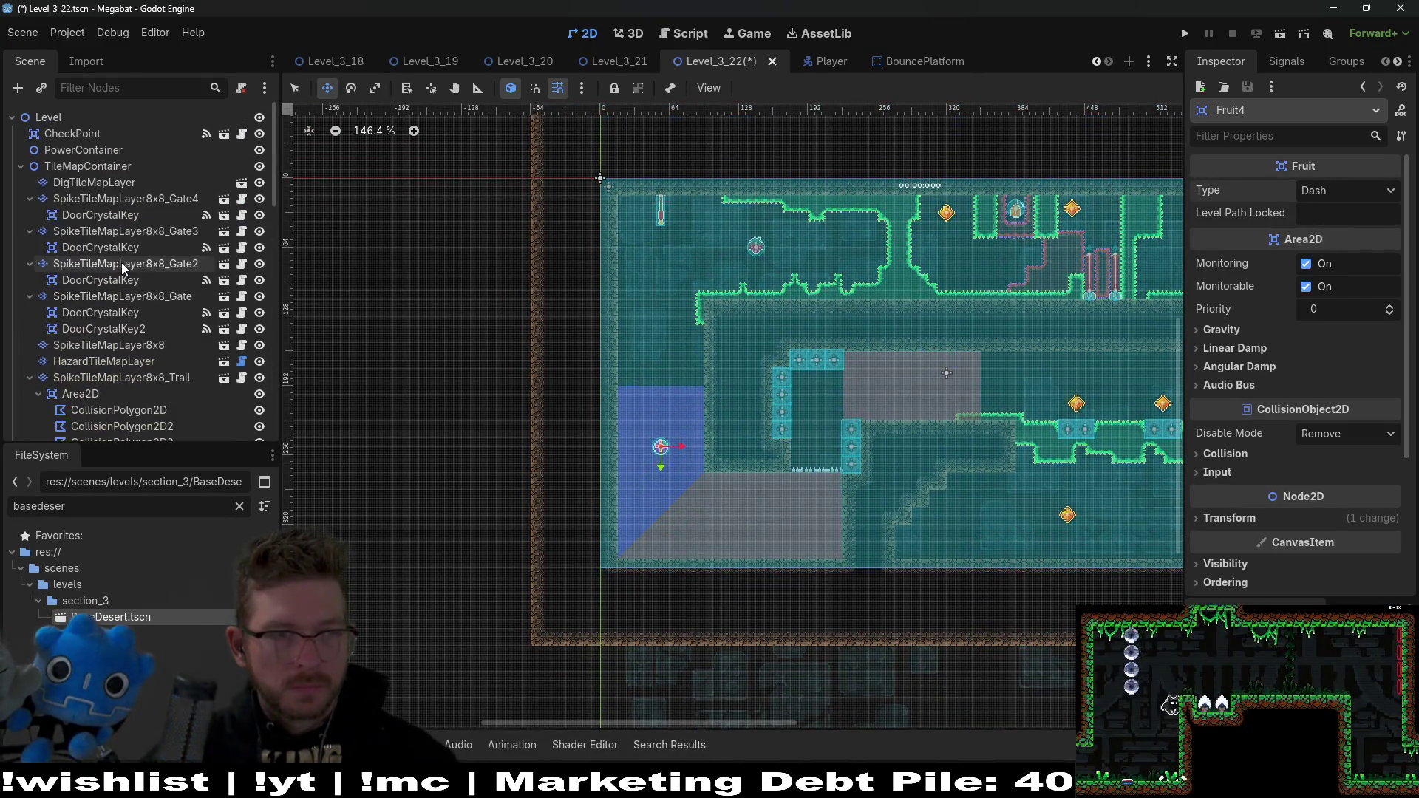
pyautogui.click(100, 164)
# Step: Paint a rectangle of Dark Sand terrain on the DigTileMapLayer
pyautogui.click(103, 183)
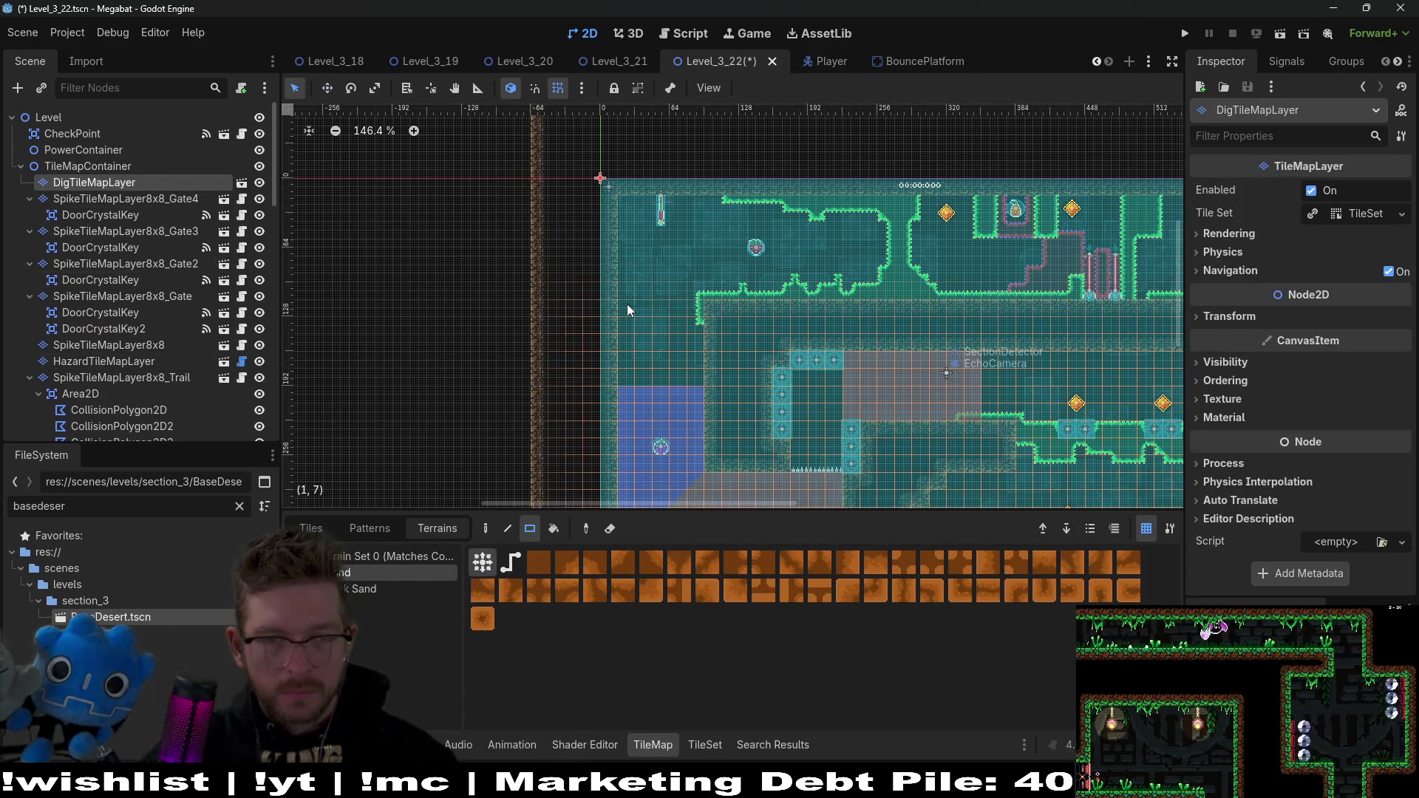
pyautogui.click(392, 588)
pyautogui.moveTo(634, 322); pyautogui.dragTo(701, 399)
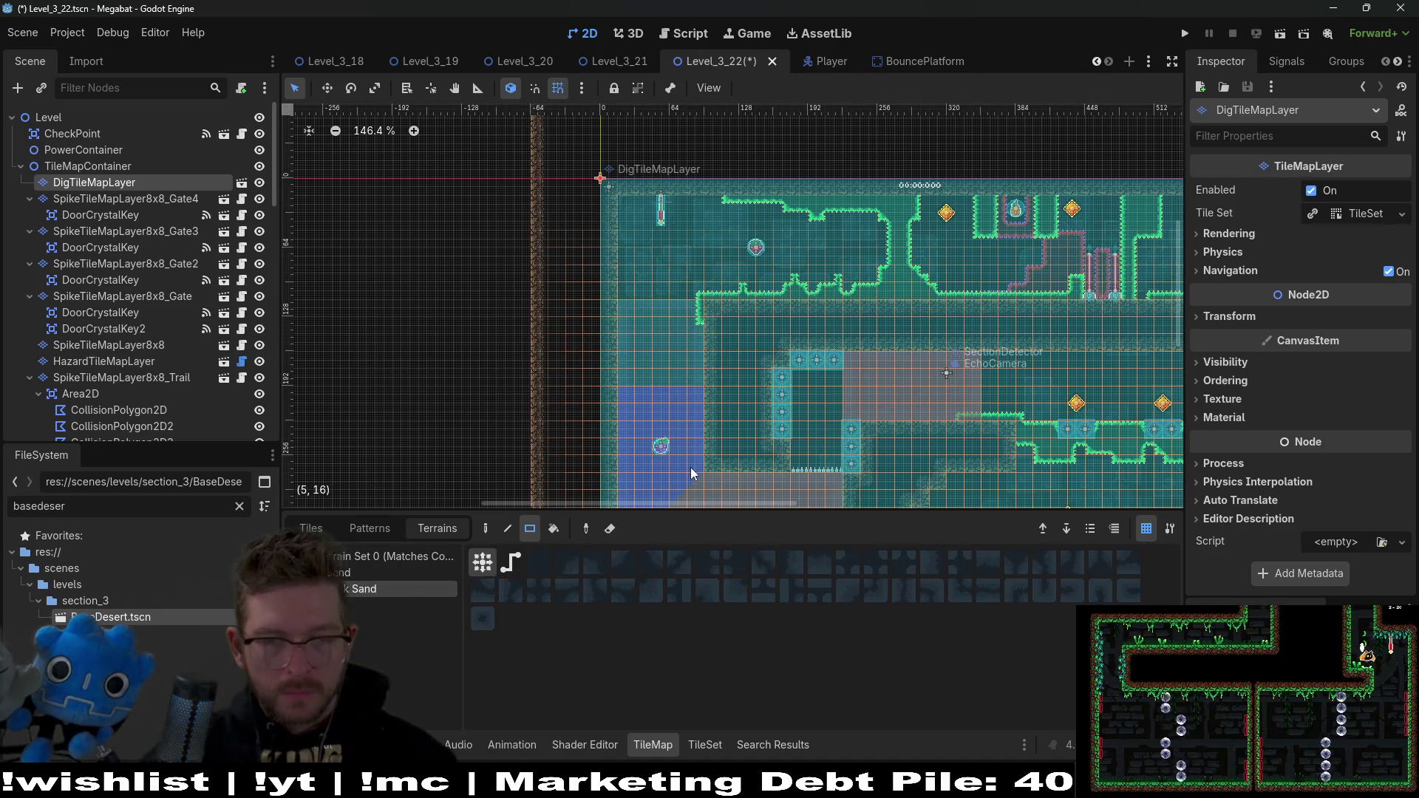
pyautogui.scroll(-2, 694, 474)
pyautogui.scroll(-3, 140, 296)
# Step: Raise the first trail polygon's vertices 5 and 0 to the top corners, then save and run the level
pyautogui.click(145, 332)
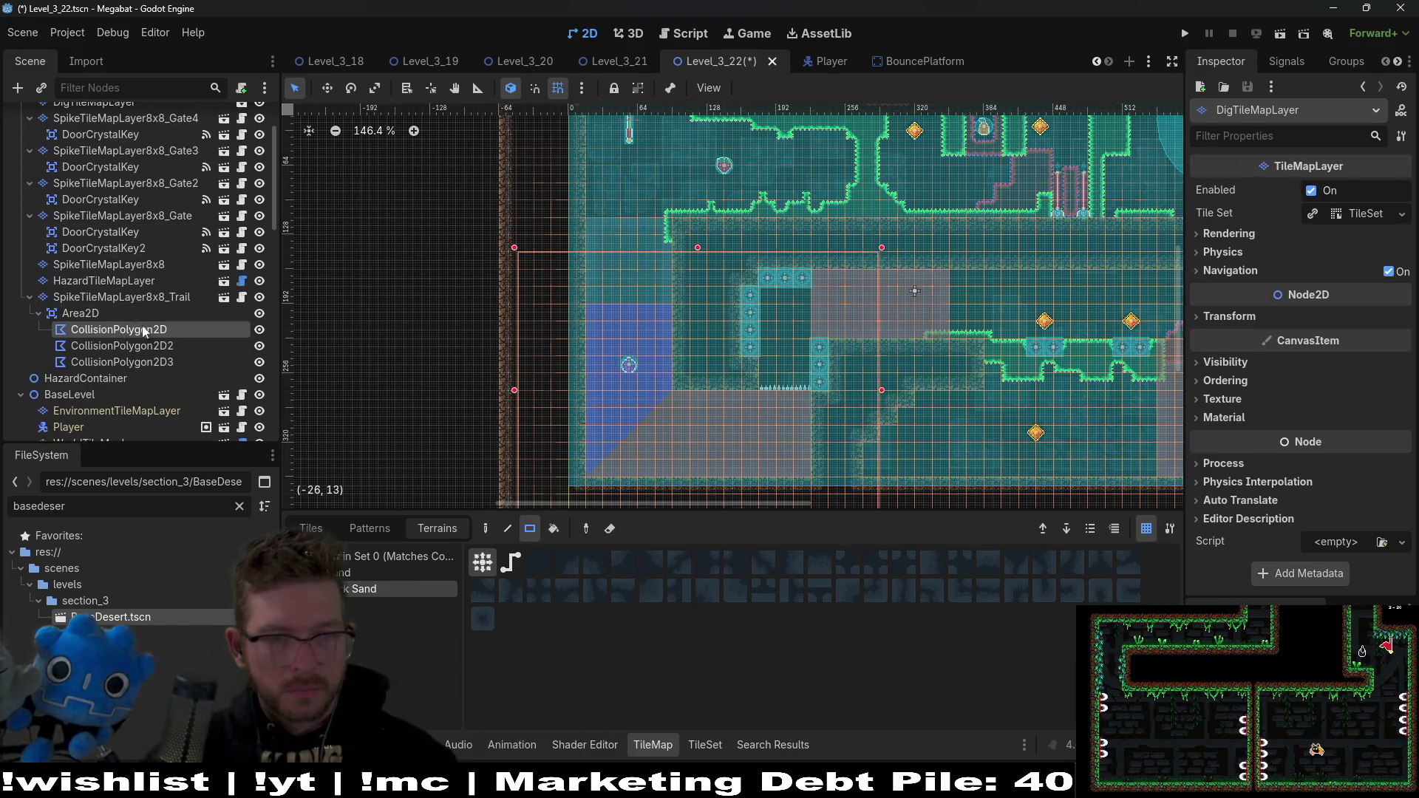
pyautogui.scroll(6, 665, 290)
pyautogui.moveTo(707, 170)
pyautogui.mouseDown()
pyautogui.moveTo(684, 402)
pyautogui.moveTo(685, 341)
pyautogui.mouseUp()
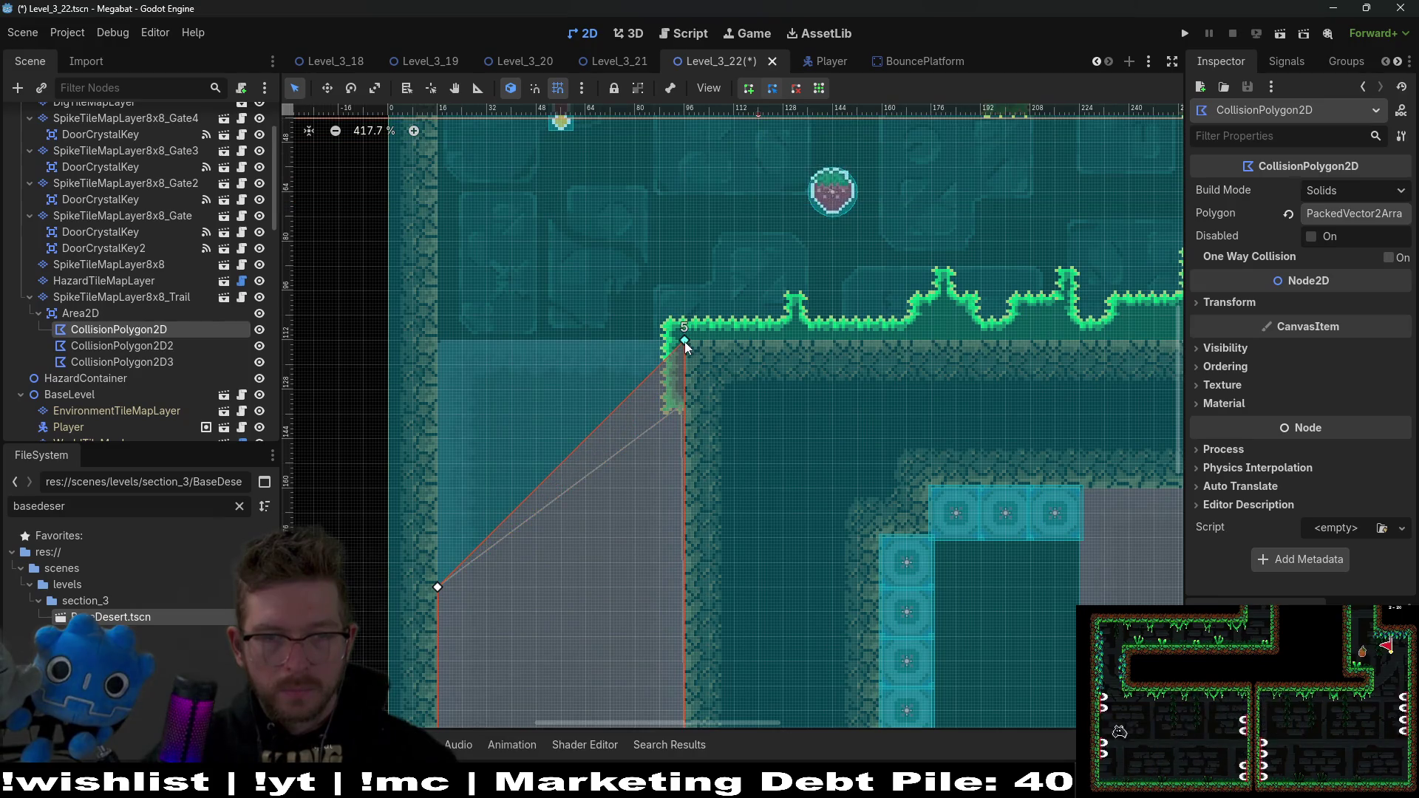
pyautogui.moveTo(437, 587); pyautogui.dragTo(441, 342)
pyautogui.scroll(-6, 531, 390)
pyautogui.scroll(1, 627, 450)
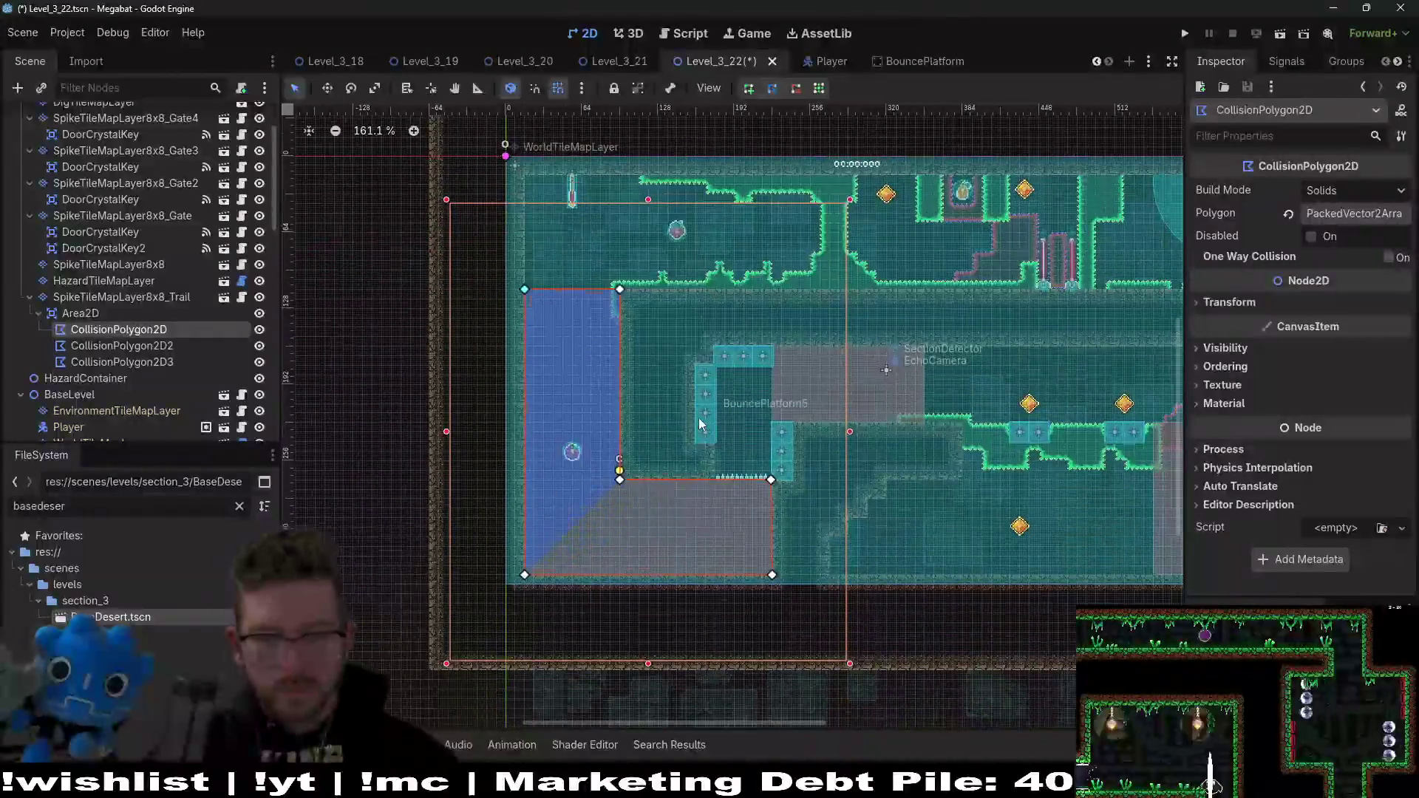
pyautogui.click(1280, 33)
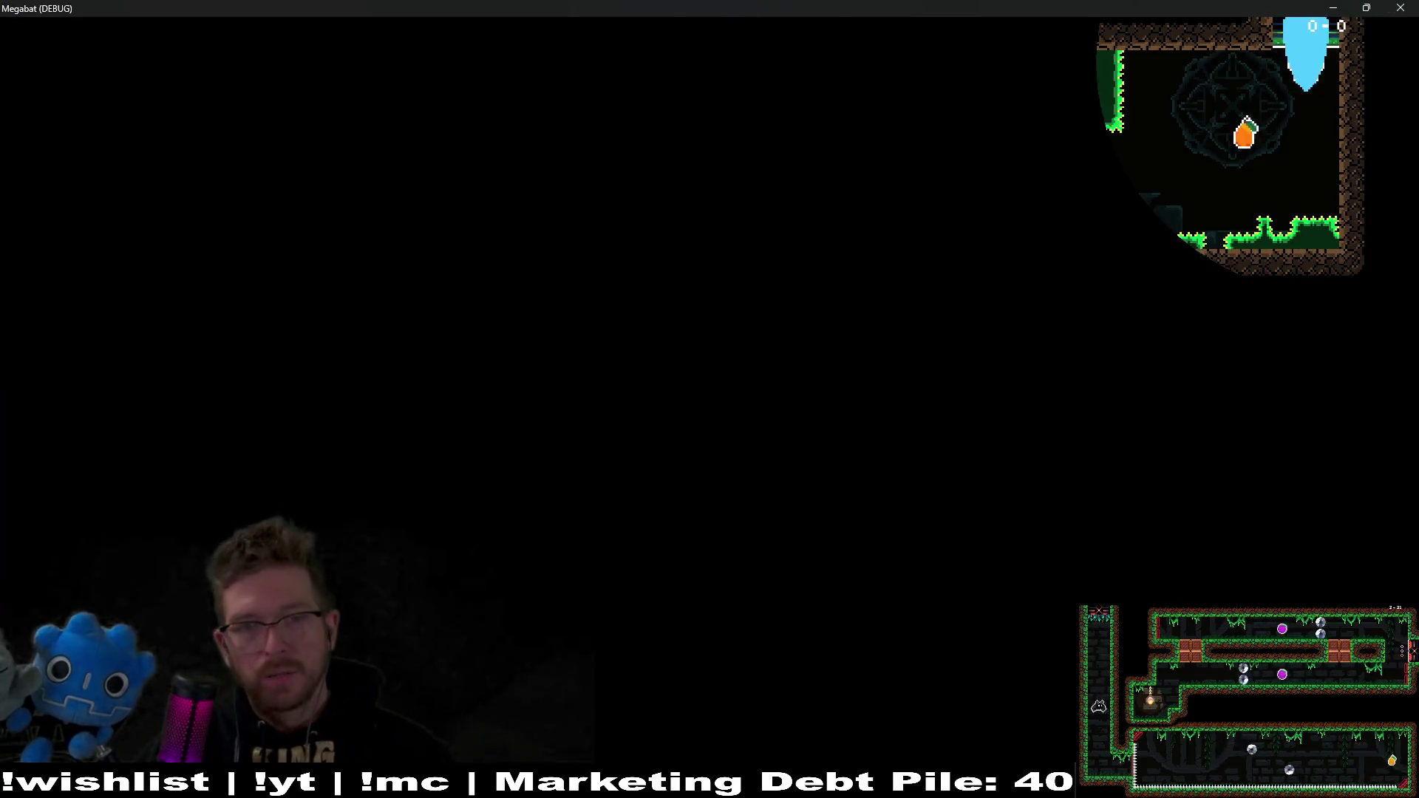
# Step: Fly the bat past the laser posts, up into the top gem and across the room
pyautogui.press('Left')
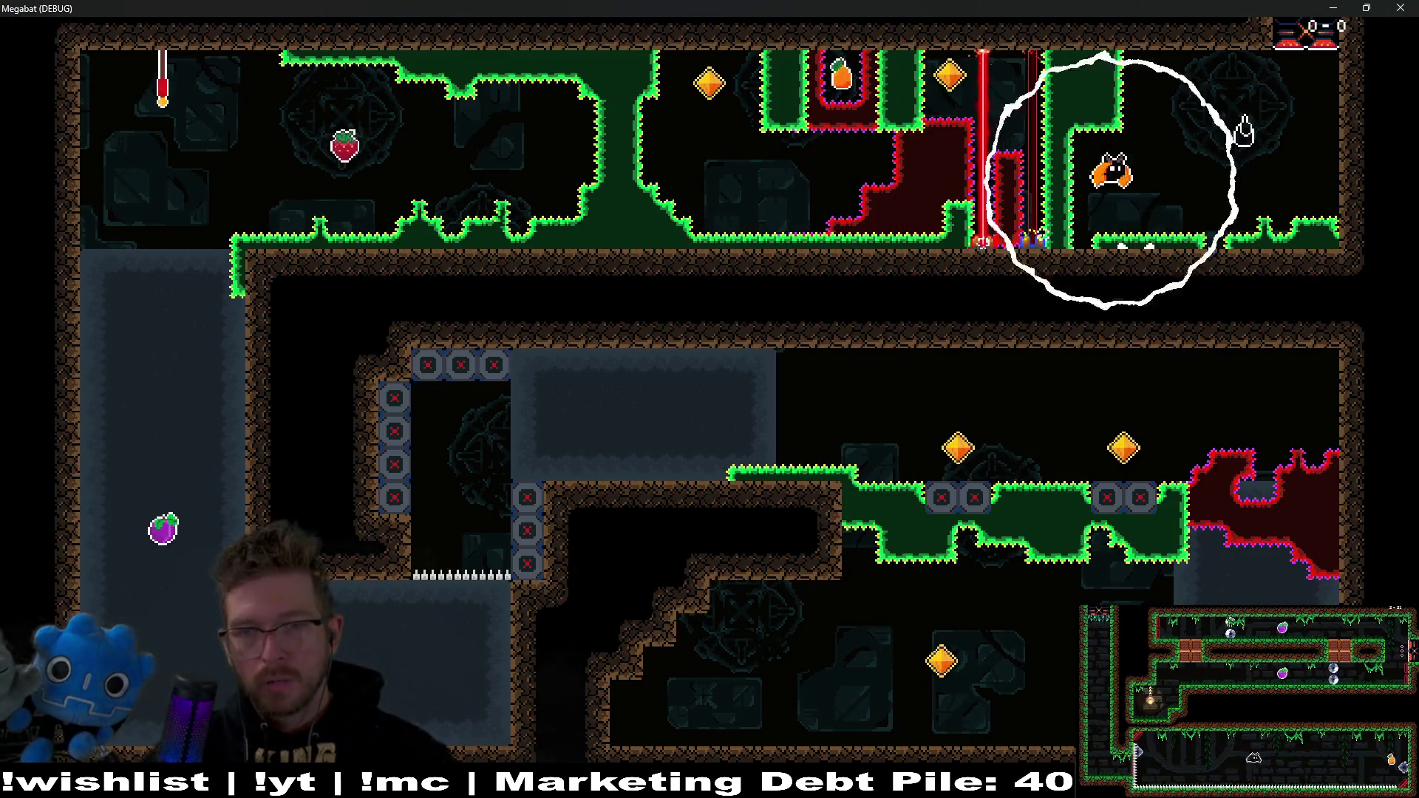
pyautogui.press('Right')
pyautogui.press('space')
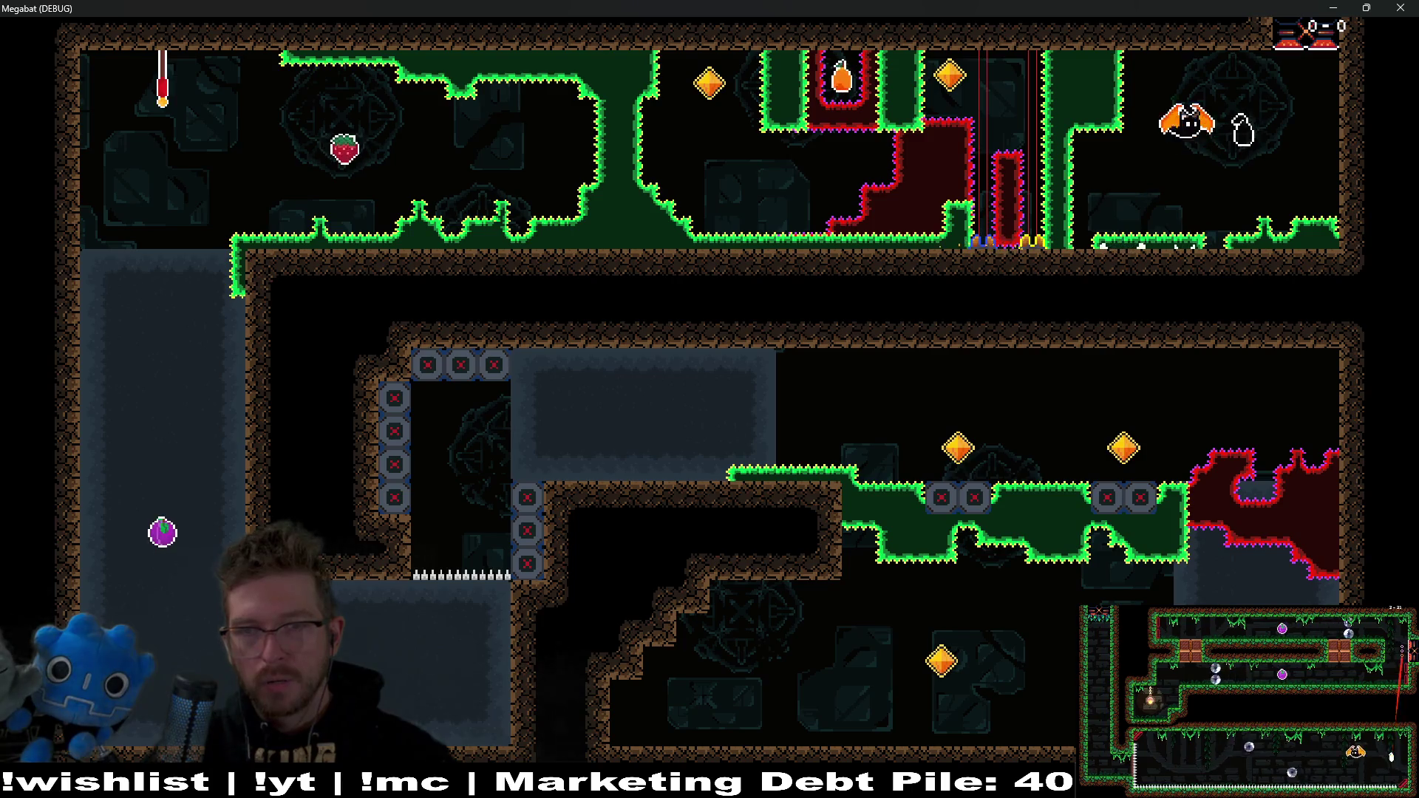
pyautogui.press('Left')
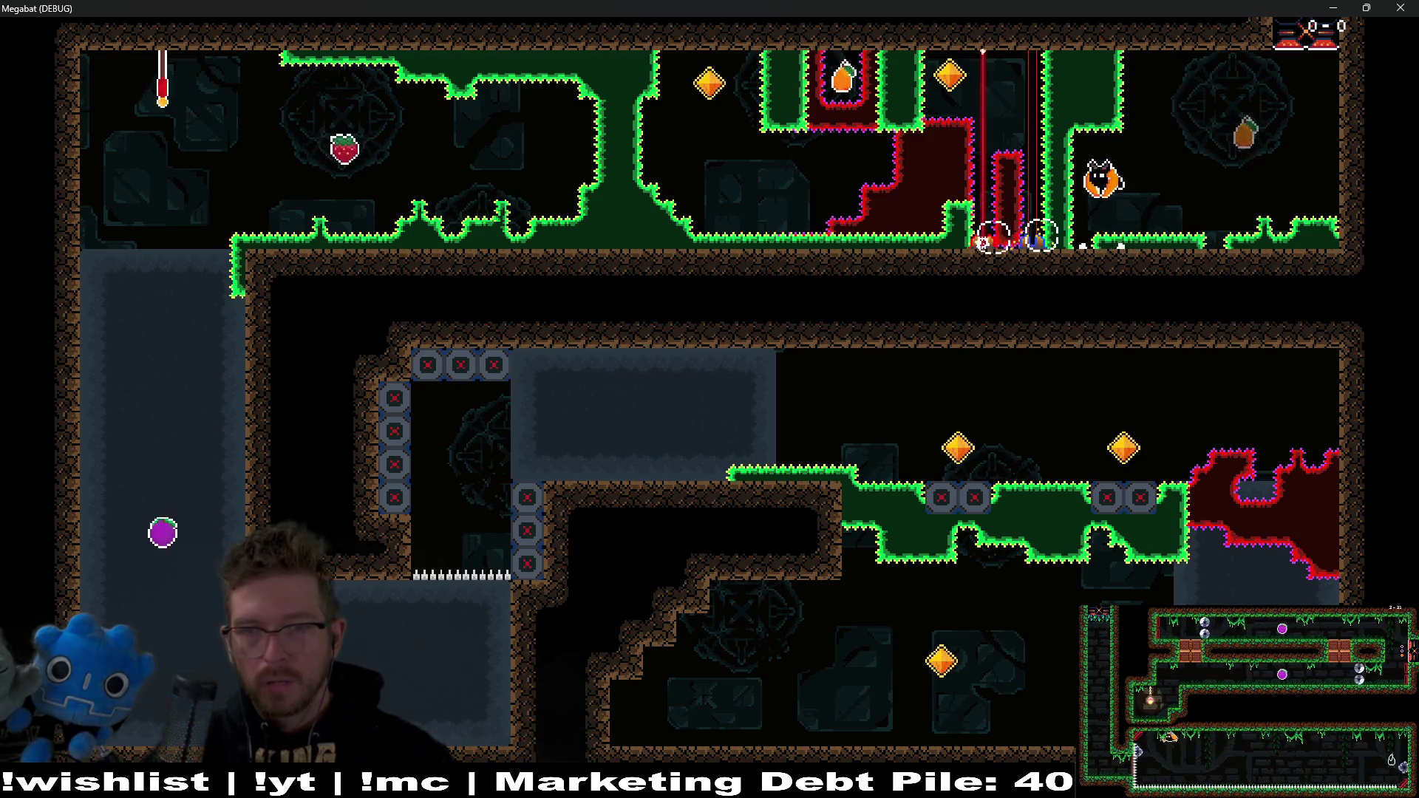
pyautogui.press('space')
pyautogui.press('Left')
pyautogui.press('Left')
pyautogui.press('space')
pyautogui.press('Right')
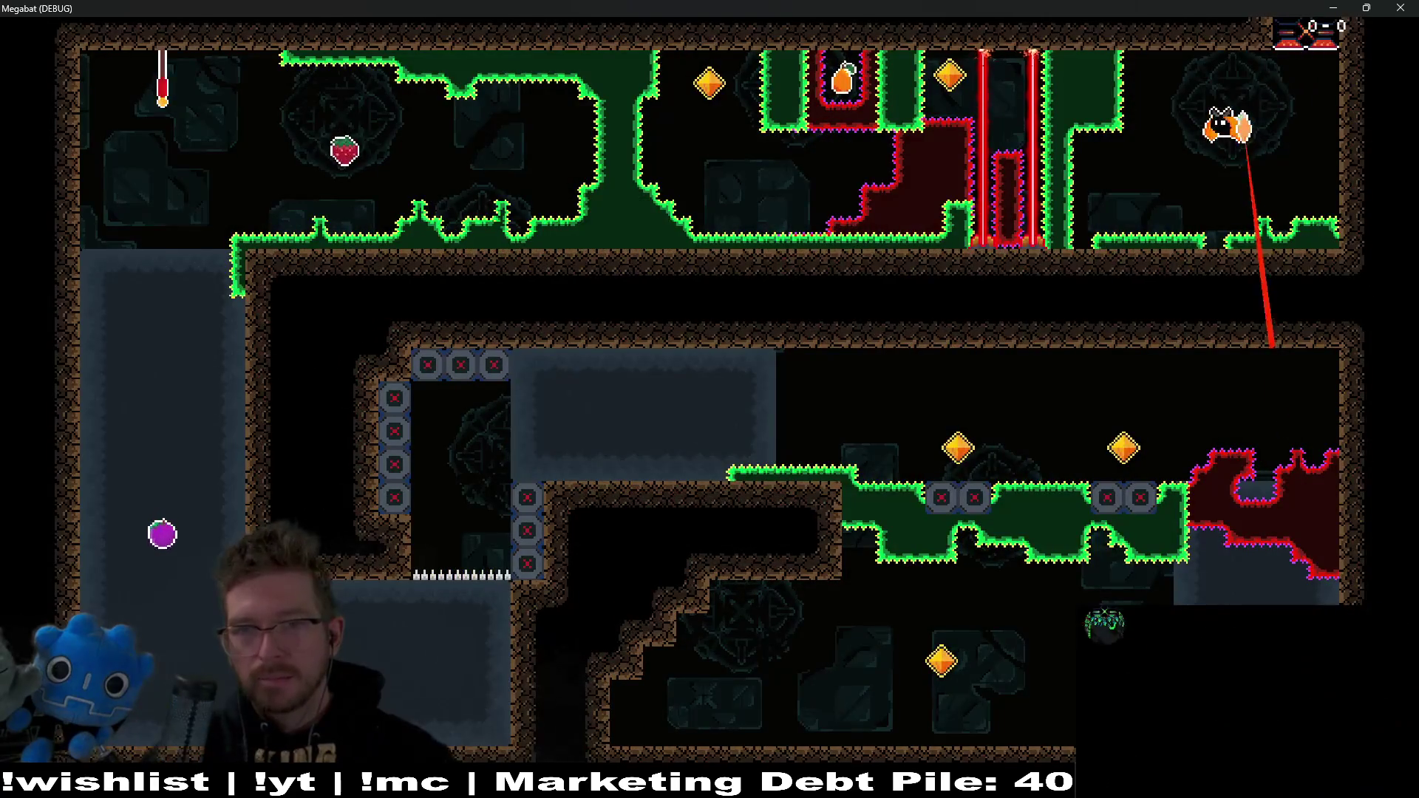
pyautogui.press('Left')
pyautogui.press('space')
pyautogui.press('space')
# Step: Dash into the yellow gem, grab the carrot fruit, and dash left and down from the respawn flag
pyautogui.press('Left')
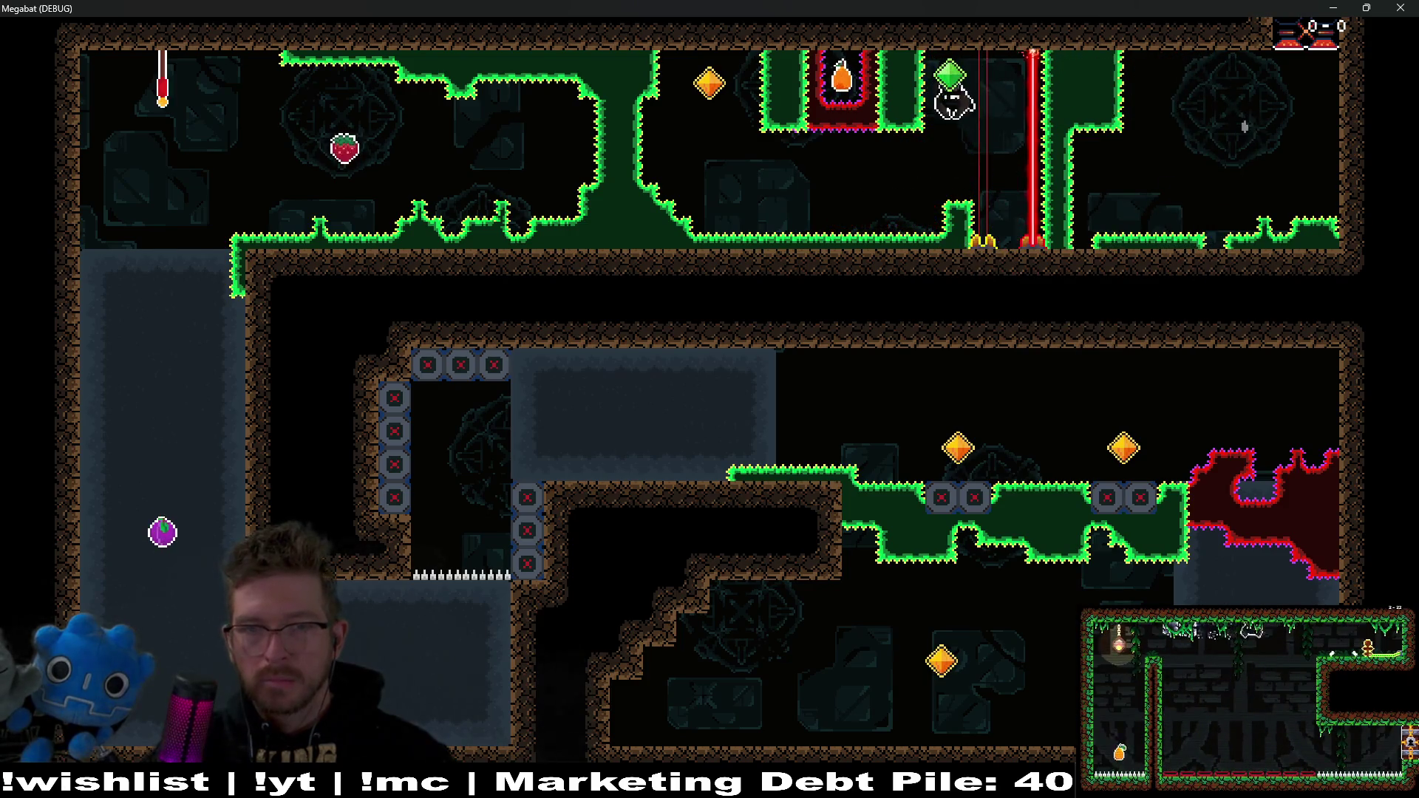
pyautogui.press('Left')
pyautogui.press('space')
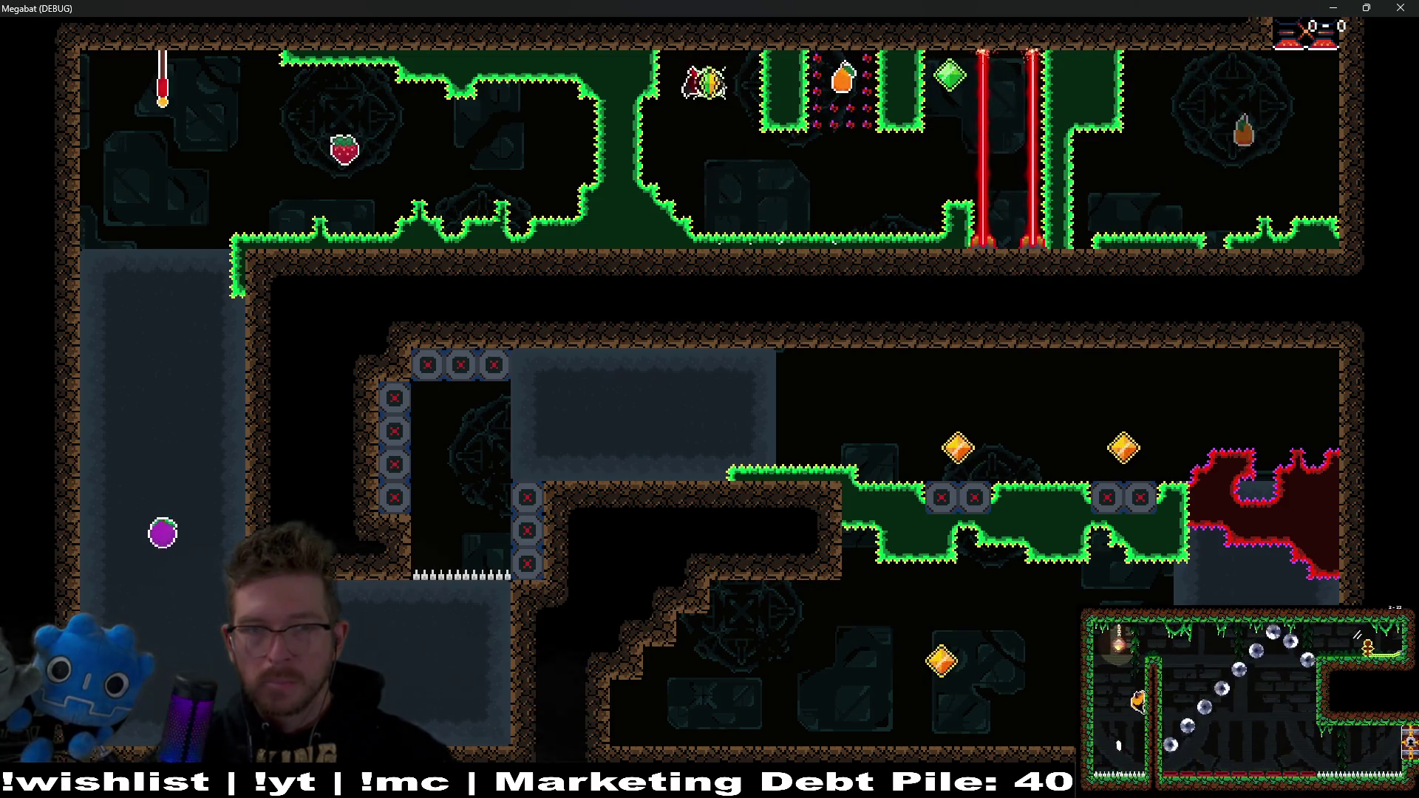
pyautogui.press('Right')
pyautogui.press('space')
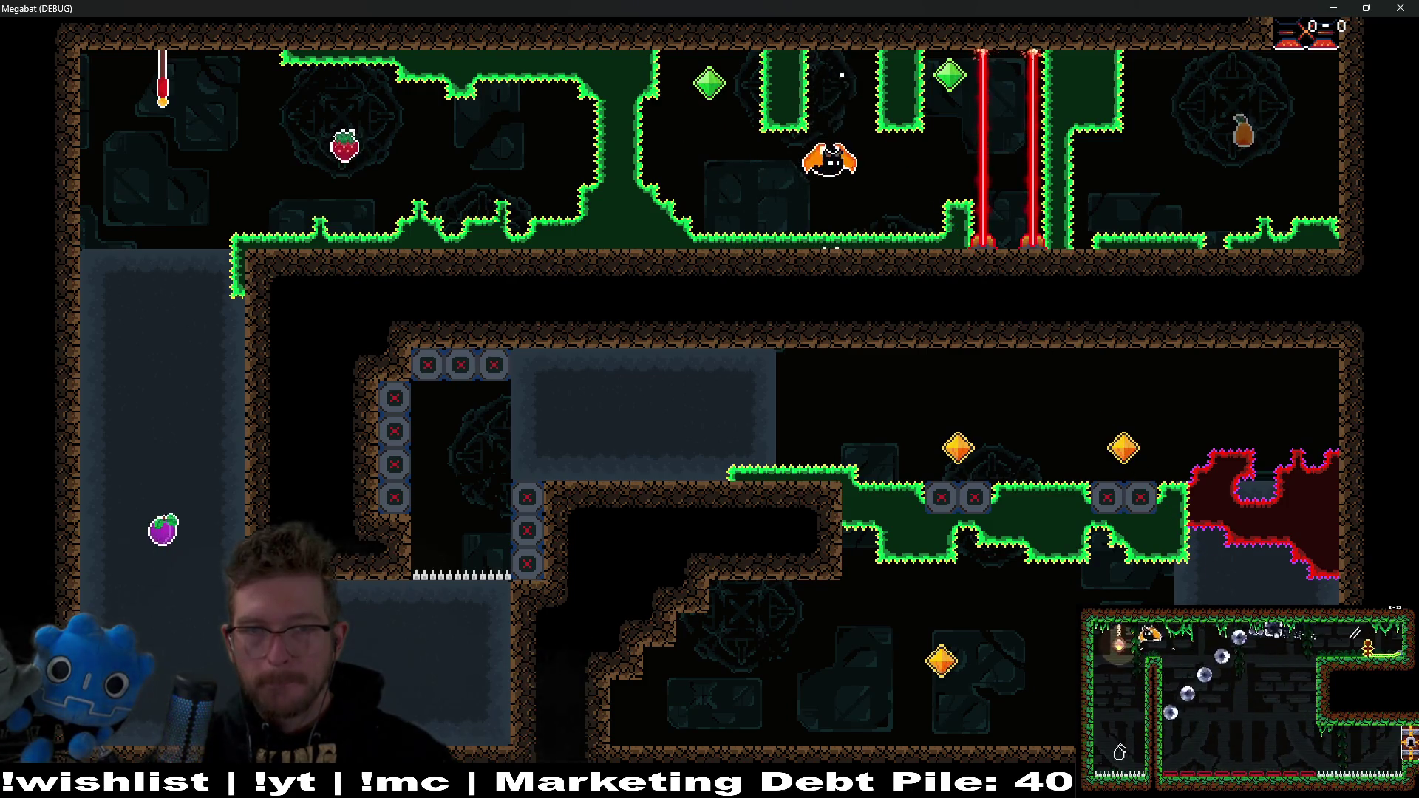
pyautogui.press('Left')
pyautogui.press('space')
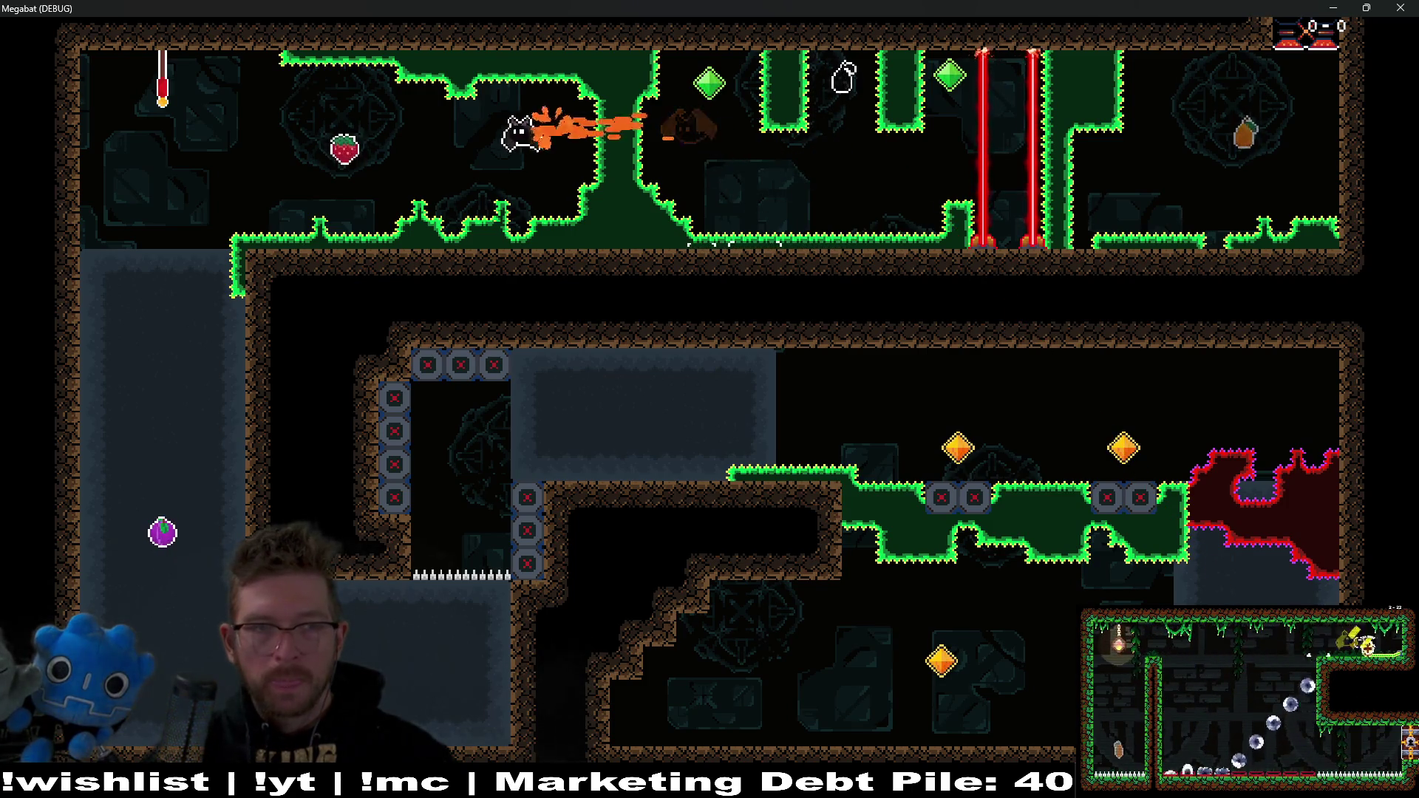
pyautogui.press('Down')
pyautogui.press('space')
# Step: Descend to the purple fruit, dash right through the corridor gem and red area, then quit with F8
pyautogui.press('Up')
pyautogui.press('space')
pyautogui.press('Right')
pyautogui.press('space')
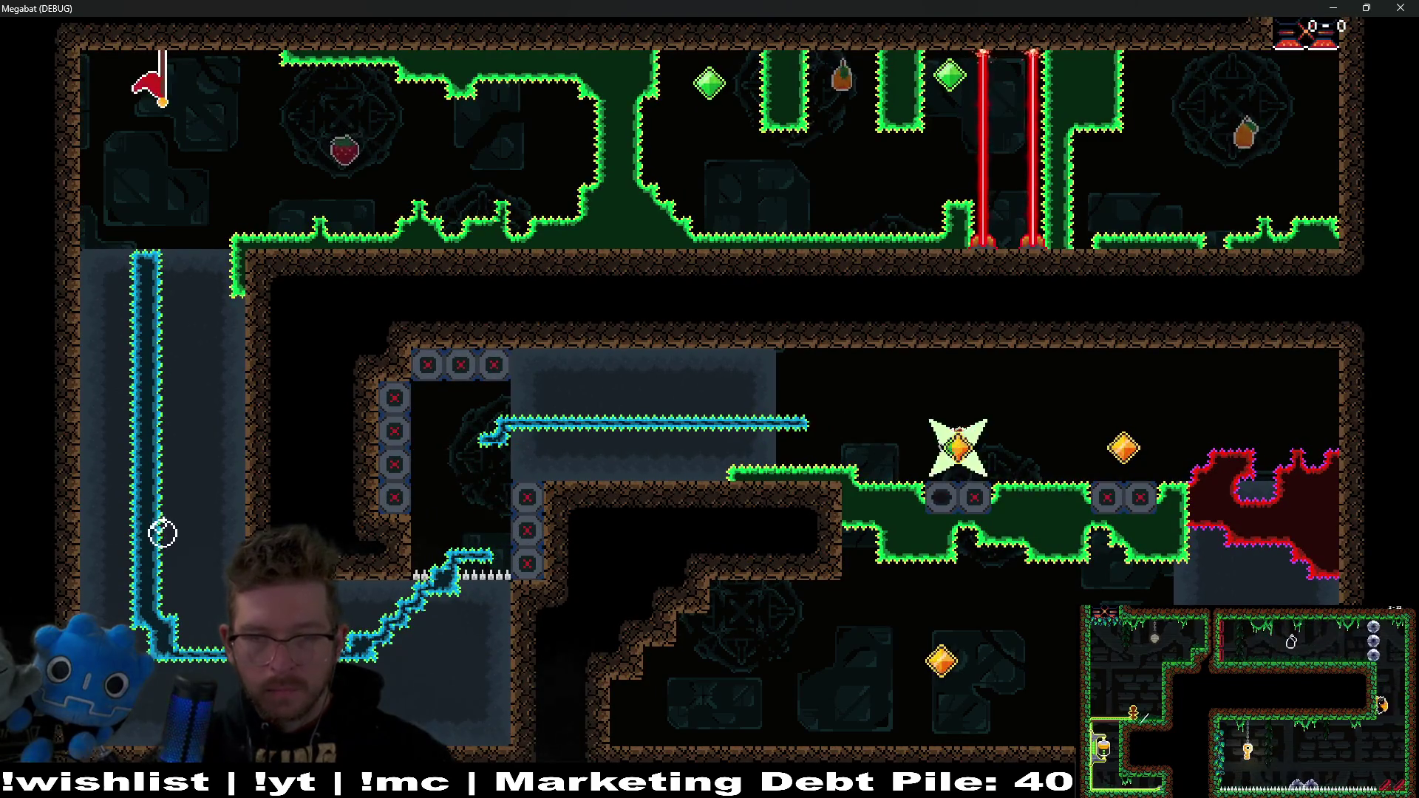
pyautogui.press('Down')
pyautogui.press('space')
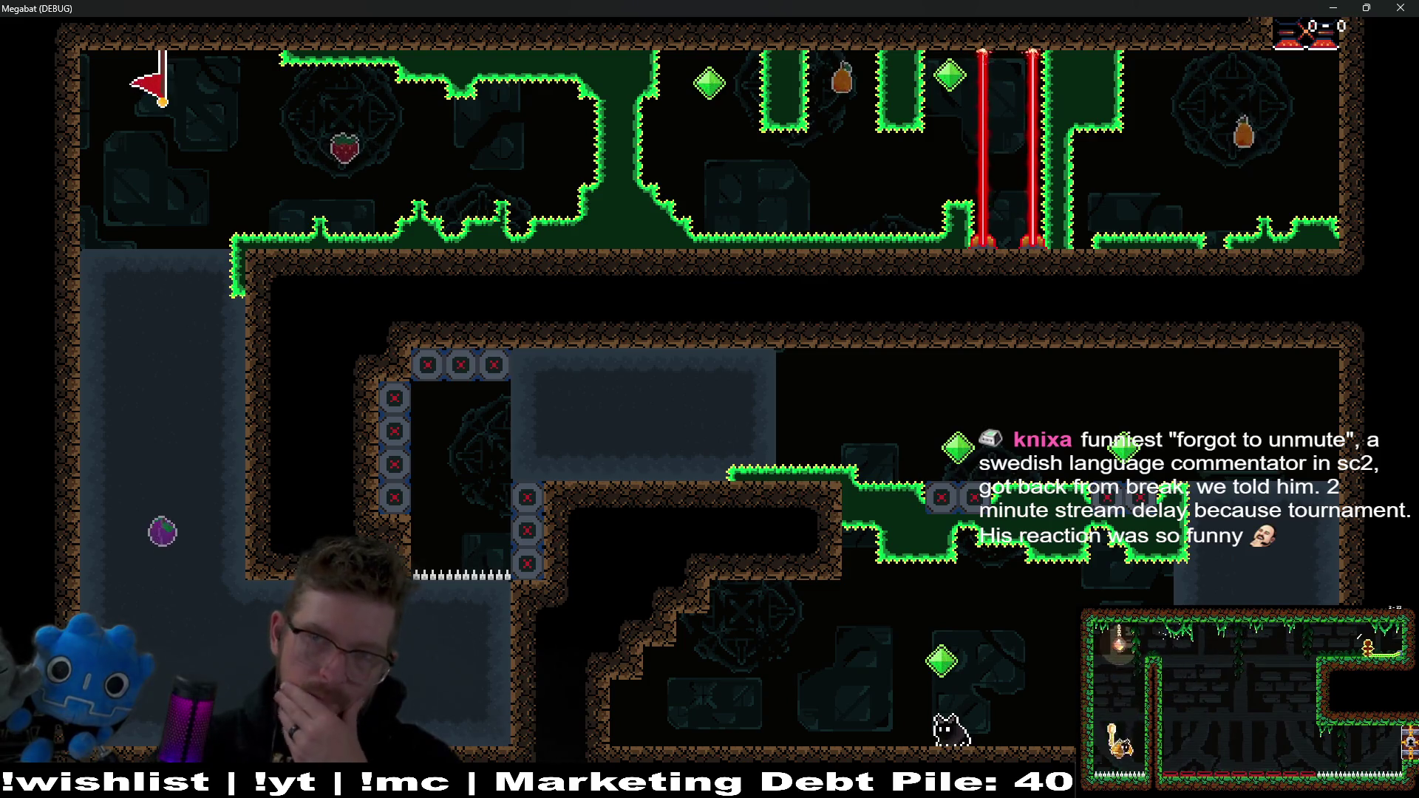
pyautogui.press('F8')
pyautogui.moveTo(1042, 429); pyautogui.dragTo(879, 314)
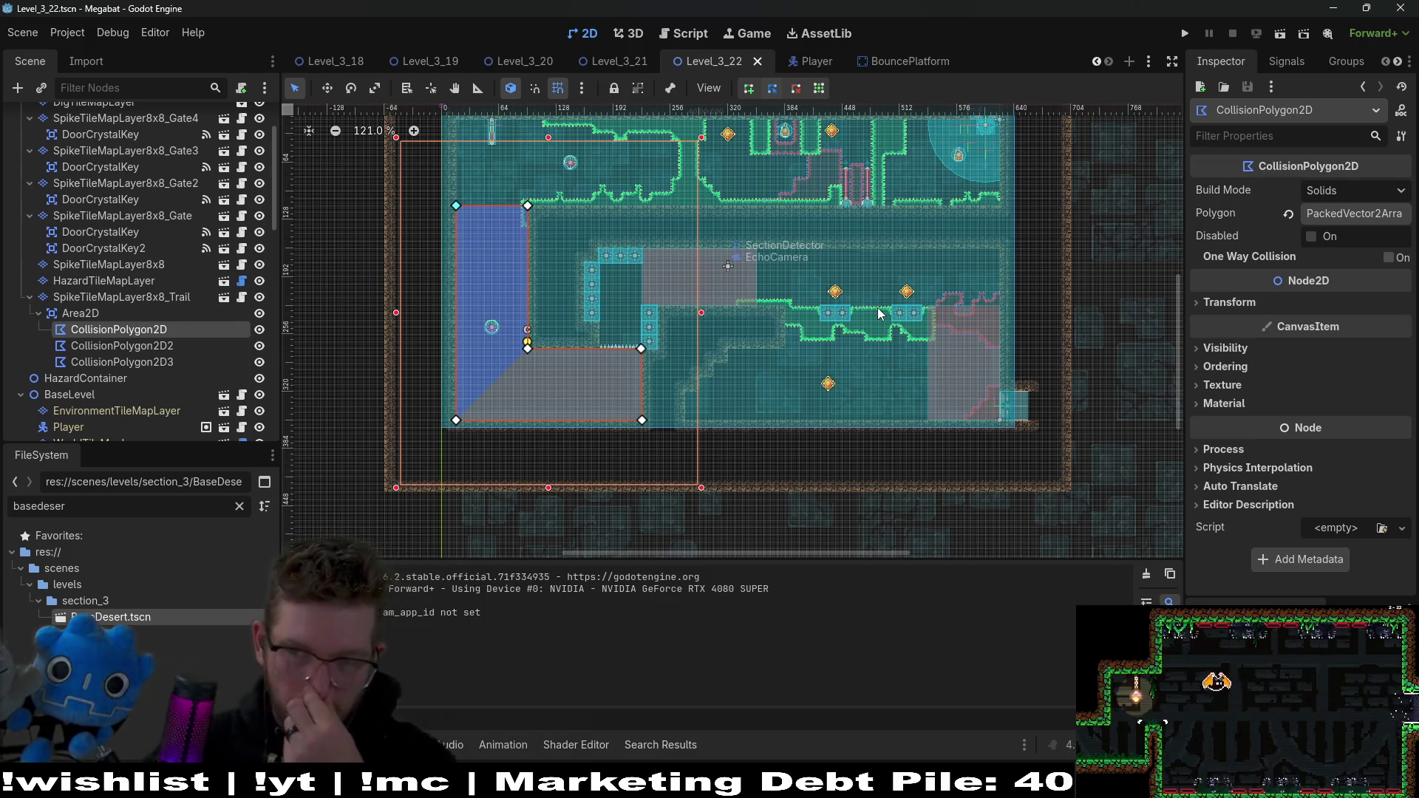
# Step: Pan across the spike corridor to its right end, then select Fruit4 in the Scene tree
pyautogui.scroll(3, 752, 436)
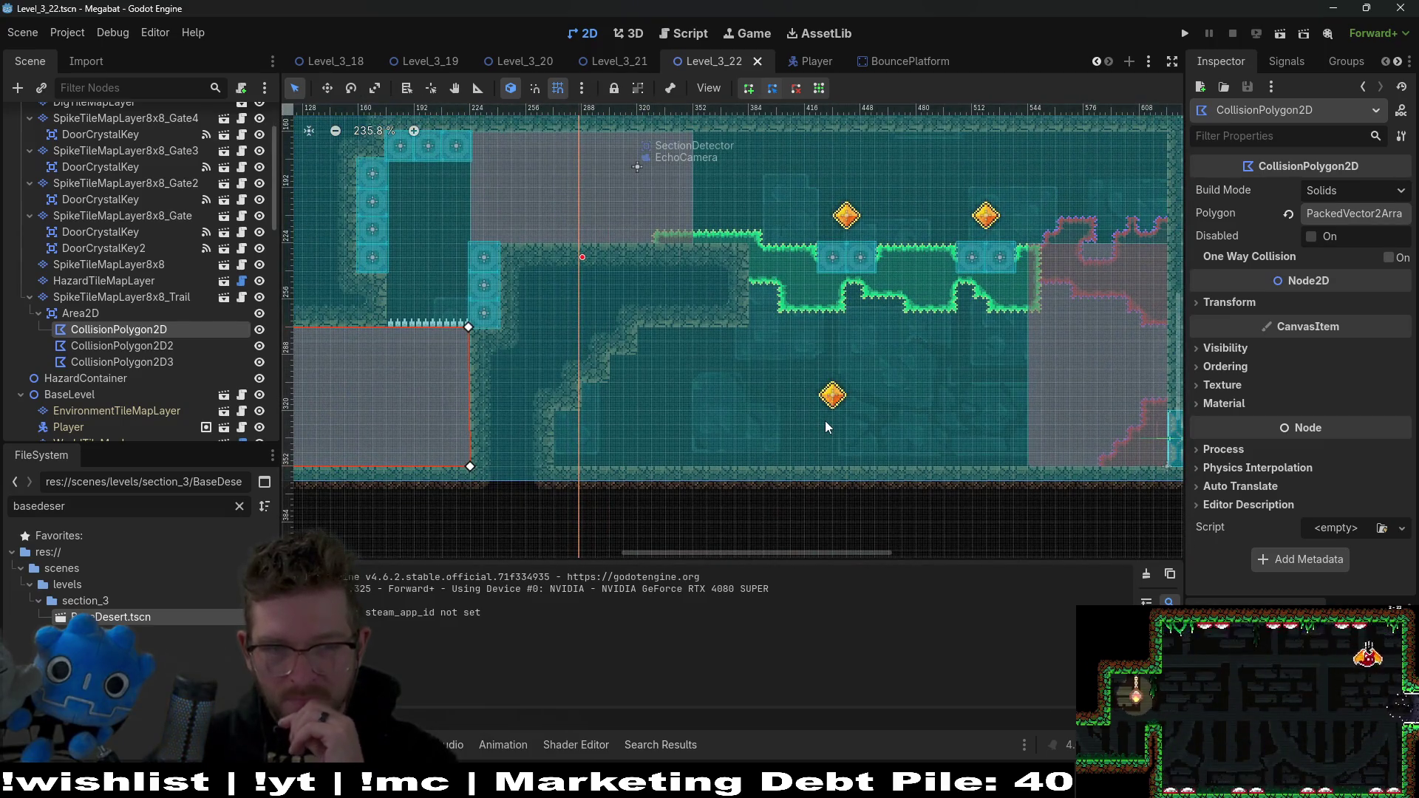
pyautogui.moveTo(933, 248)
pyautogui.mouseDown()
pyautogui.moveTo(915, 410)
pyautogui.moveTo(922, 344)
pyautogui.mouseUp()
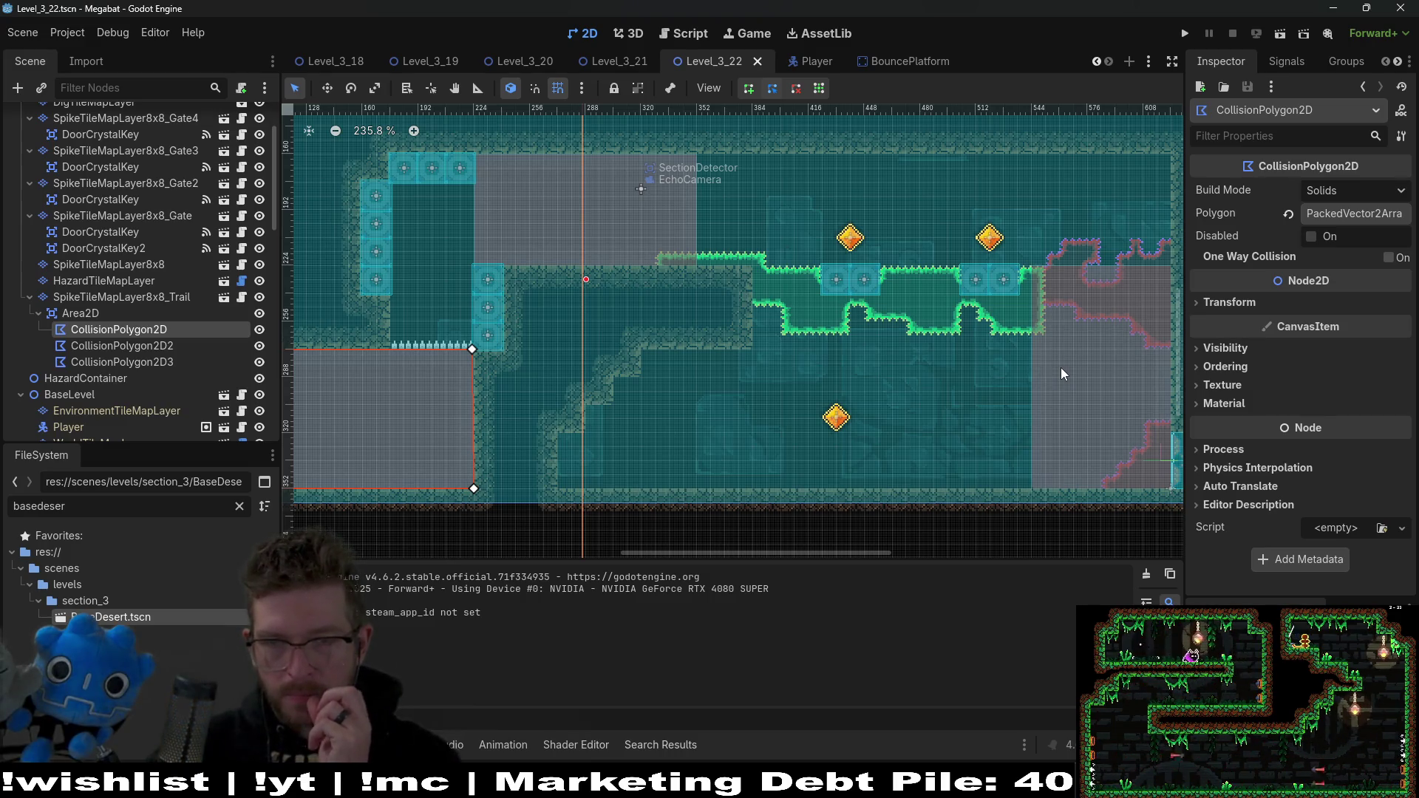
pyautogui.scroll(3, 1034, 399)
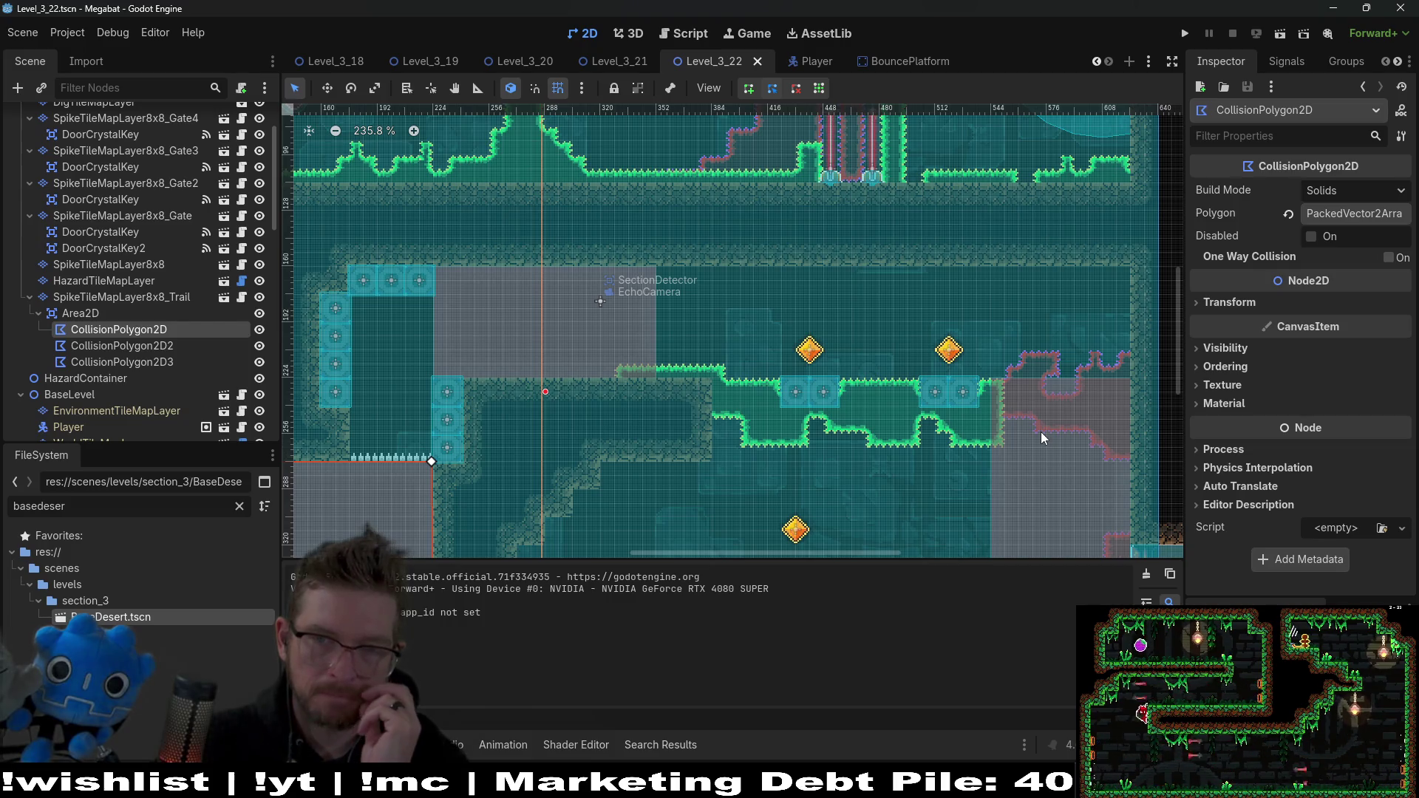
pyautogui.scroll(-3, 1030, 442)
pyautogui.hscroll(-3, 1030, 442)
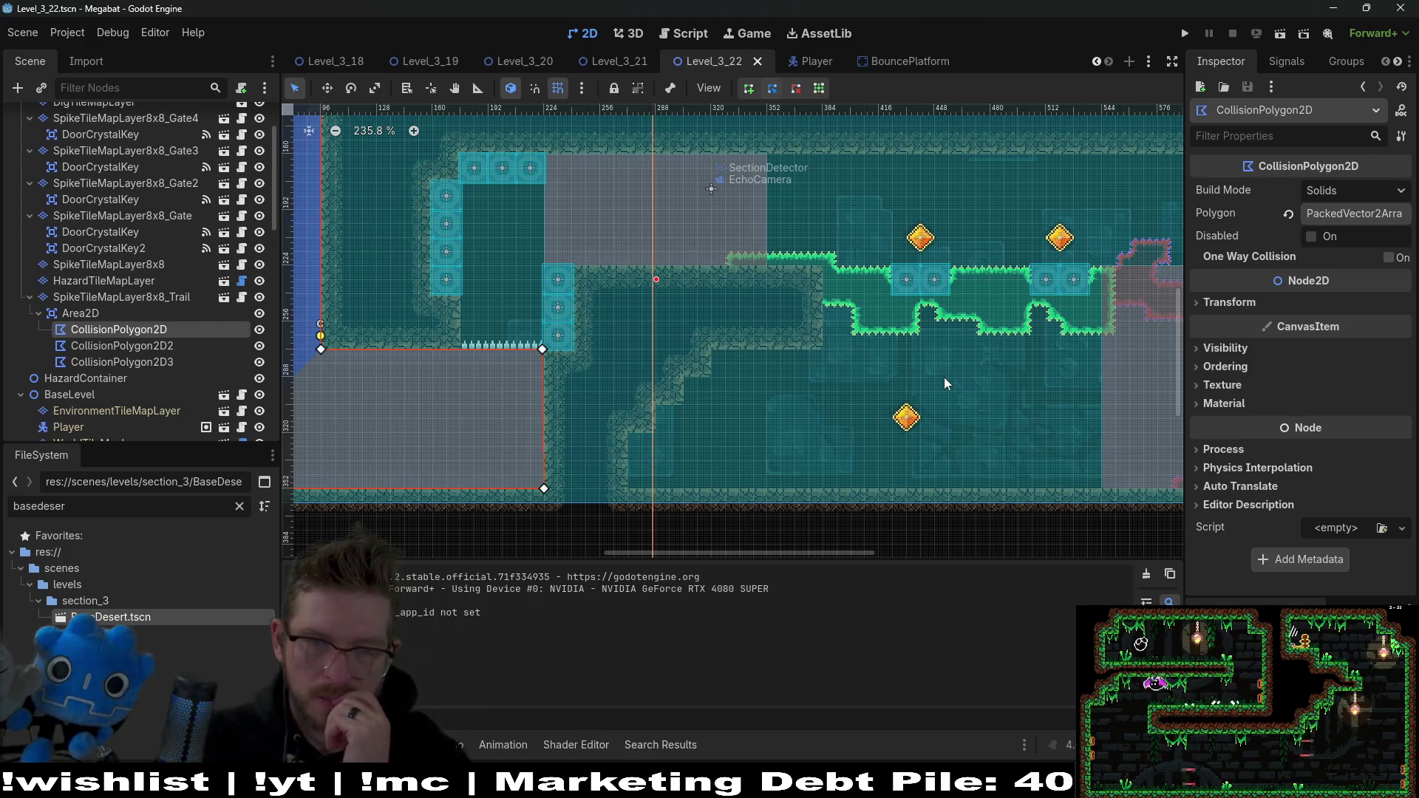
pyautogui.moveTo(945, 383); pyautogui.dragTo(800, 407)
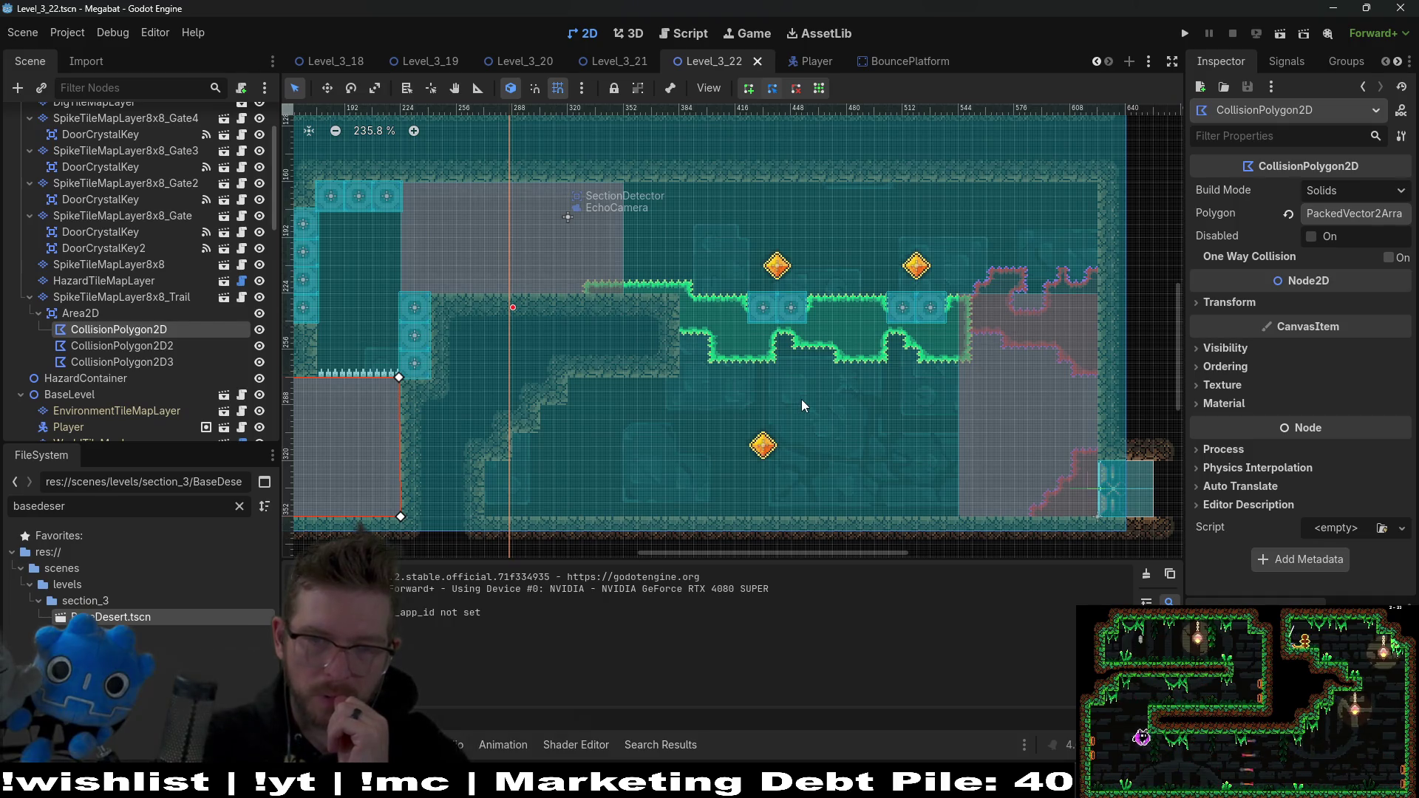
pyautogui.scroll(-5, 136, 366)
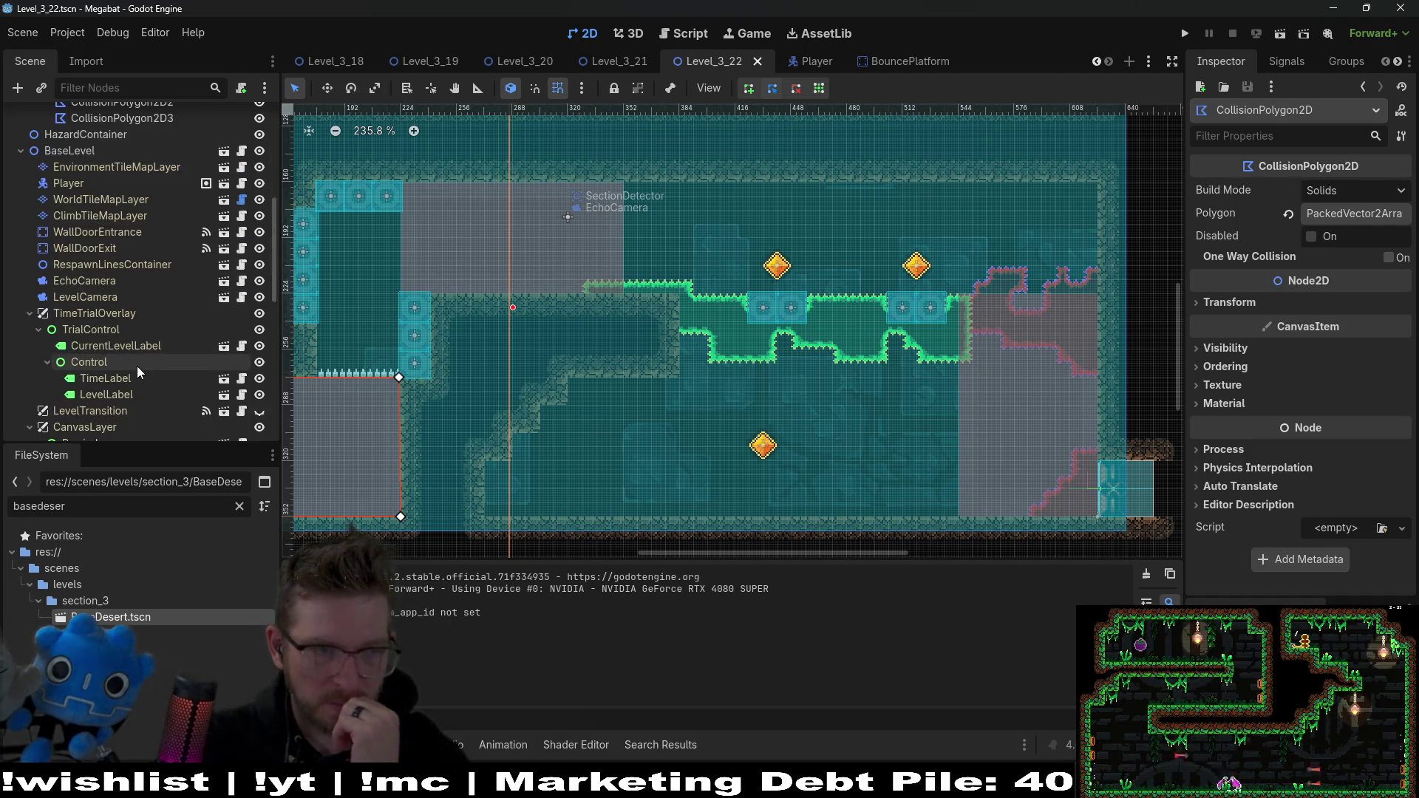
pyautogui.scroll(-4, 136, 366)
pyautogui.click(108, 385)
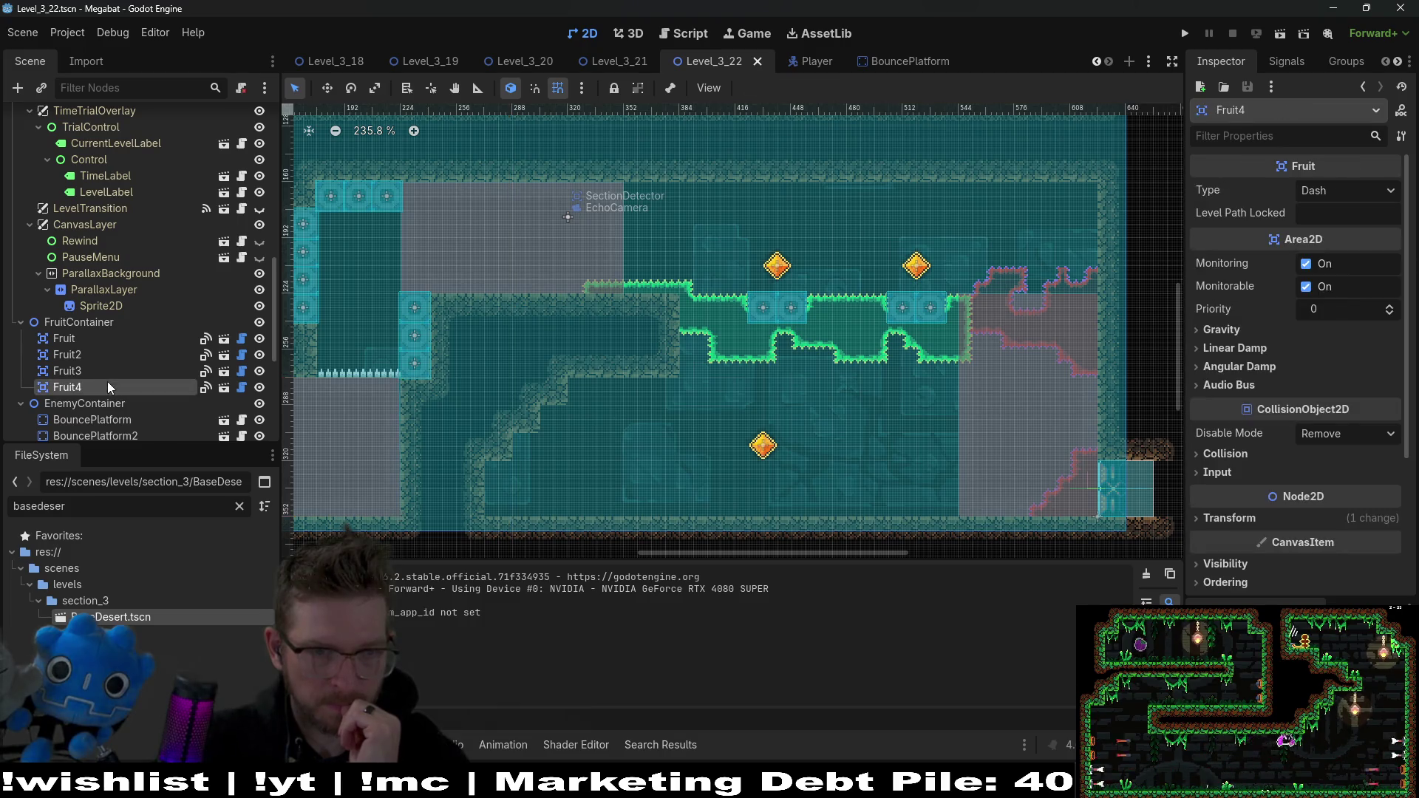
# Step: Duplicate Fruit4 as Fruit5 in the lower corridor and set its Type to Dig
pyautogui.scroll(-5, 637, 400)
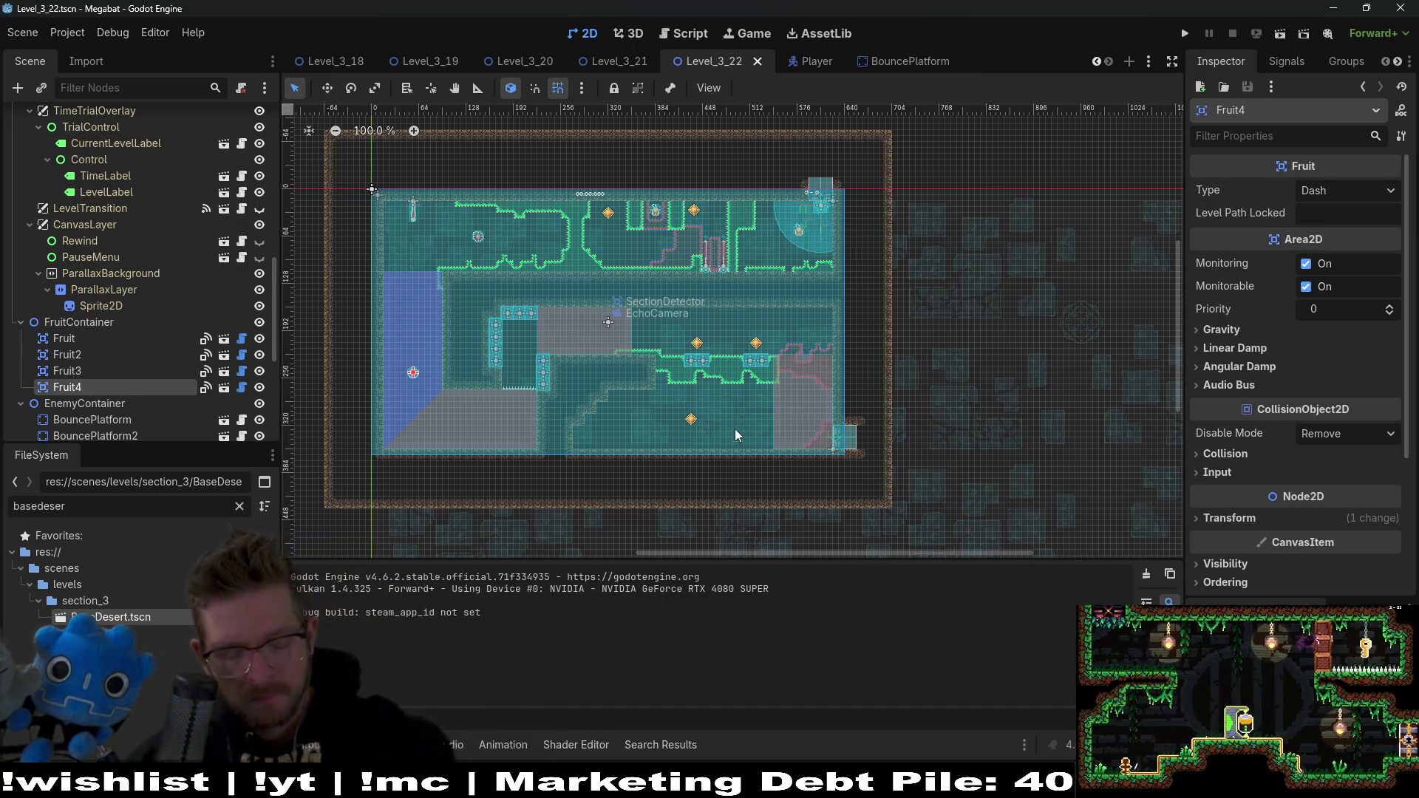
pyautogui.hotkey('ctrl', 'd')
pyautogui.press('w')
pyautogui.moveTo(460, 378); pyautogui.dragTo(773, 426)
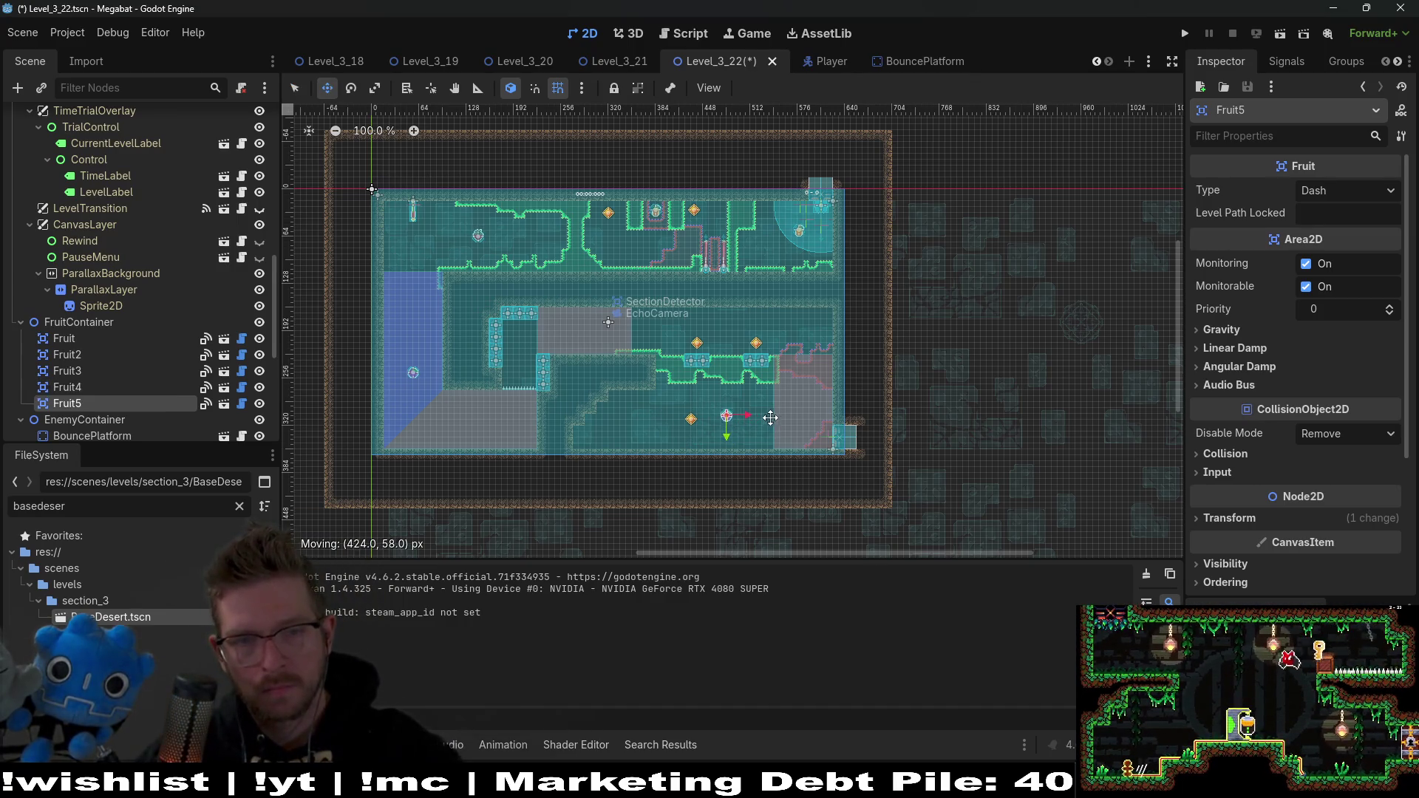
pyautogui.scroll(7, 766, 416)
pyautogui.click(1339, 190)
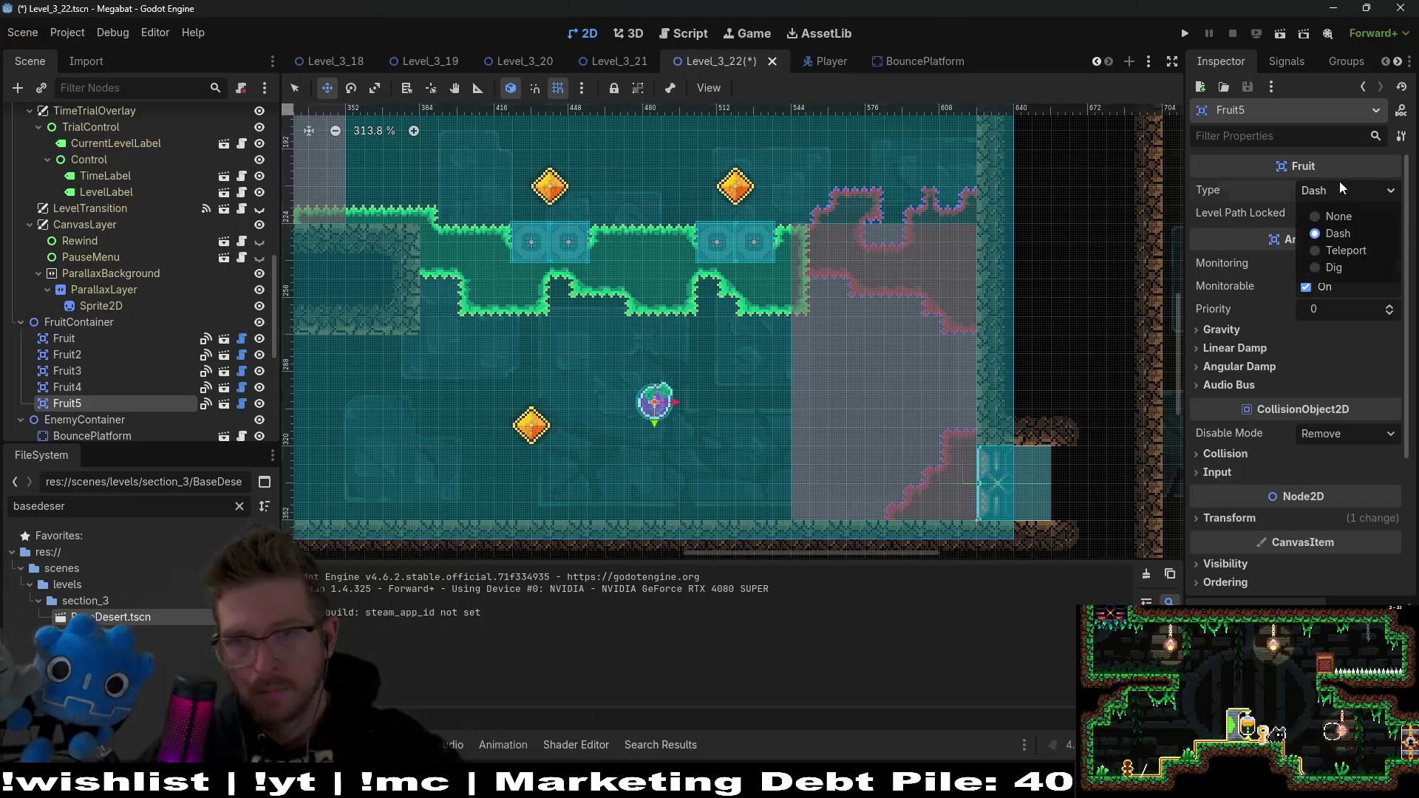
pyautogui.click(1334, 268)
# Step: Duplicate it as Fruit6, place it to the left, and set its Type to Teleport
pyautogui.moveTo(680, 458); pyautogui.dragTo(967, 435)
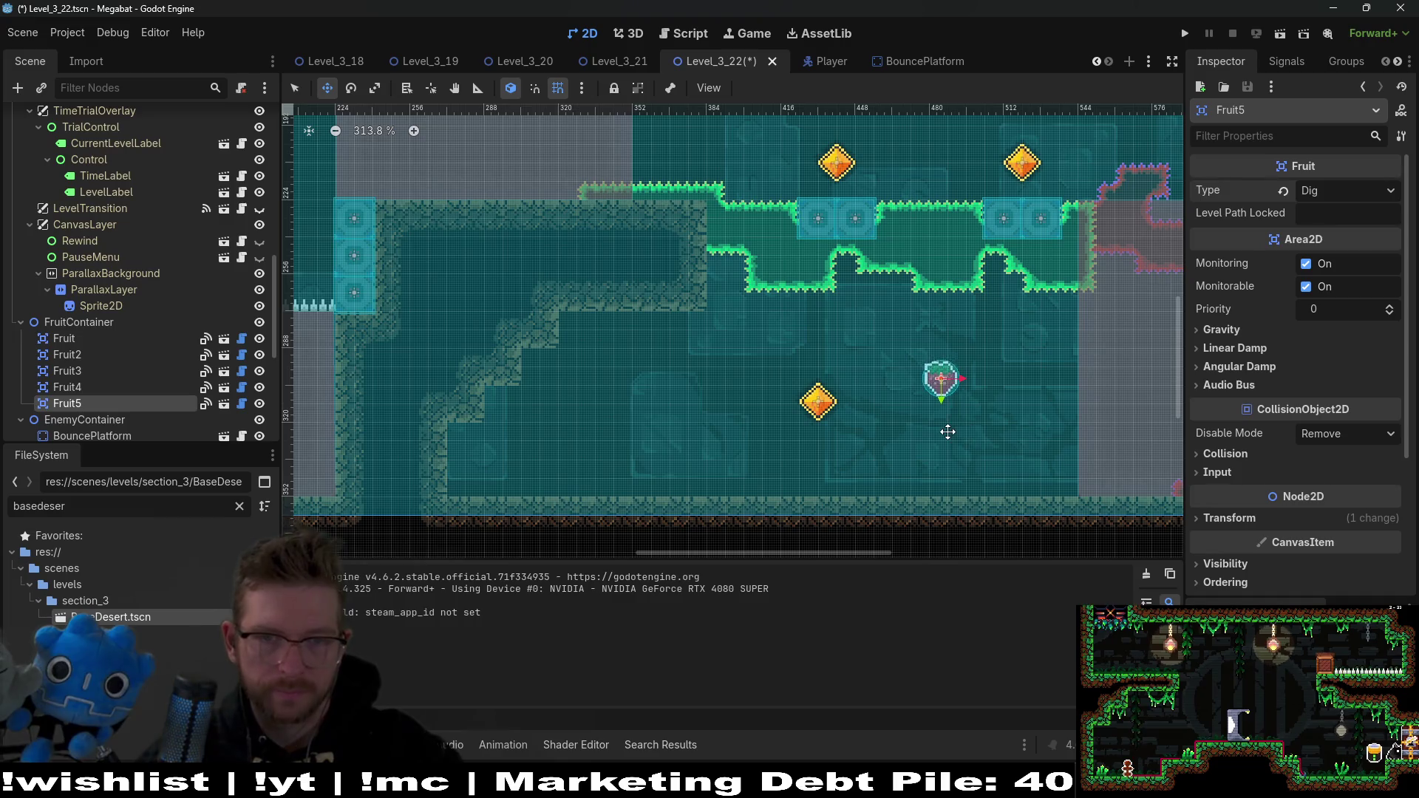
pyautogui.hotkey('ctrl', 'd')
pyautogui.moveTo(939, 380); pyautogui.dragTo(663, 369)
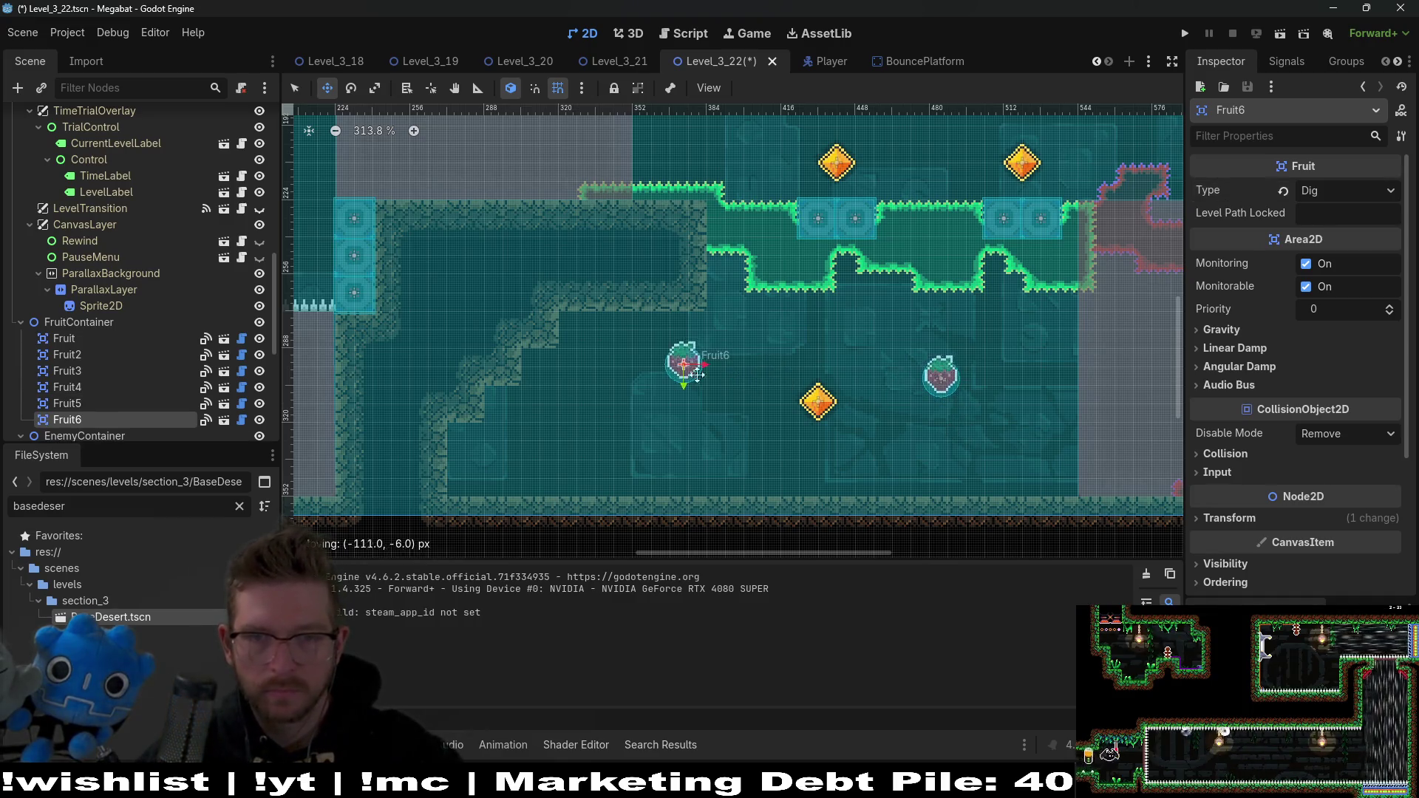
pyautogui.click(1345, 190)
pyautogui.click(1345, 251)
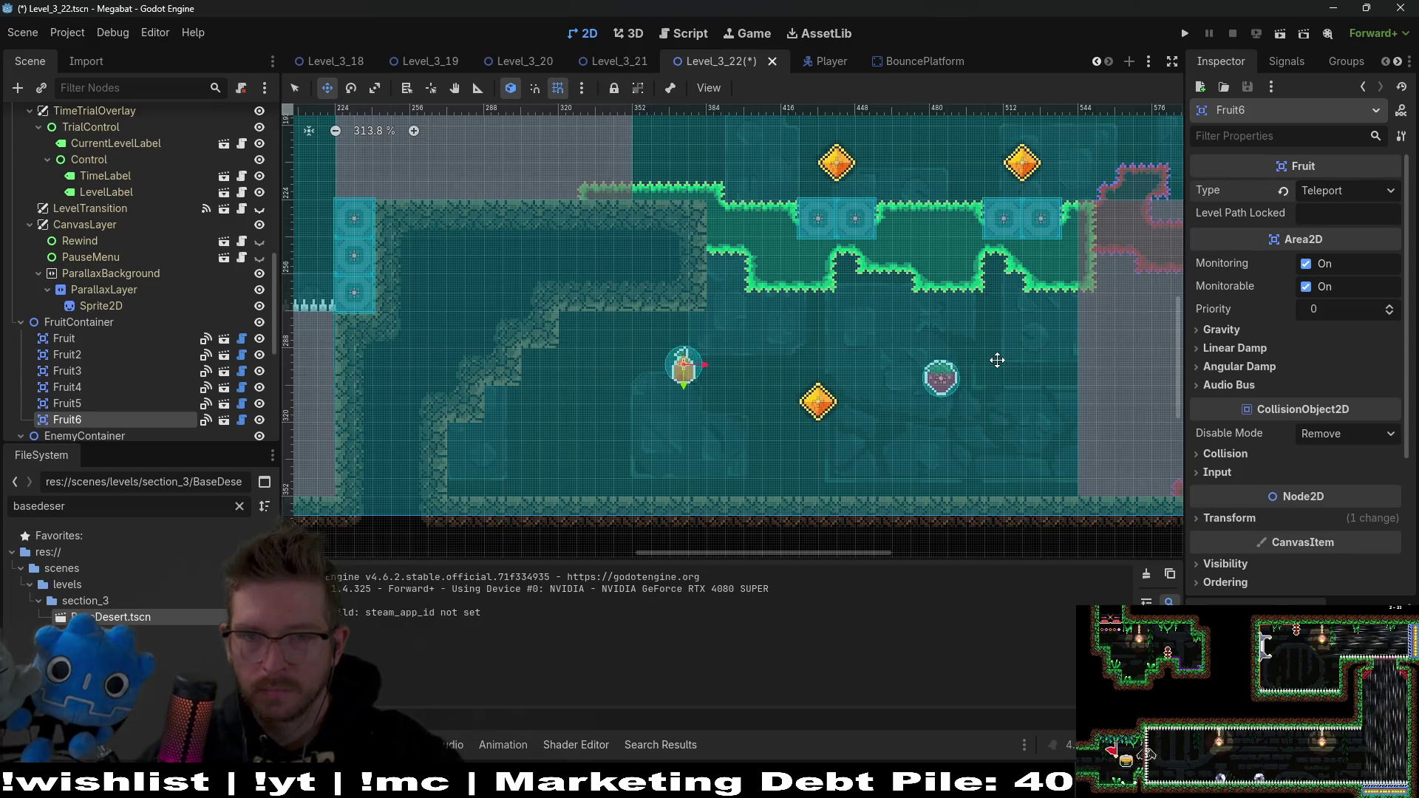
pyautogui.scroll(-2, 995, 359)
pyautogui.scroll(10, 193, 291)
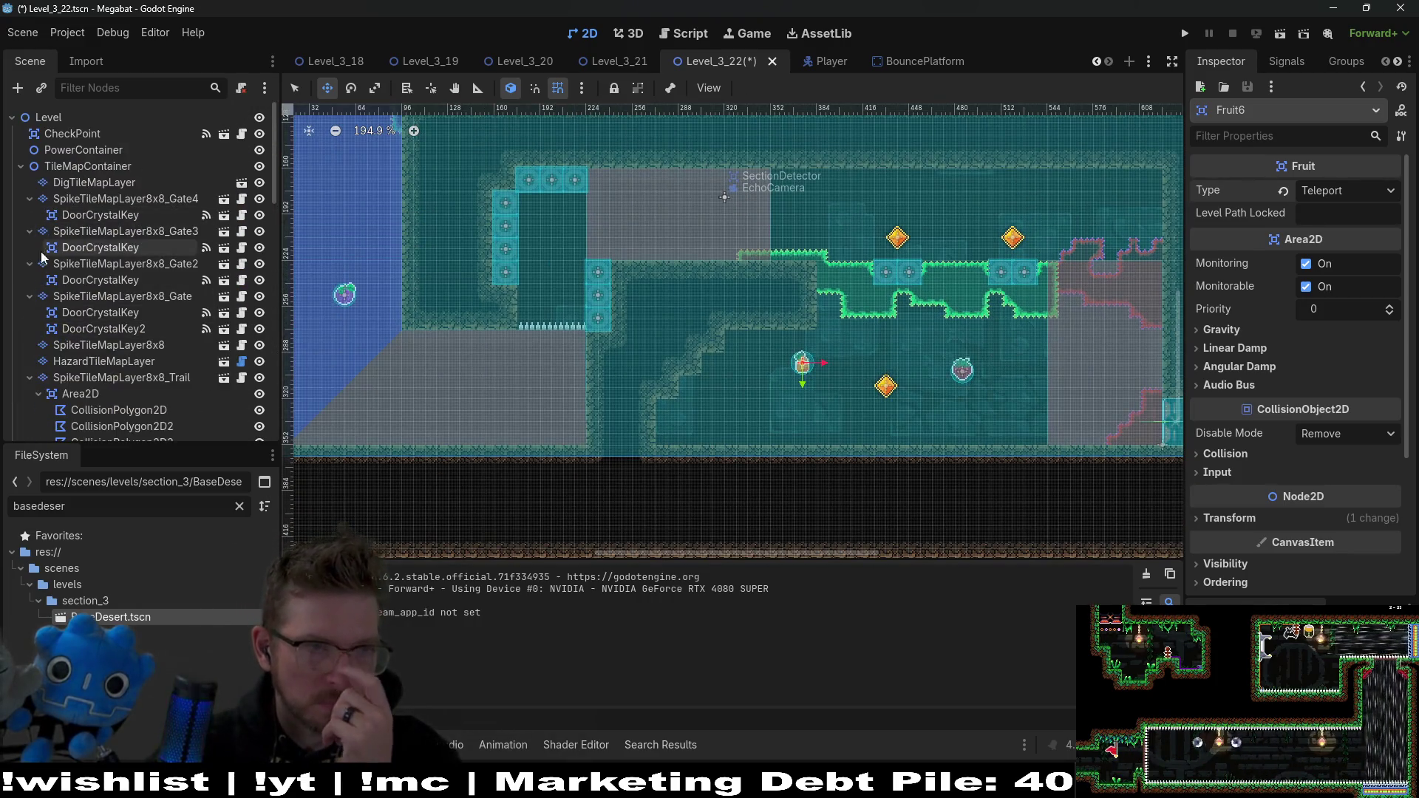
pyautogui.scroll(-5, 125, 352)
pyautogui.click(108, 321)
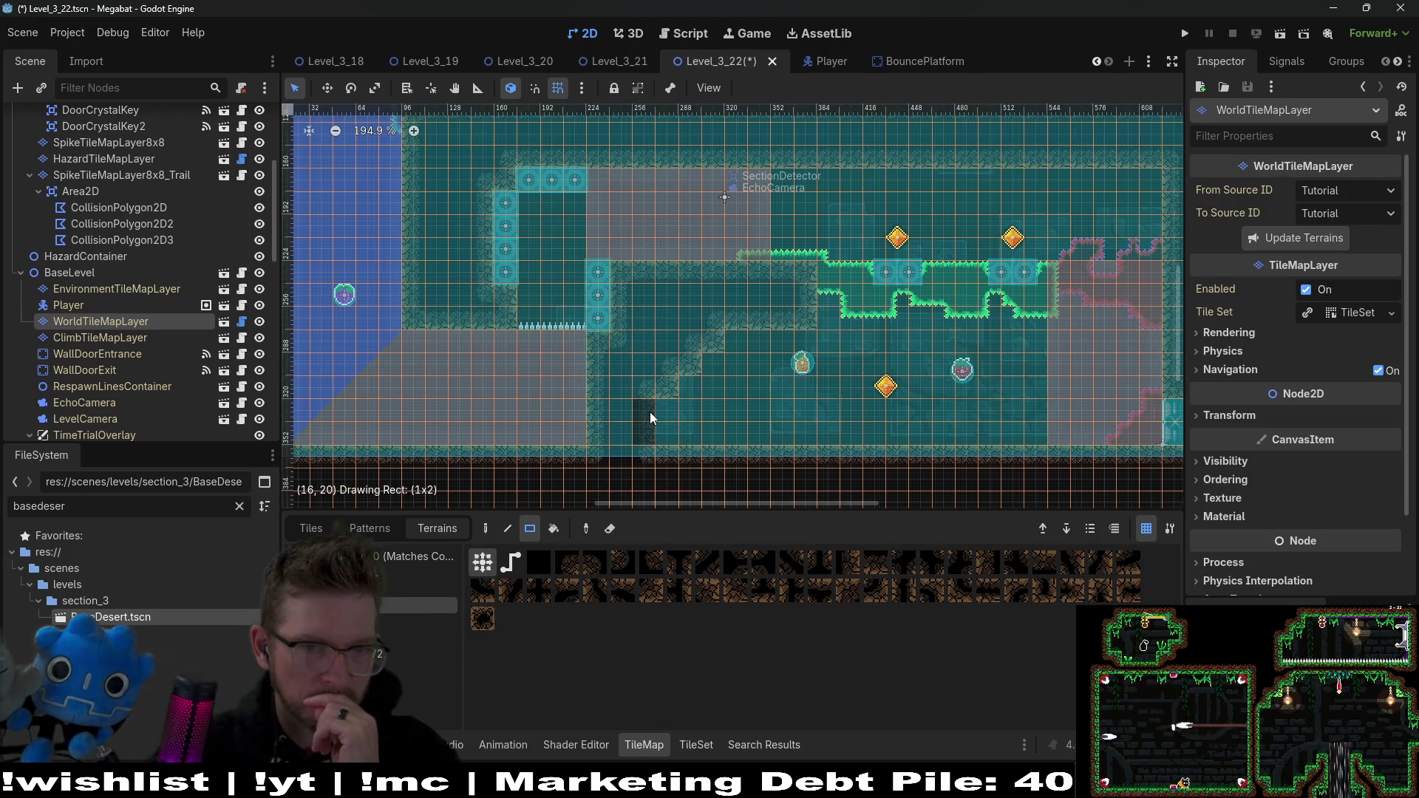
pyautogui.click(662, 376)
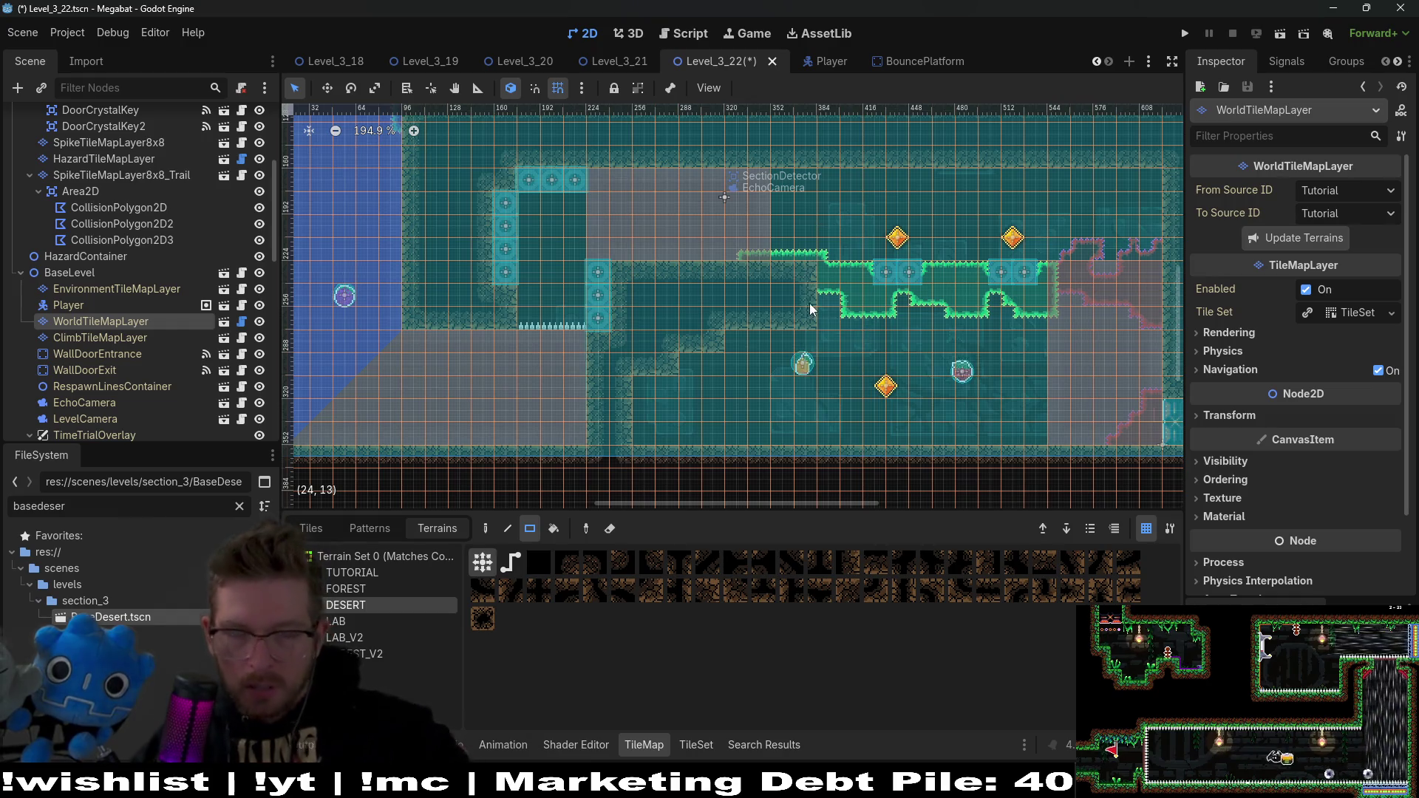
pyautogui.scroll(5, 947, 321)
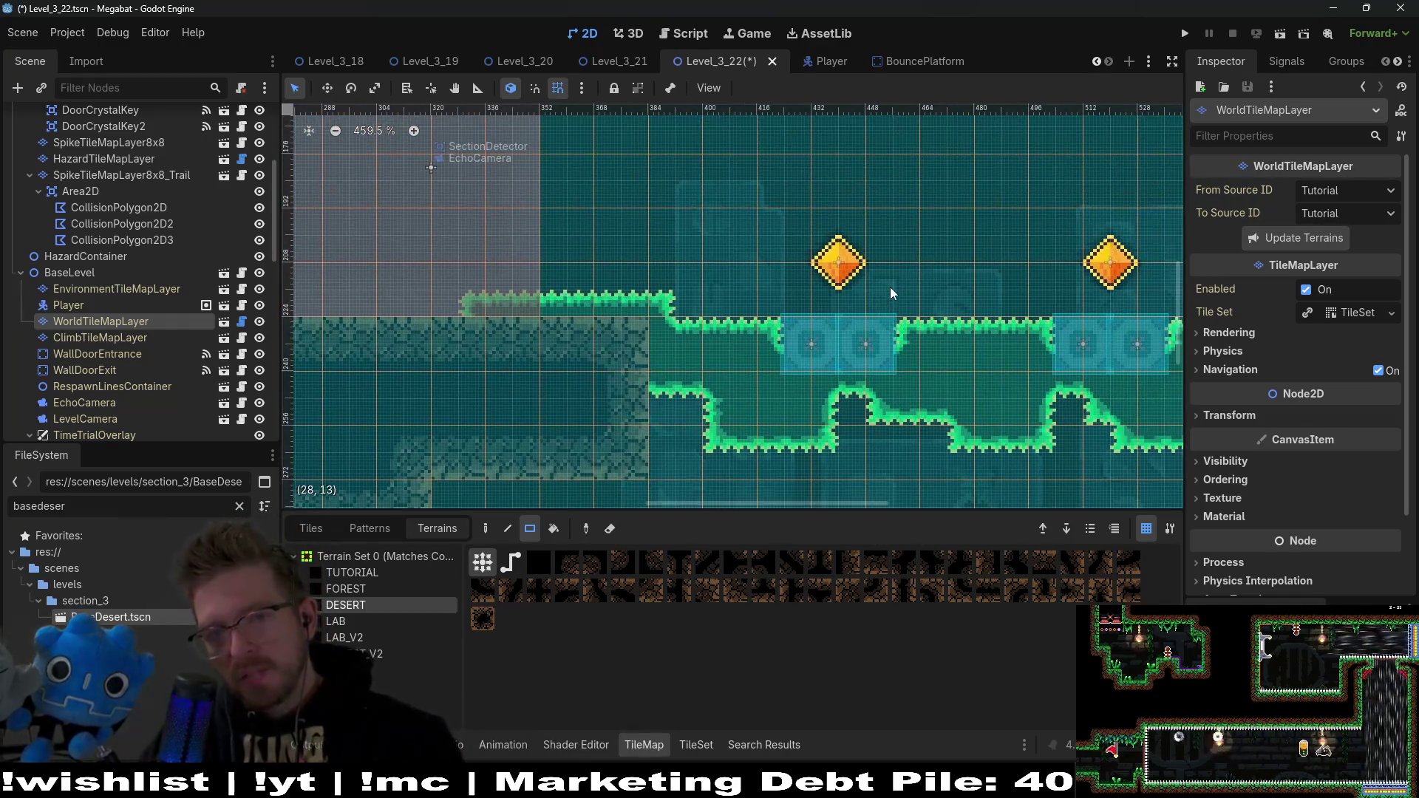
pyautogui.scroll(-4, 894, 292)
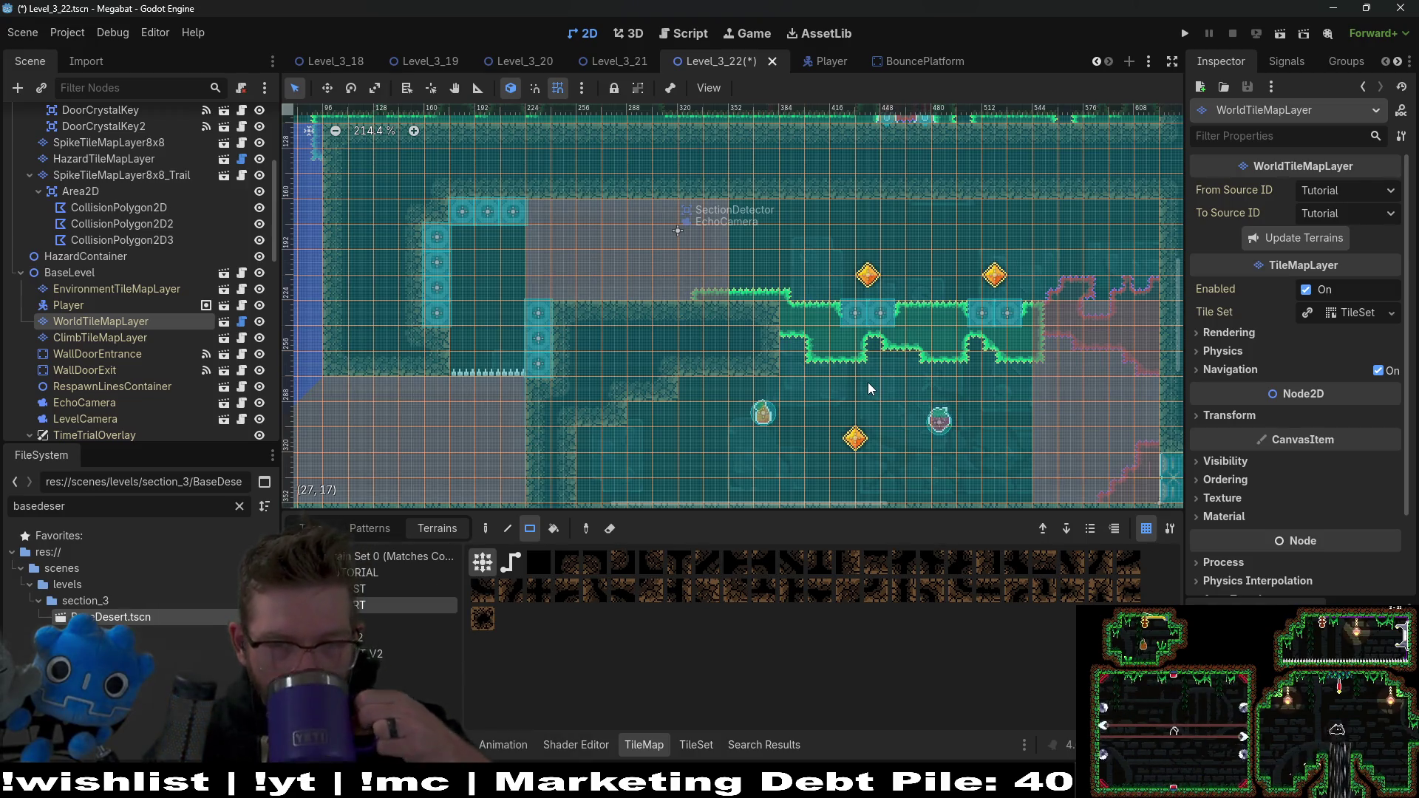
pyautogui.scroll(-3, 855, 432)
pyautogui.moveTo(855, 432); pyautogui.dragTo(885, 363)
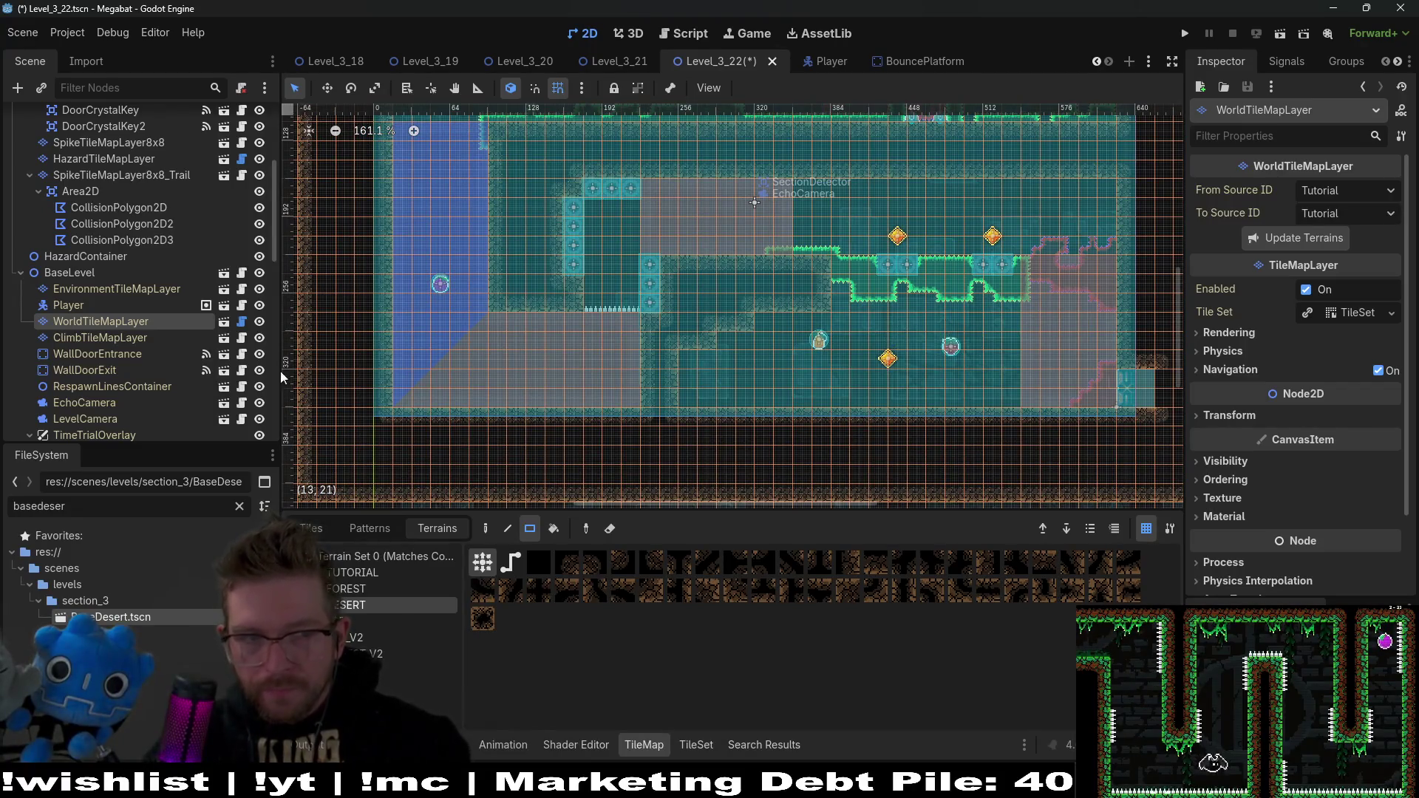
pyautogui.scroll(5, 111, 295)
pyautogui.click(89, 151)
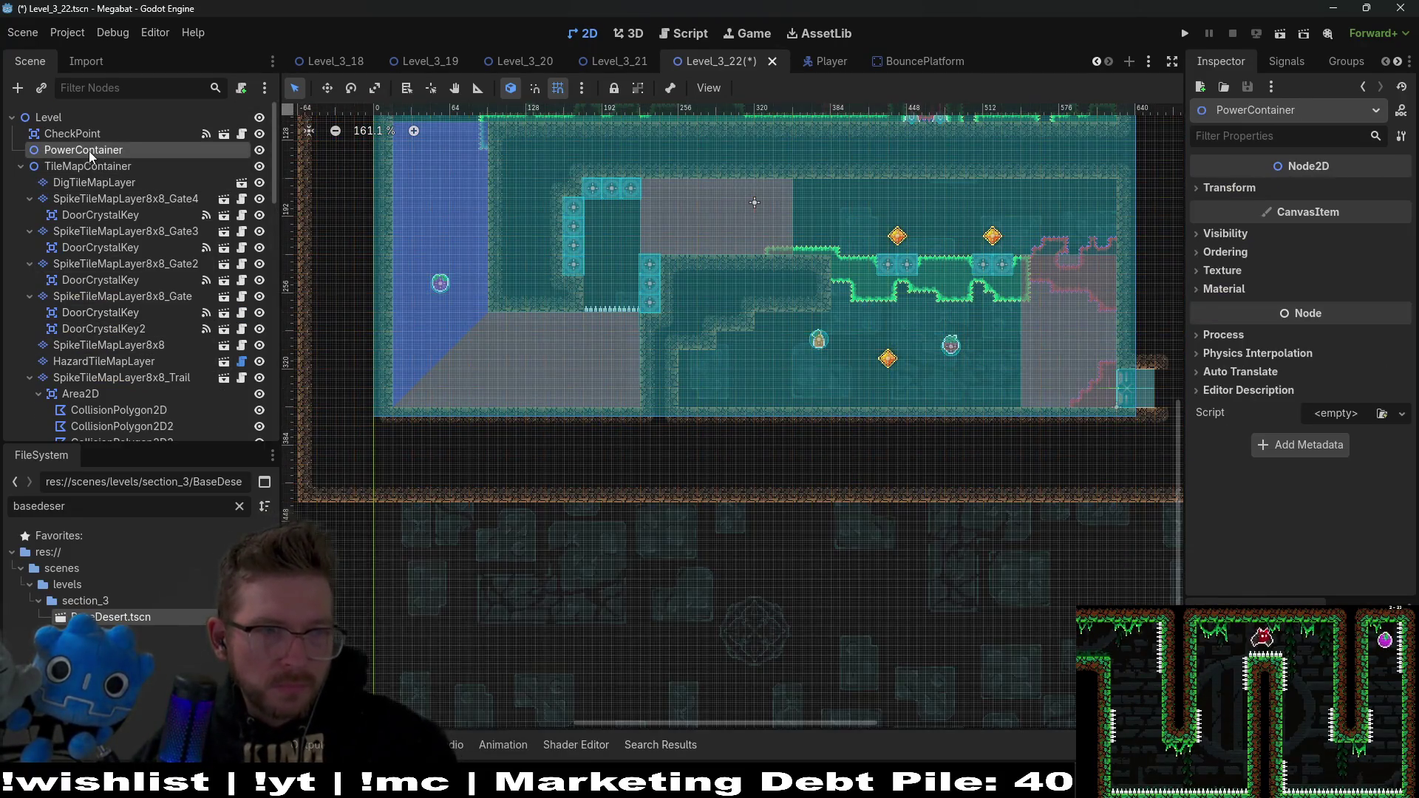
# Step: Instance the HazardTileMapLayer scene under TileMapContainer and set its Section to desert
pyautogui.click(96, 163)
pyautogui.hotkey('ctrl', 'shift', 'a')
pyautogui.write('hazard')
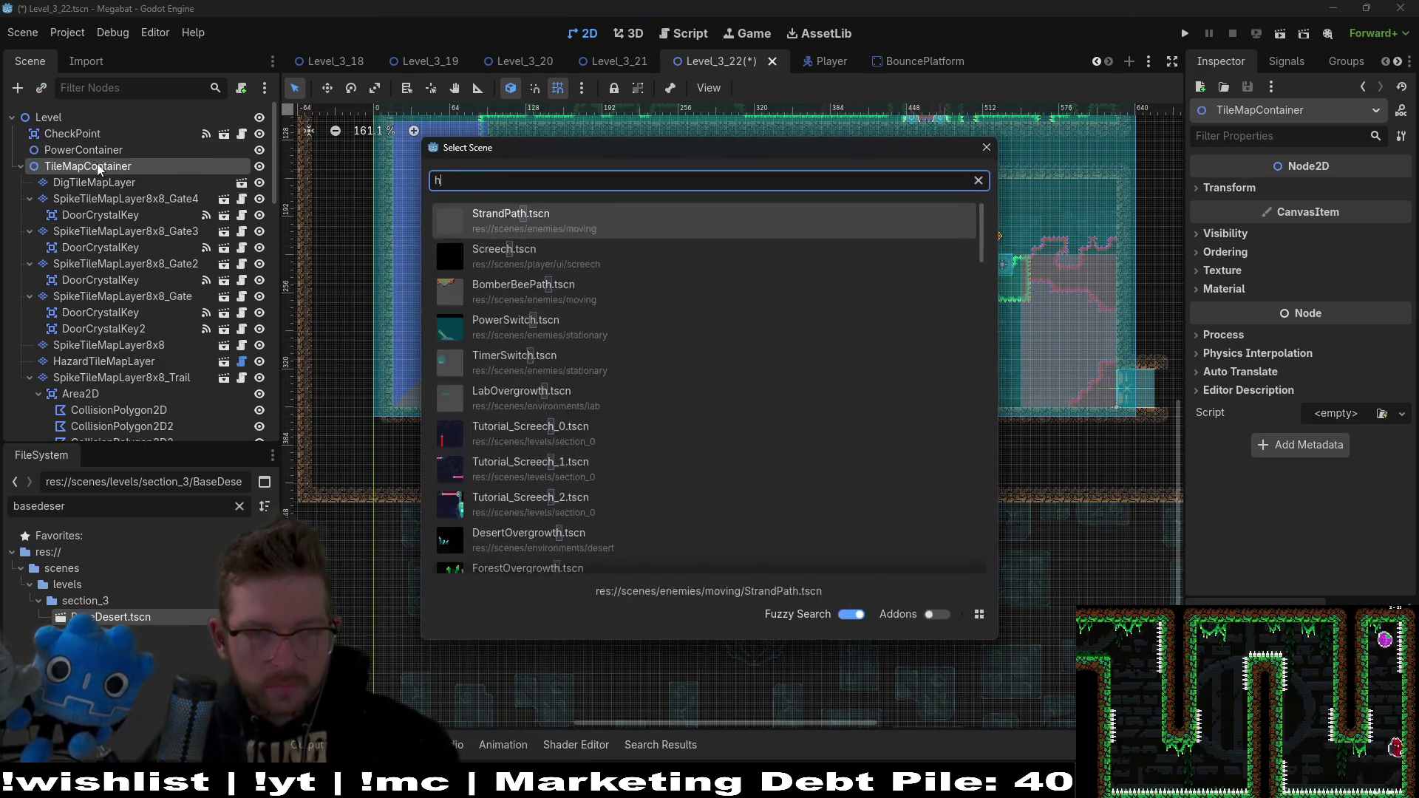
pyautogui.press('Return')
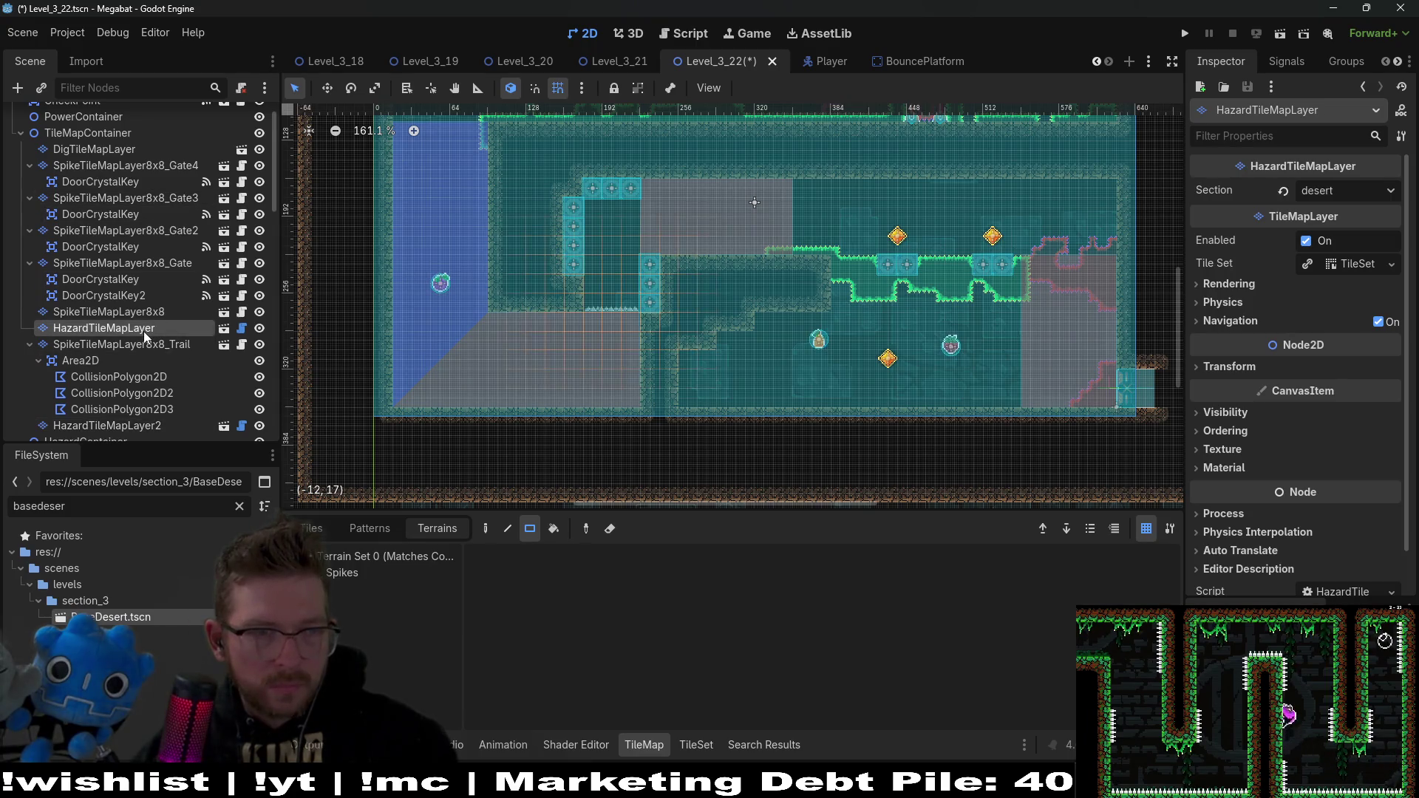
pyautogui.moveTo(121, 333)
pyautogui.mouseDown()
pyautogui.moveTo(108, 336)
pyautogui.moveTo(118, 432)
pyautogui.moveTo(87, 393)
pyautogui.moveTo(95, 269)
pyautogui.moveTo(68, 360)
pyautogui.mouseUp()
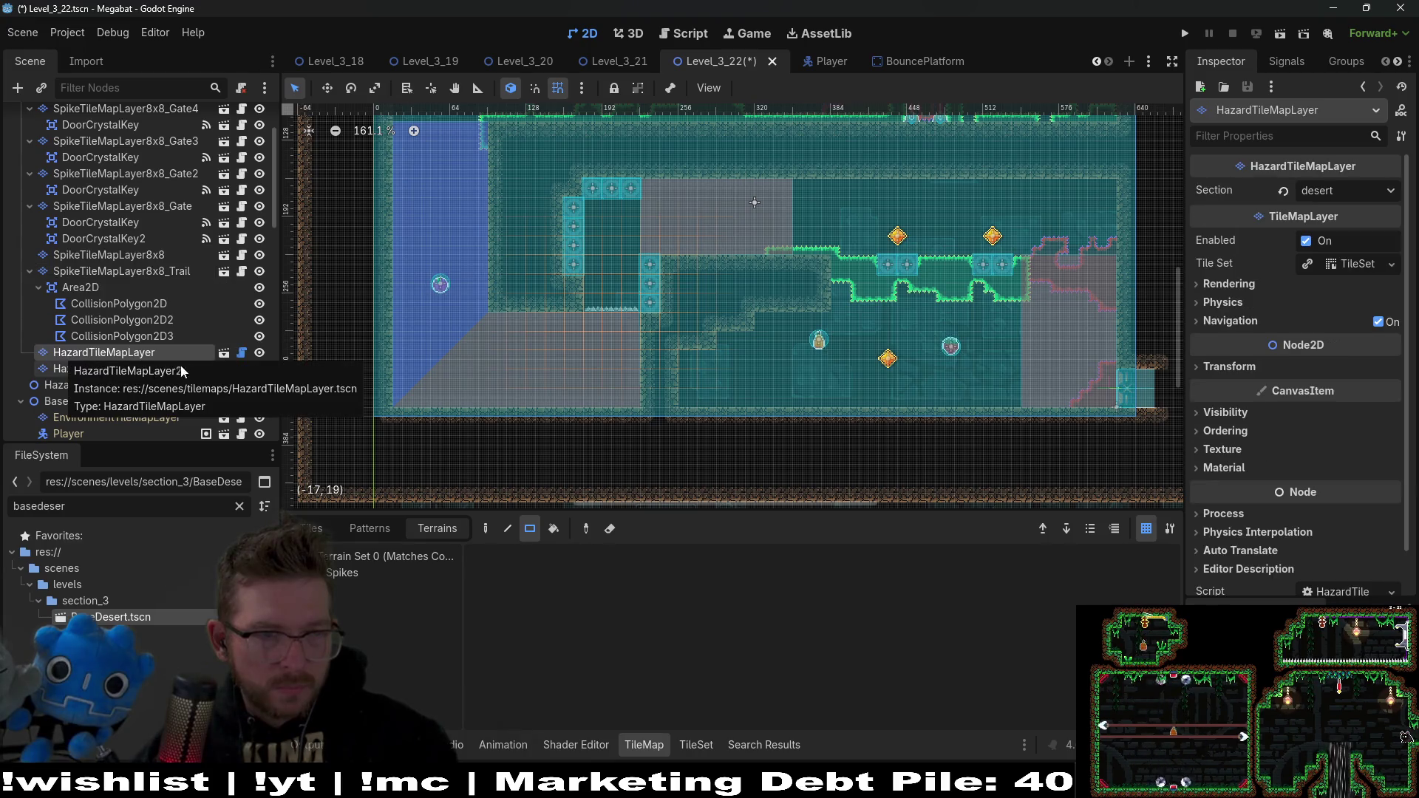
pyautogui.press('Up')
pyautogui.click(166, 370)
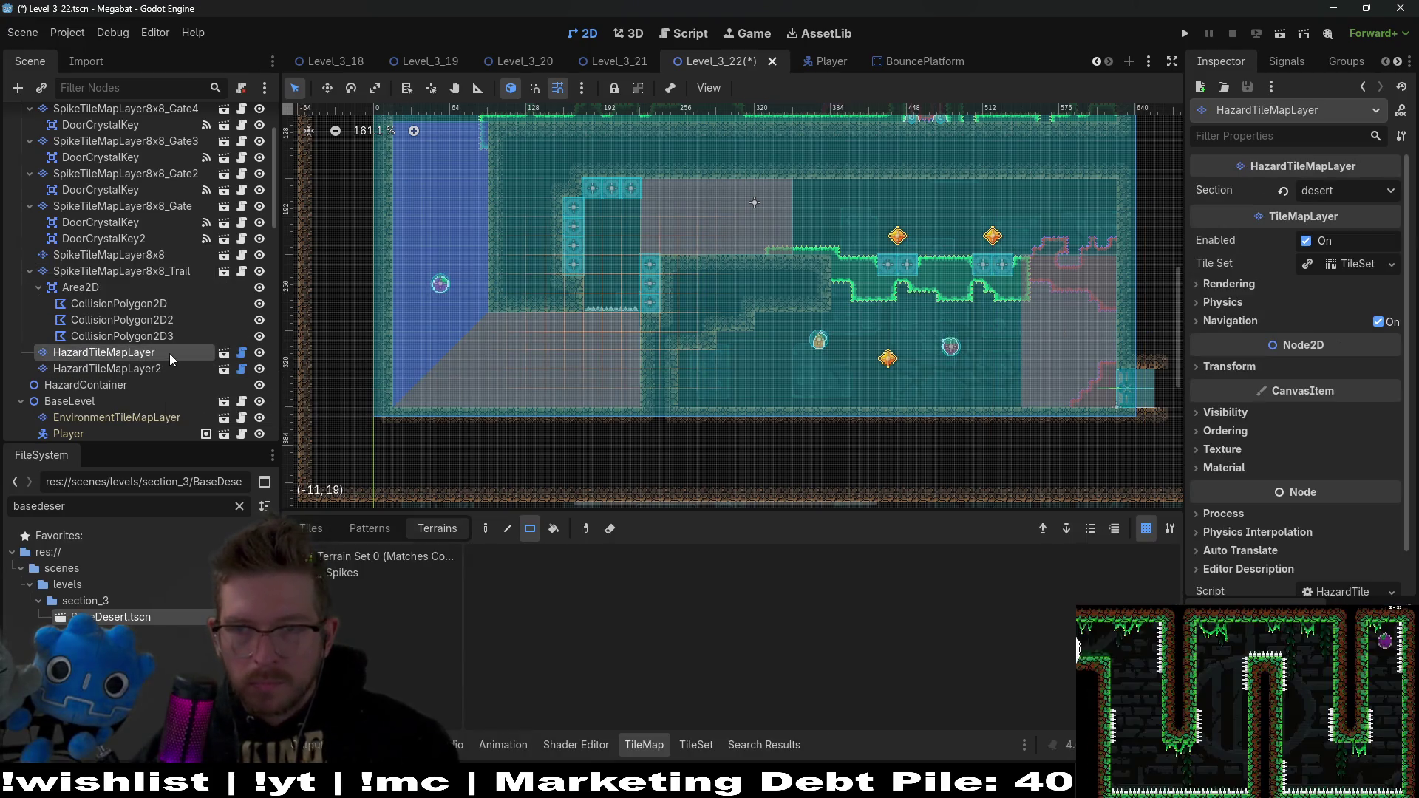
pyautogui.click(1328, 193)
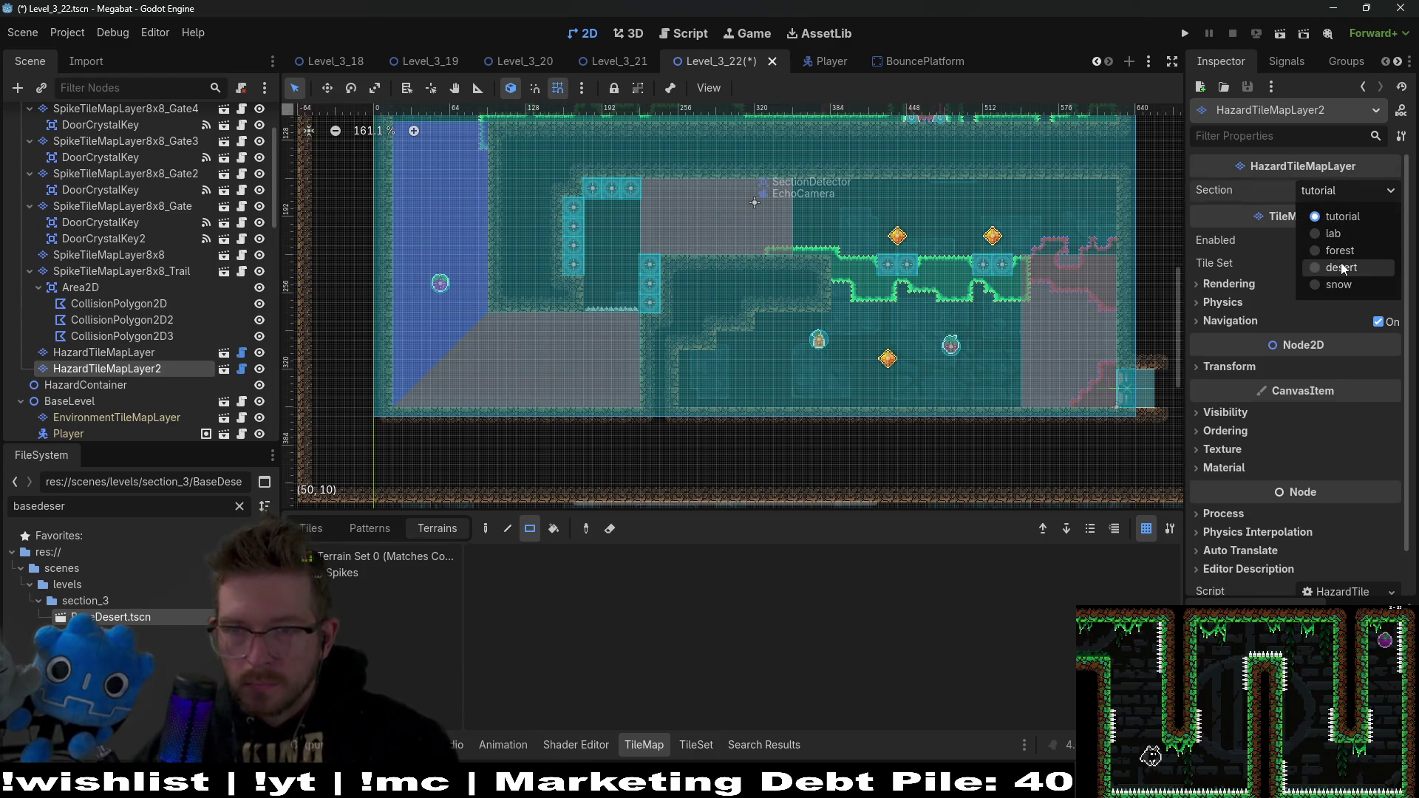
pyautogui.click(1340, 263)
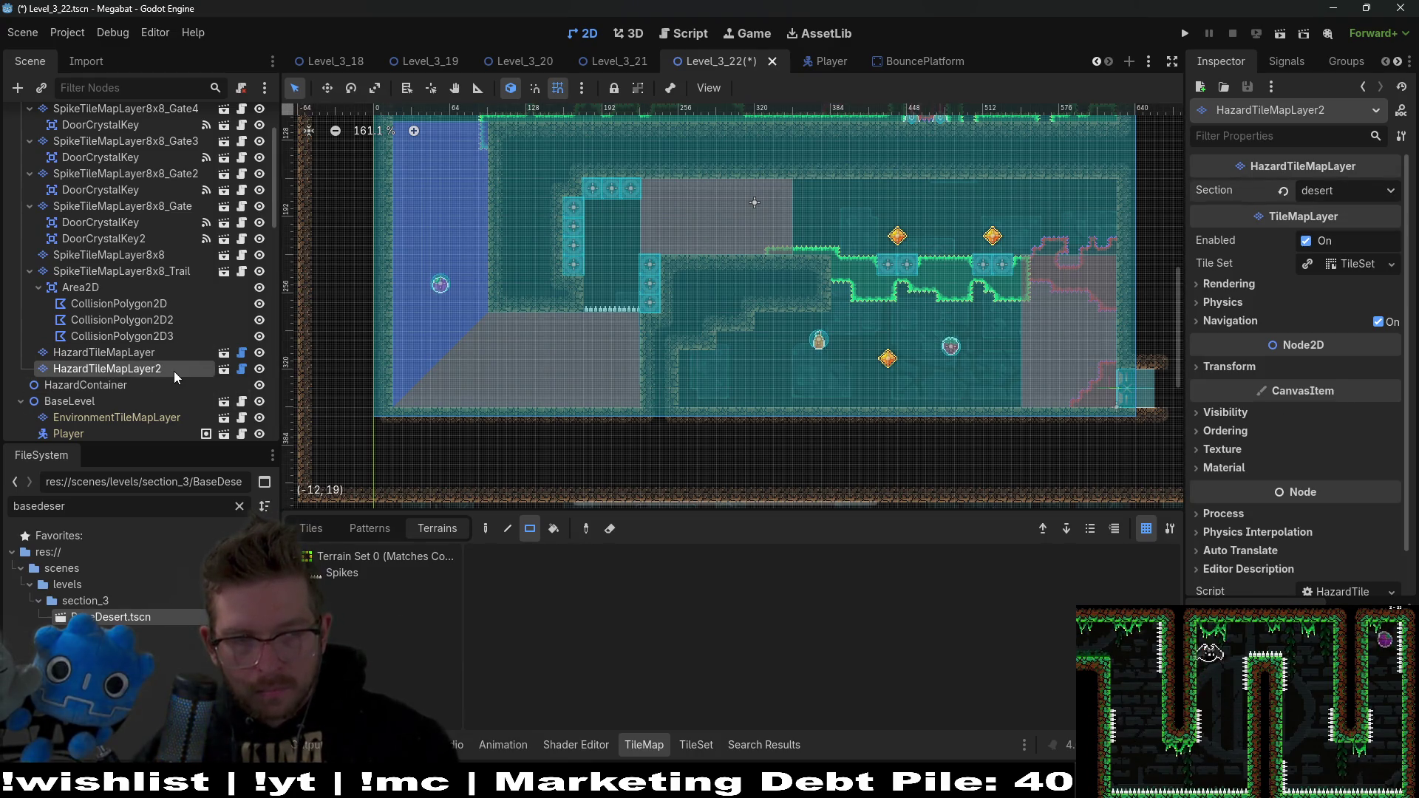
# Step: Rename the new hazard layer to HazardTileMapLayerLeft
pyautogui.doubleClick(174, 371)
pyautogui.click(185, 367)
pyautogui.press('BackSpace')
pyautogui.write('Left')
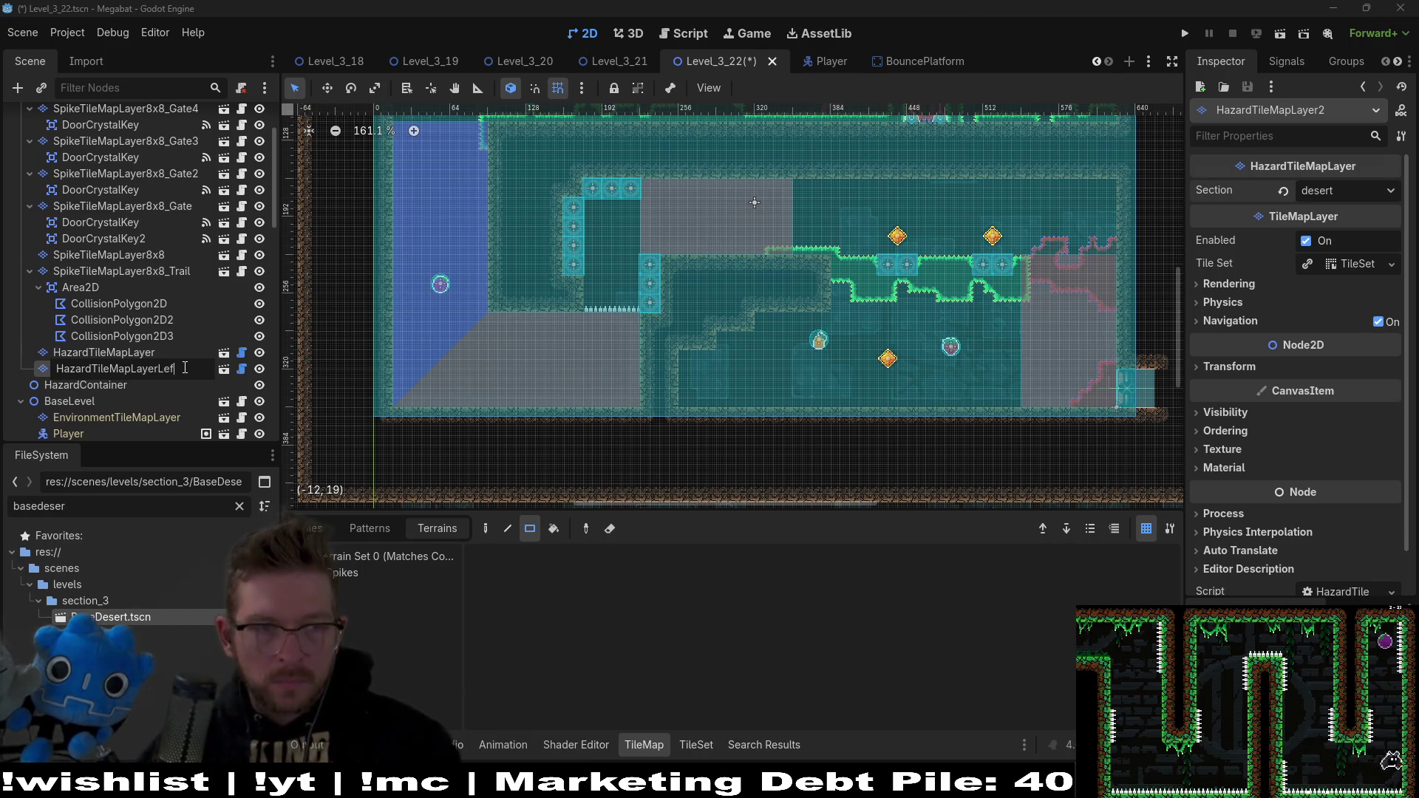
pyautogui.press('Return')
# Step: Delete the extra hazard layer and rename the remaining one HazardTileMapLayerLeft
pyautogui.scroll(-3, 888, 437)
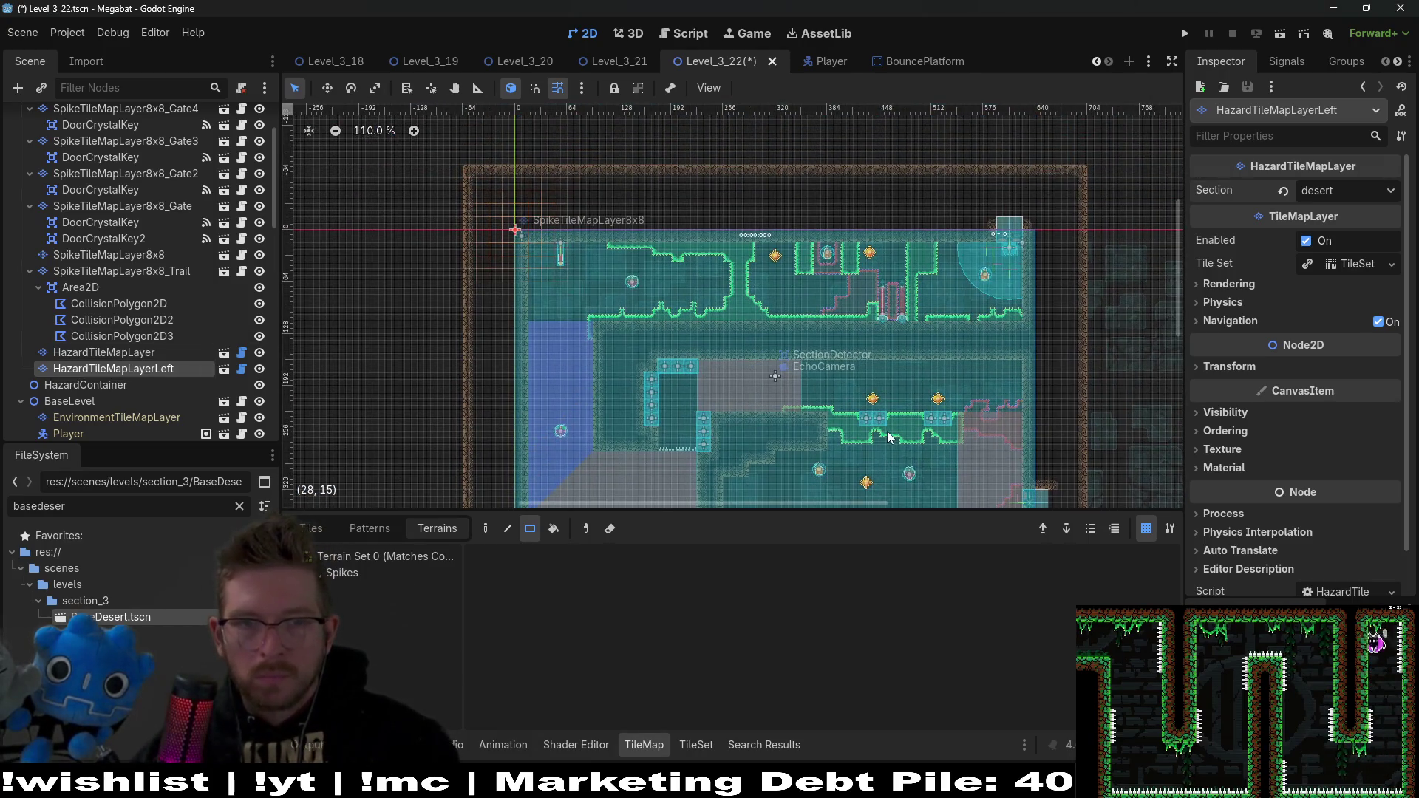
pyautogui.scroll(-3, 889, 436)
pyautogui.click(134, 368)
pyautogui.press('Delete')
pyautogui.press('Return')
pyautogui.doubleClick(178, 352)
pyautogui.press('End')
pyautogui.write('Left')
pyautogui.press('Return')
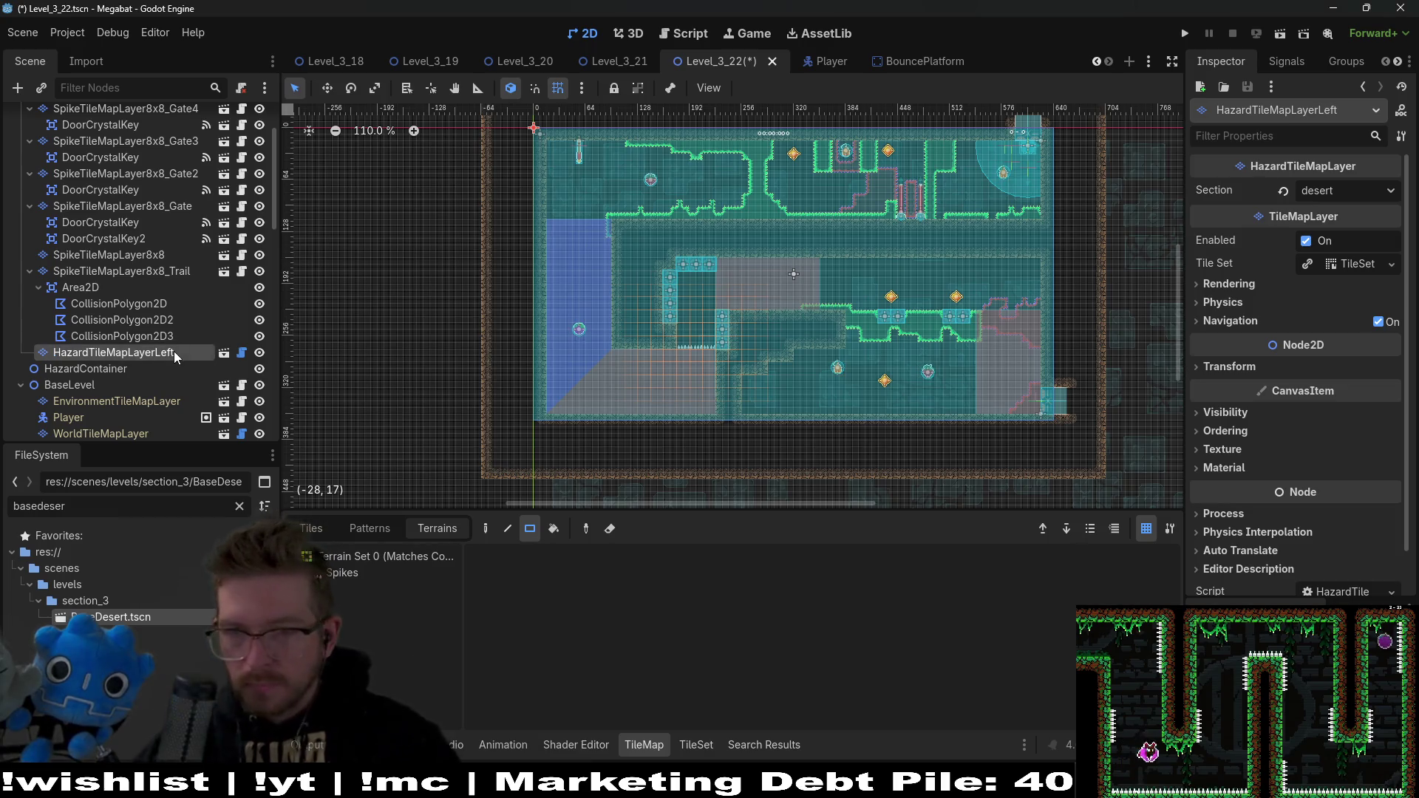
# Step: Set the layer's Transform Rotation to 270 and pick the Spikes terrain
pyautogui.click(1271, 364)
pyautogui.click(1362, 430)
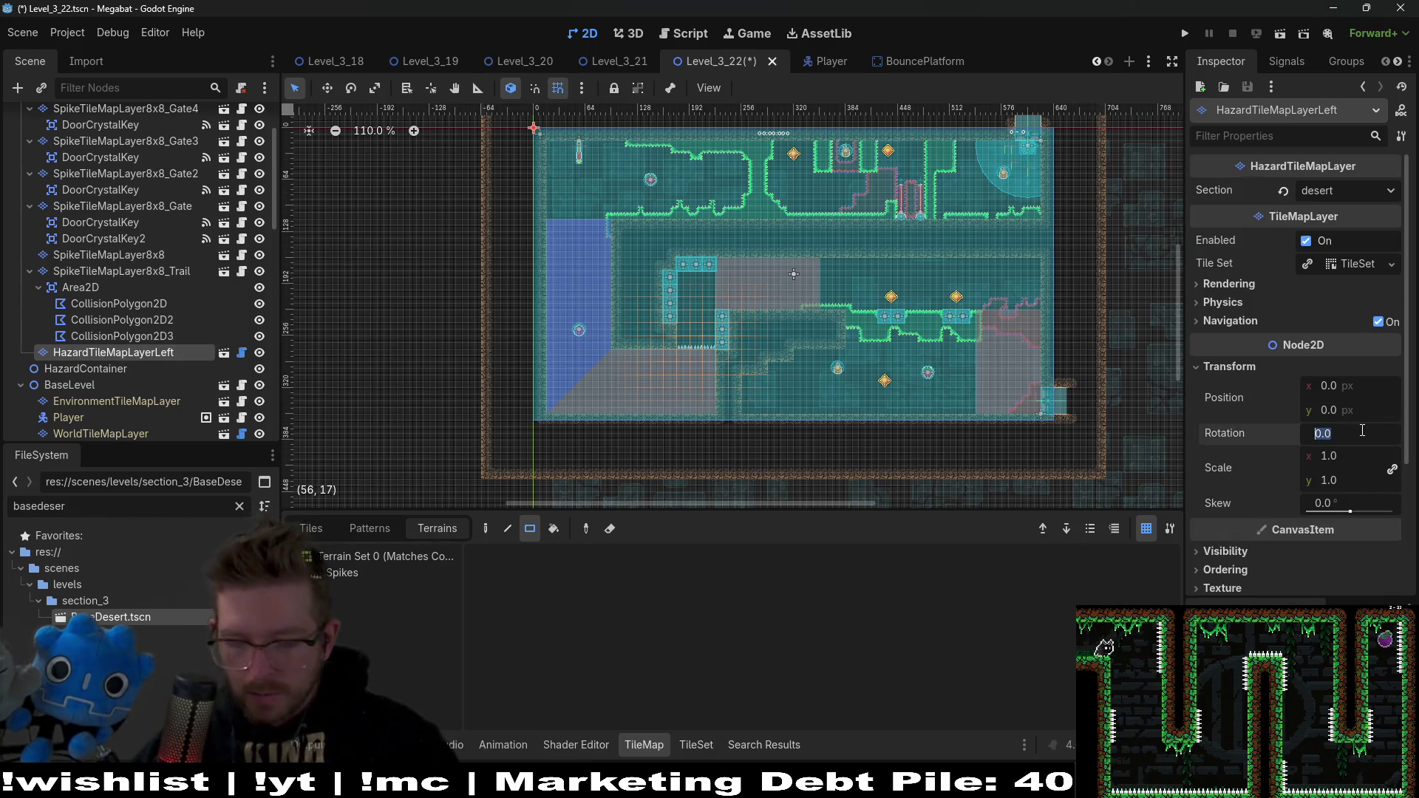
pyautogui.write('270')
pyautogui.press('Return')
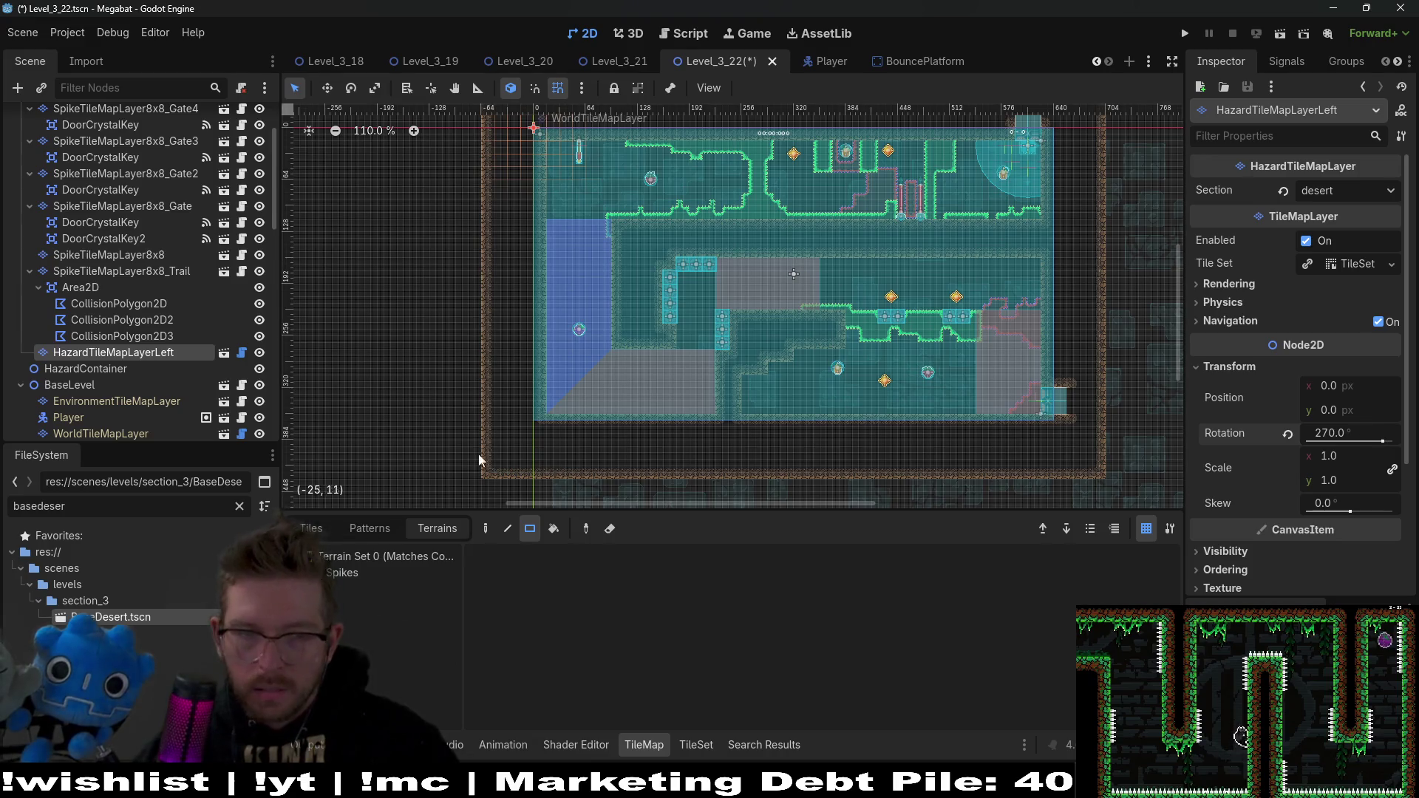
pyautogui.click(342, 573)
pyautogui.scroll(5, 973, 411)
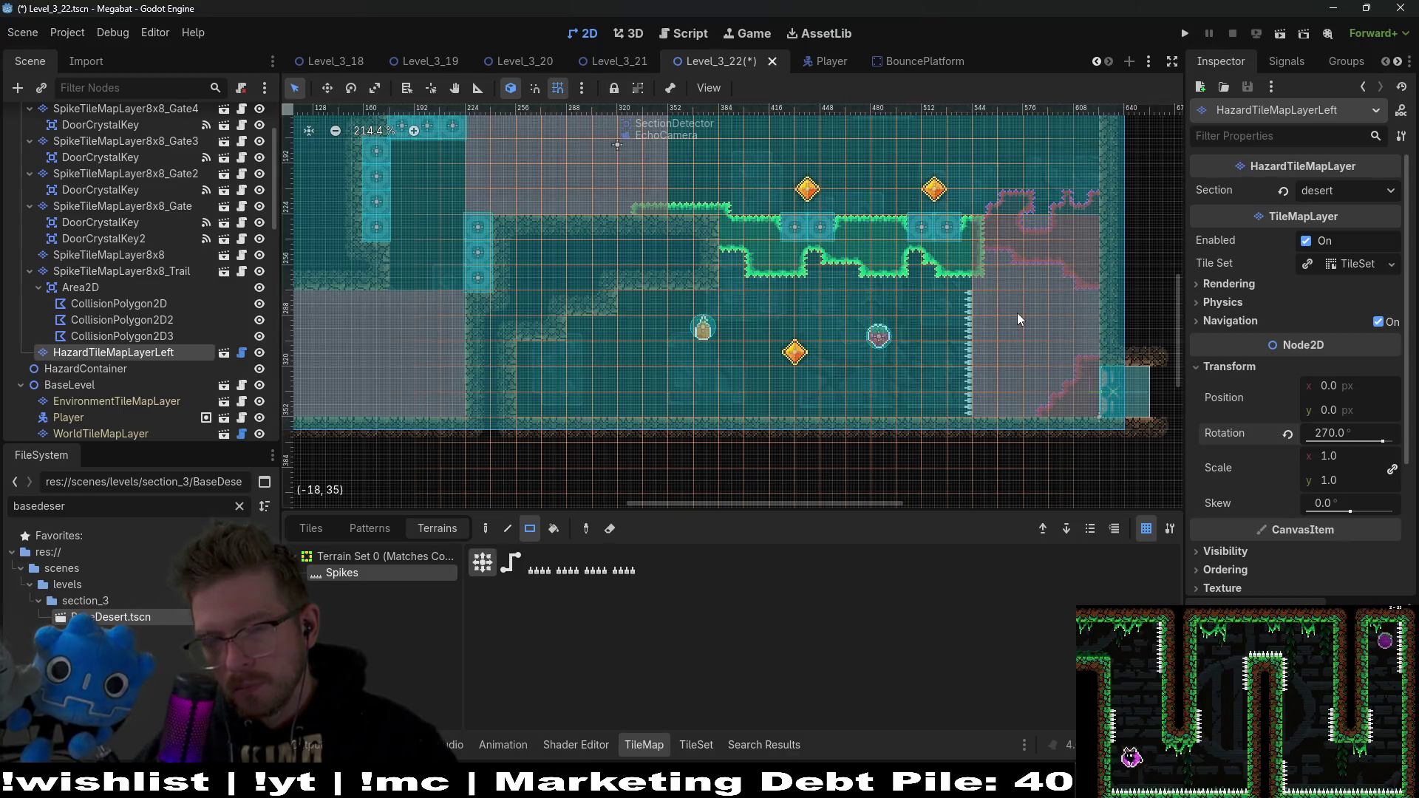
pyautogui.scroll(3, 148, 236)
pyautogui.click(125, 185)
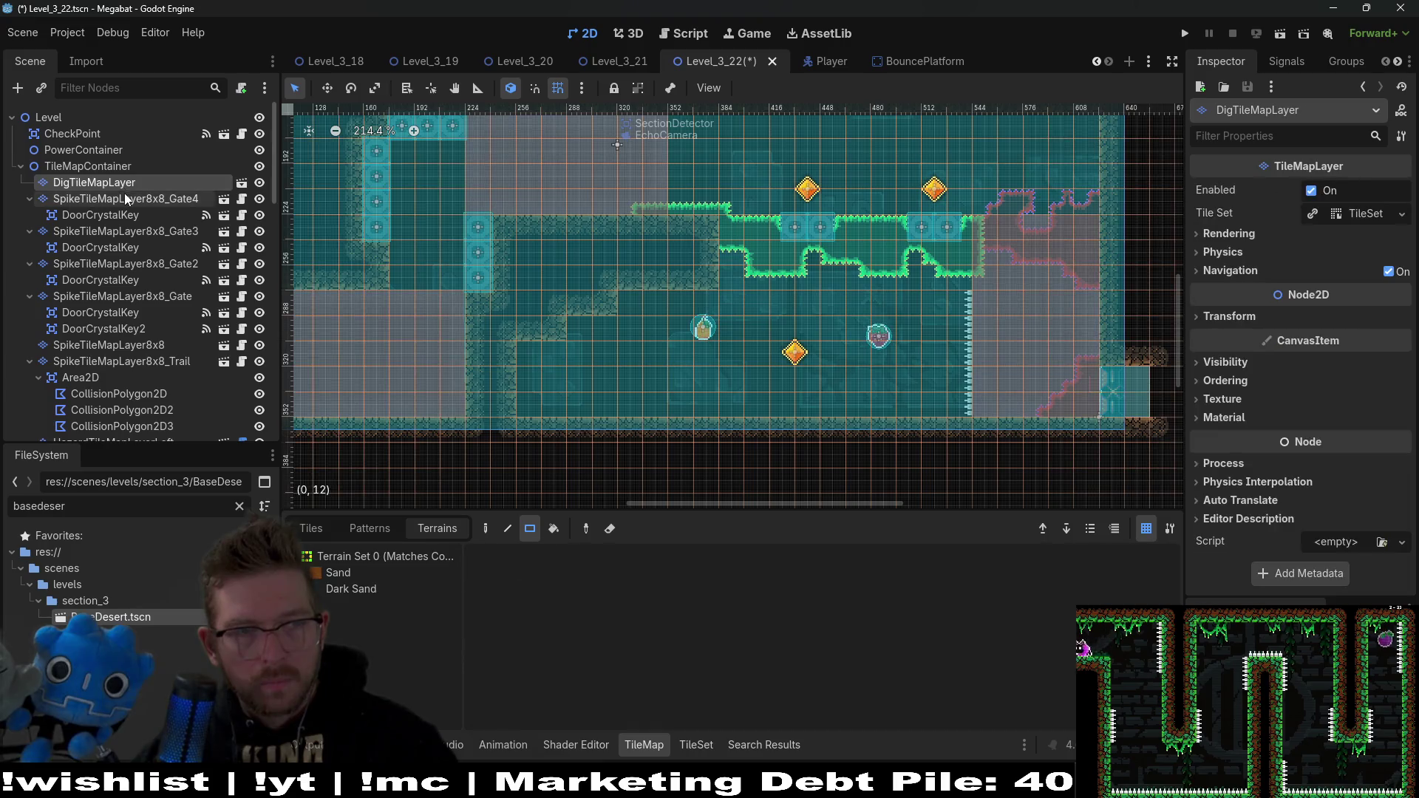
# Step: On SpikeTileMapLayer8x8, paint Emerald spike tiles joining the ledge corner to the wall spikes, then save
pyautogui.click(167, 346)
pyautogui.moveTo(143, 363)
pyautogui.mouseDown()
pyautogui.moveTo(101, 336)
pyautogui.moveTo(100, 358)
pyautogui.mouseUp()
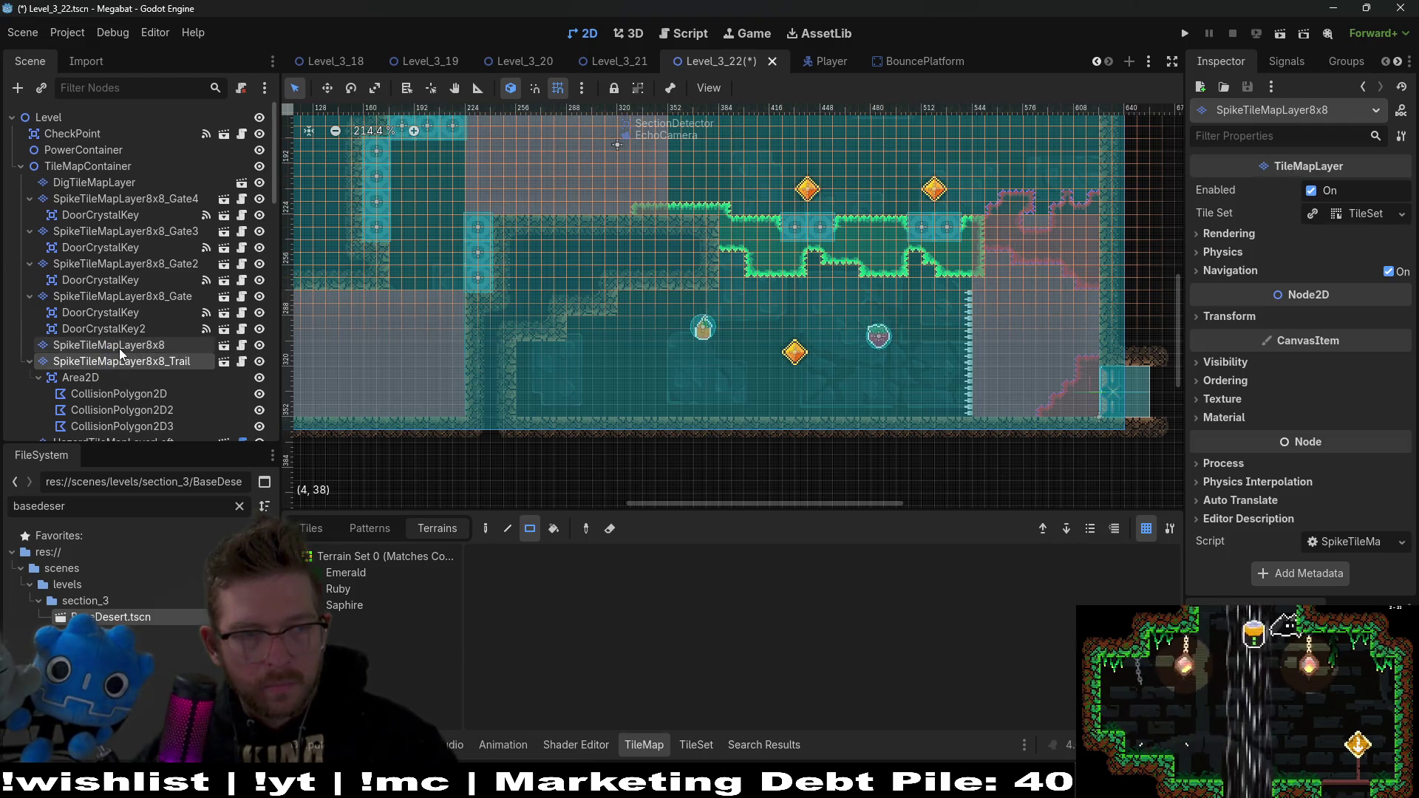
pyautogui.click(121, 349)
pyautogui.click(345, 573)
pyautogui.moveTo(962, 287); pyautogui.dragTo(988, 277)
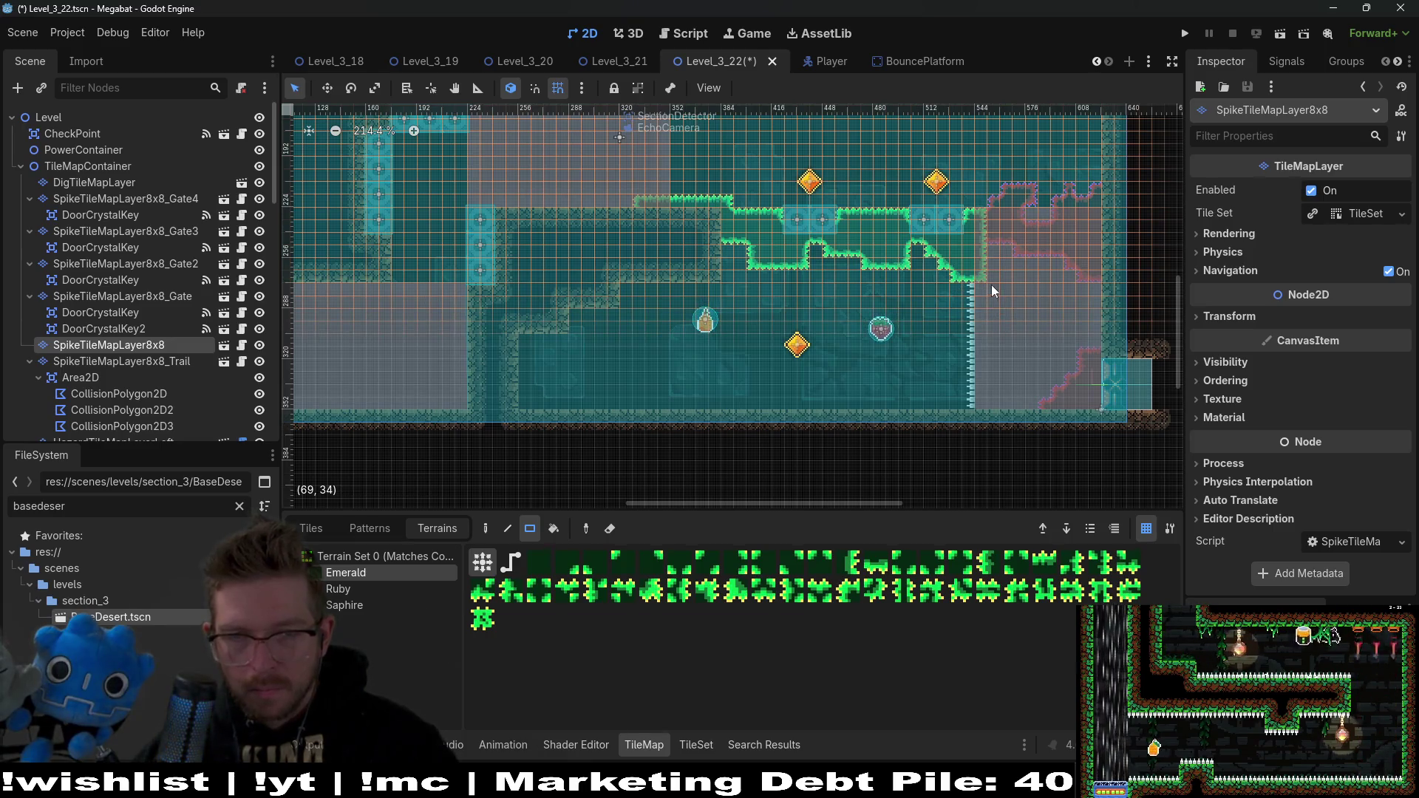
pyautogui.scroll(-4, 990, 290)
pyautogui.hotkey('ctrl', 's')
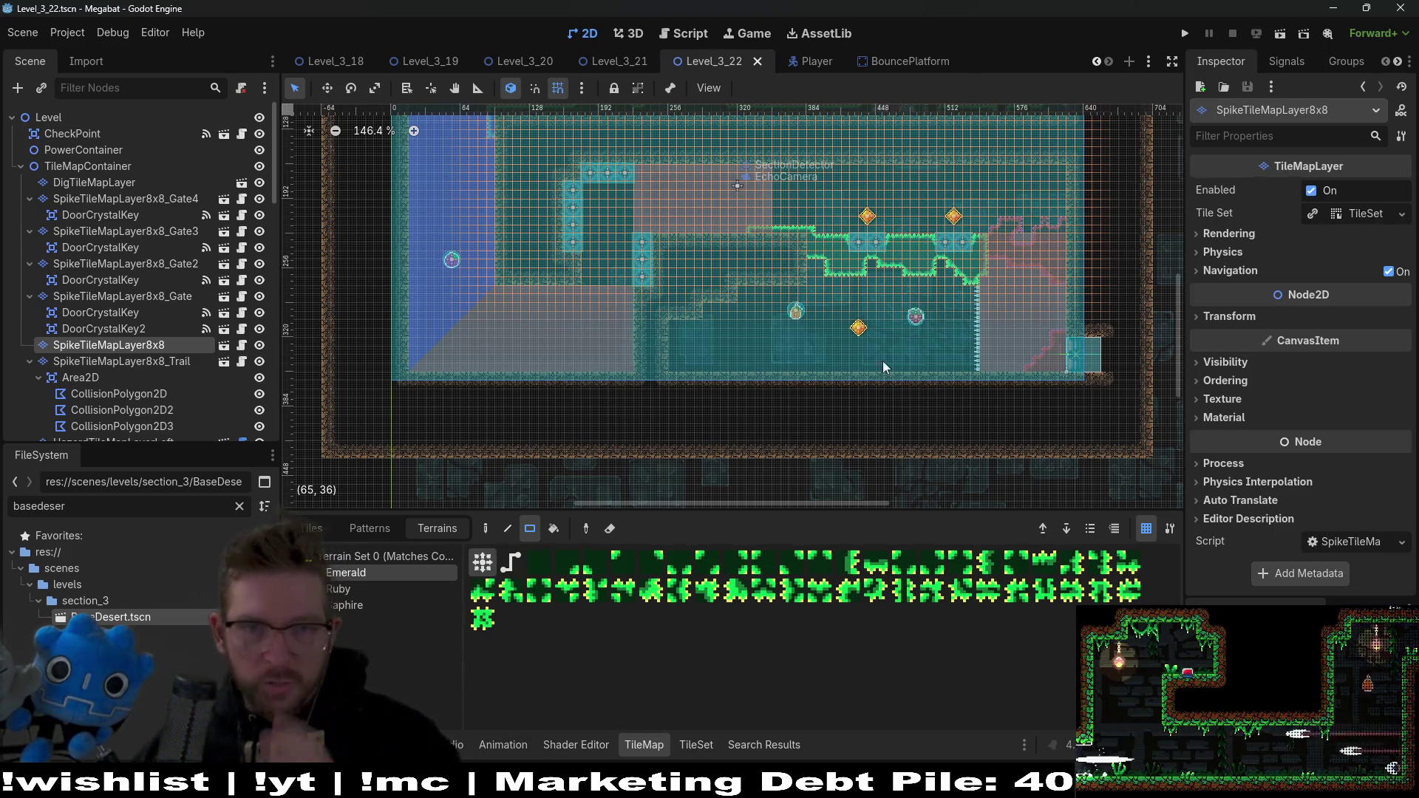
# Step: Save the Level_3_22 scene with Ctrl+S
pyautogui.hotkey('ctrl', 's')
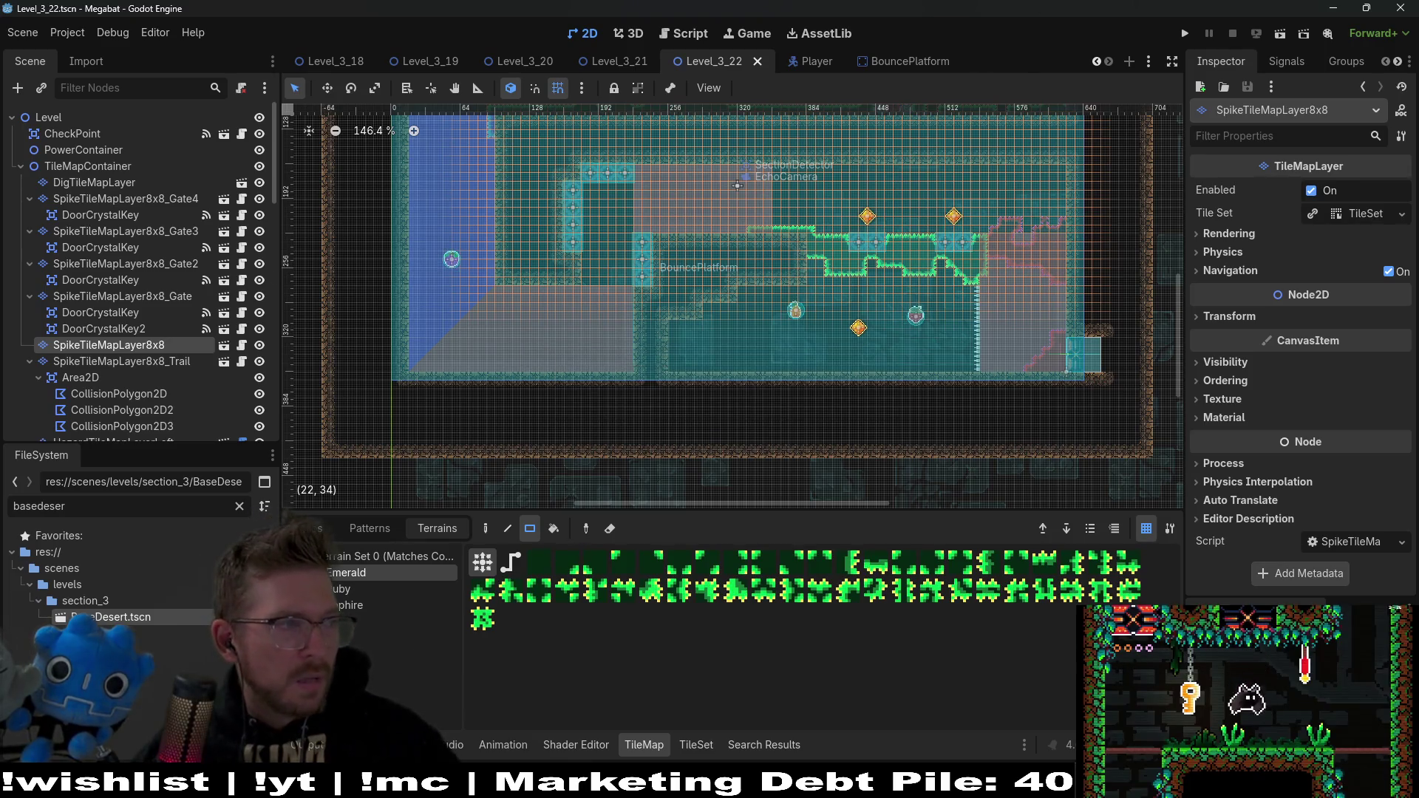